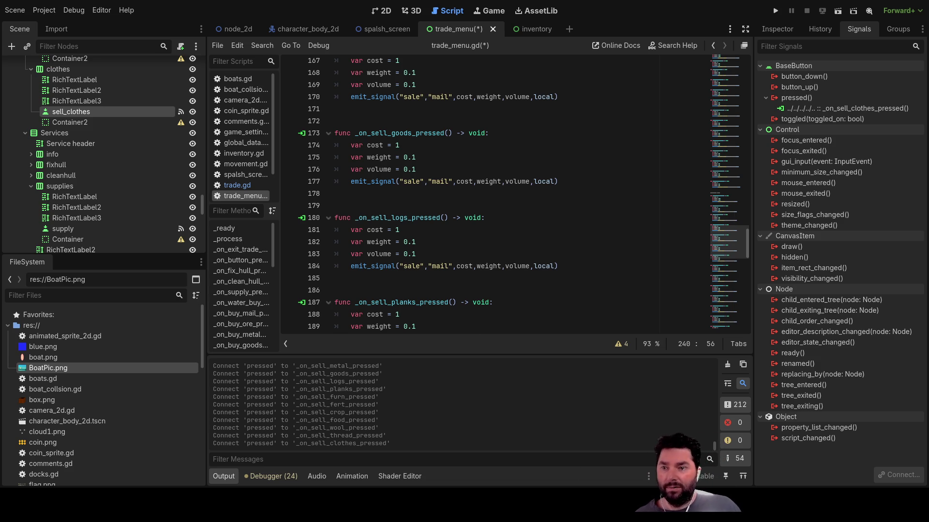
- Replace the placeholder 'mail' with ore, metal, goods and logs in their sale handlers
{"action": "scroll", "coordinate": [448, 257], "scroll_direction": "up", "scroll_amount": 9}
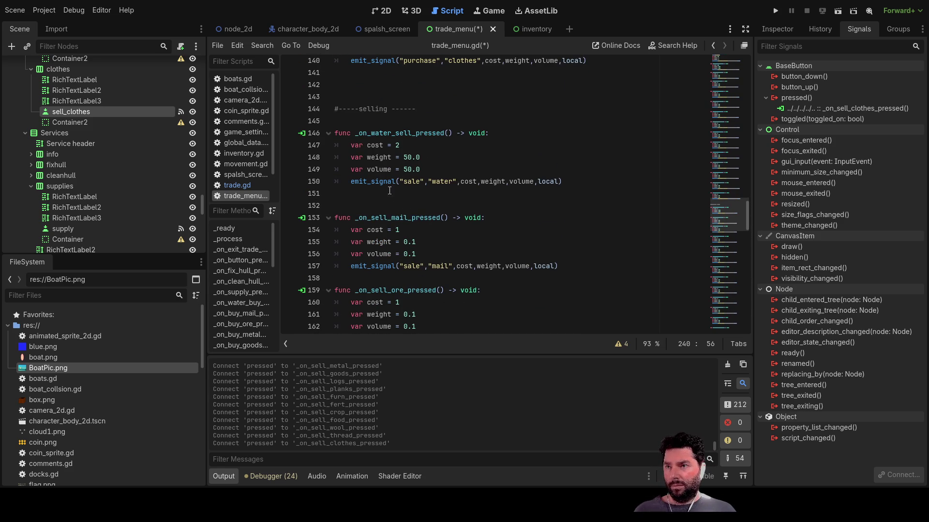
{"action": "scroll", "coordinate": [447, 261], "scroll_direction": "down", "scroll_amount": 2}
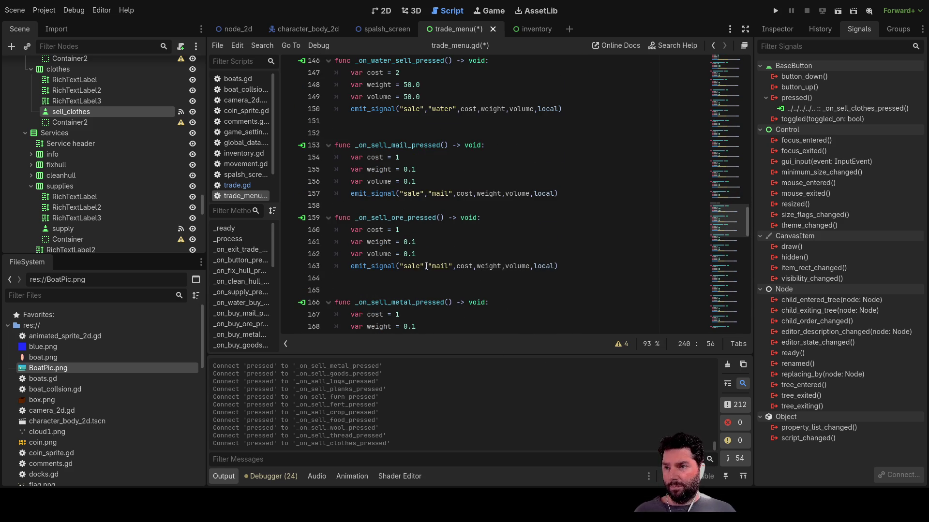
{"action": "double_click", "coordinate": [436, 267]}
{"action": "type", "text": "ore"}
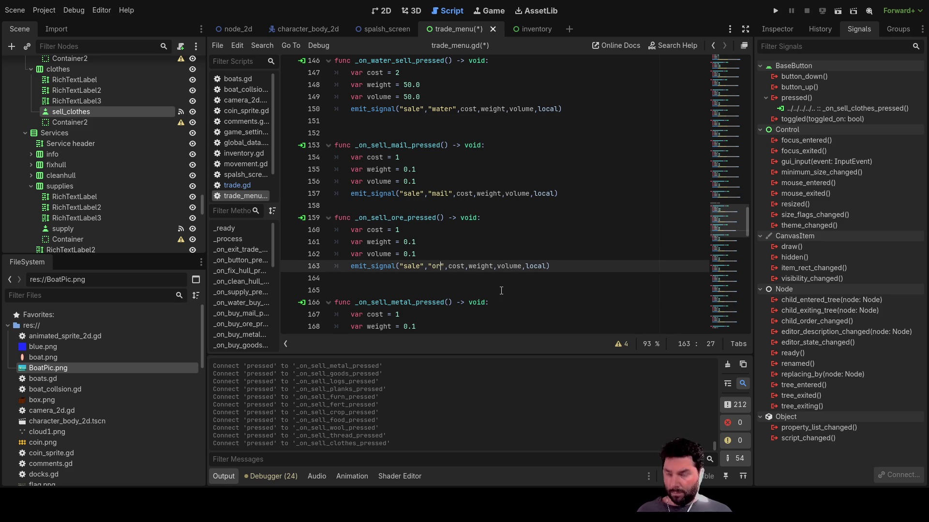
{"action": "scroll", "coordinate": [508, 271], "scroll_direction": "down", "scroll_amount": 3}
{"action": "double_click", "coordinate": [444, 243]}
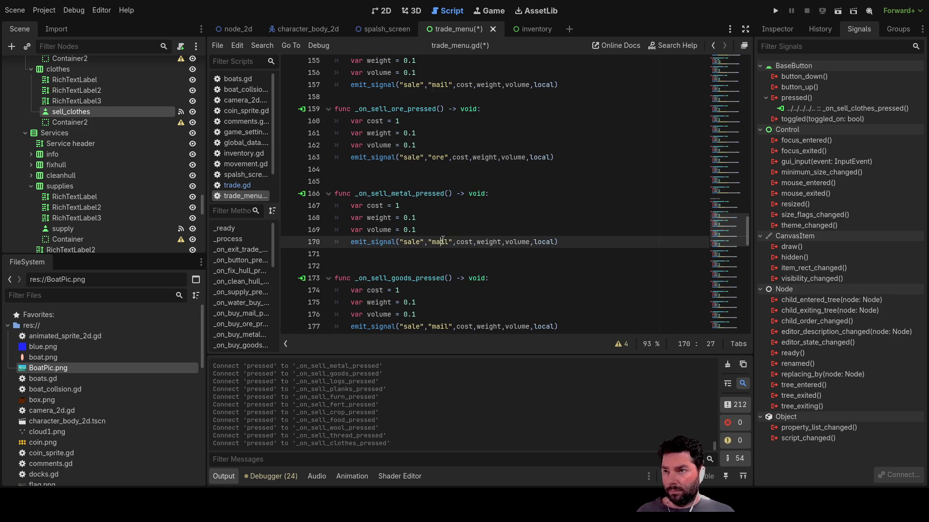
{"action": "type", "text": "metal"}
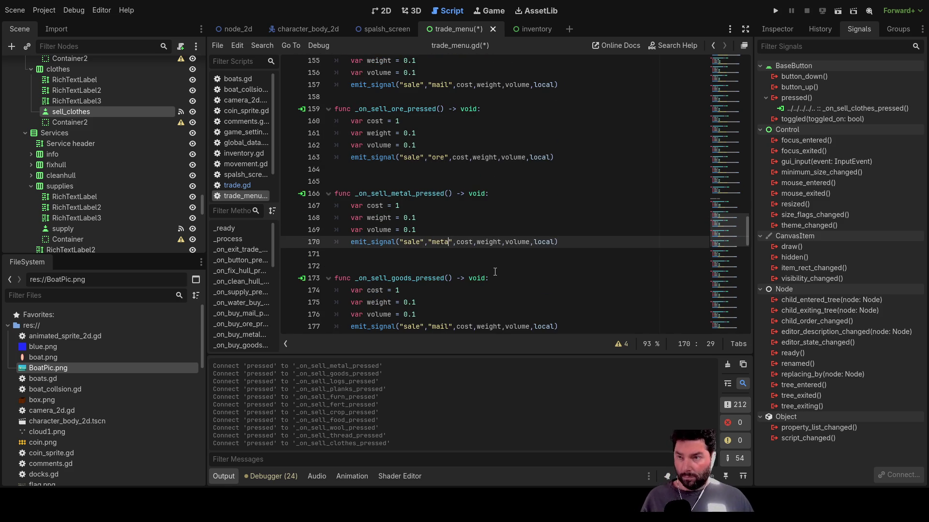
{"action": "scroll", "coordinate": [495, 272], "scroll_direction": "down", "scroll_amount": 1}
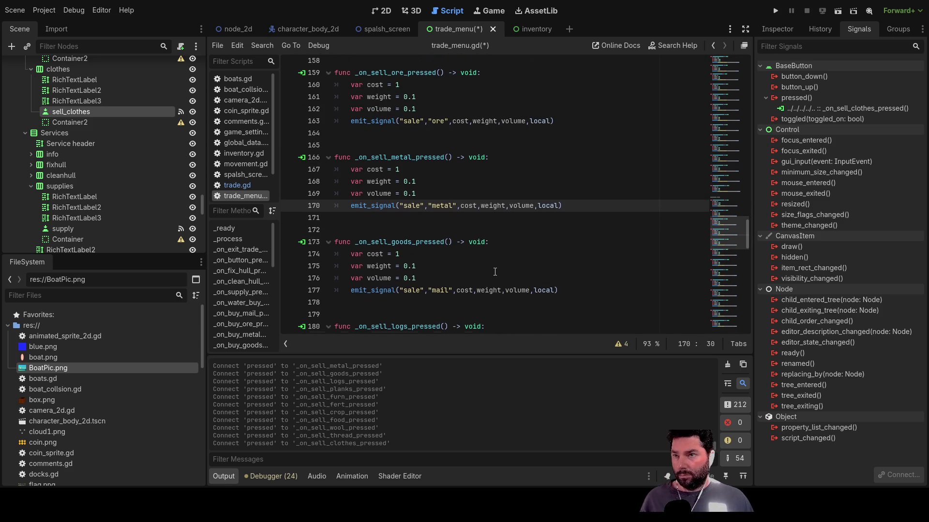
{"action": "double_click", "coordinate": [440, 292]}
{"action": "type", "text": "goods"}
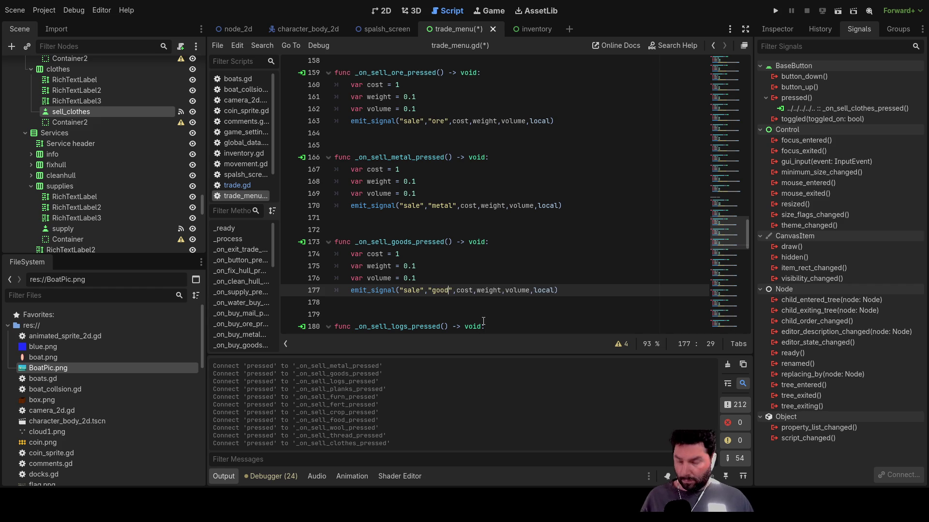
{"action": "scroll", "coordinate": [475, 309], "scroll_direction": "down", "scroll_amount": 2}
{"action": "double_click", "coordinate": [441, 303]}
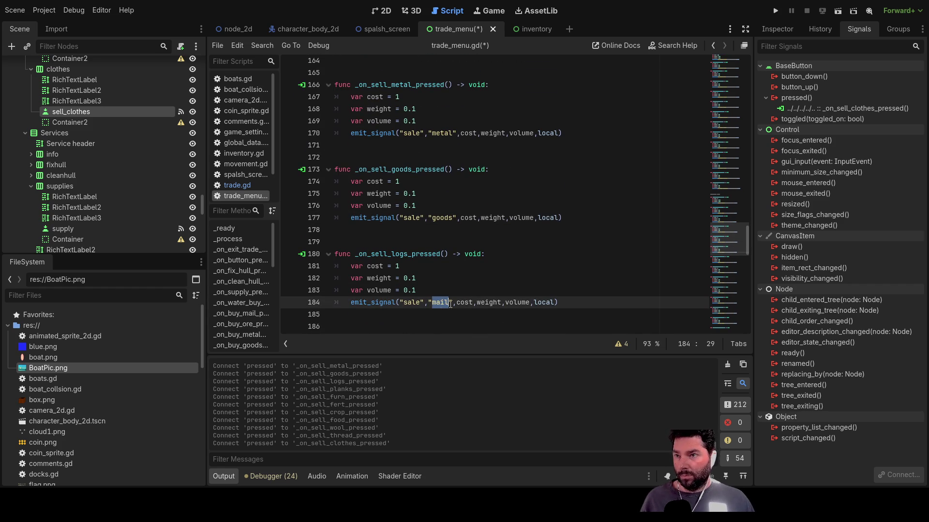
{"action": "type", "text": "logs"}
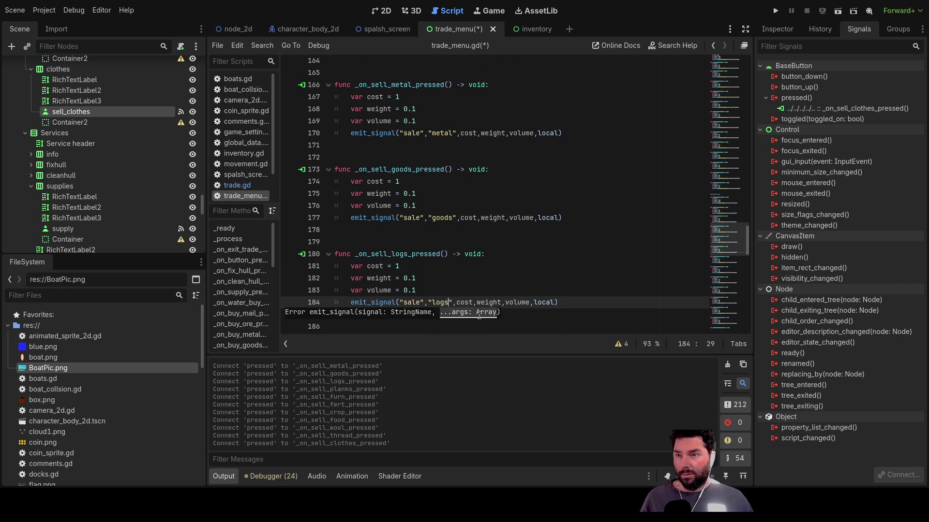
- Replace the placeholder 'mail' with planks, furn, fert, crop and food in their sale handlers
{"action": "scroll", "coordinate": [435, 232], "scroll_direction": "down", "scroll_amount": 1}
{"action": "scroll", "coordinate": [461, 273], "scroll_direction": "down", "scroll_amount": 2}
{"action": "double_click", "coordinate": [442, 315]}
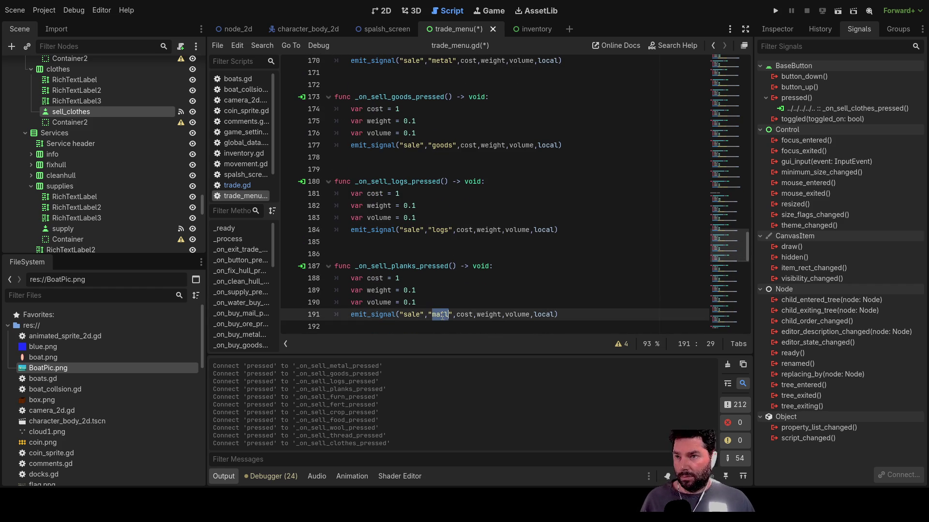
{"action": "type", "text": "planks"}
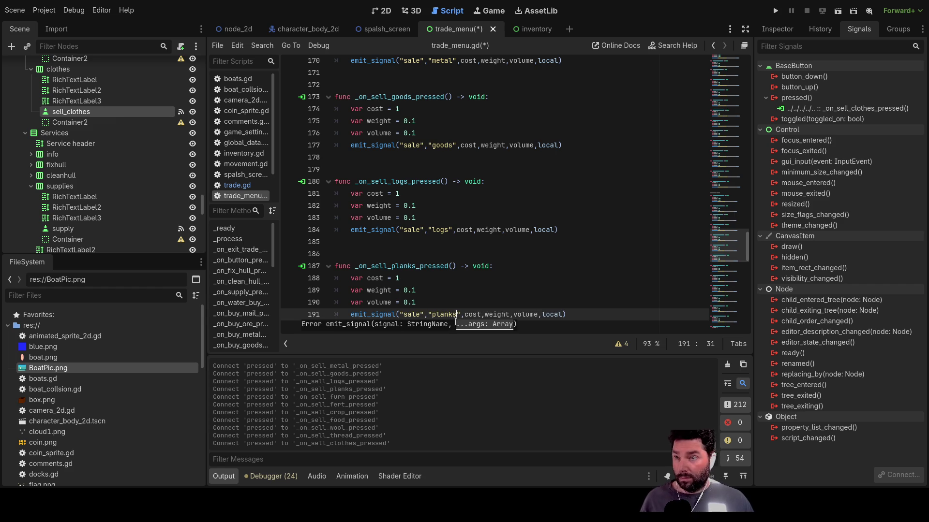
{"action": "scroll", "coordinate": [645, 180], "scroll_direction": "down", "scroll_amount": 2}
{"action": "scroll", "coordinate": [456, 229], "scroll_direction": "down", "scroll_amount": 4}
{"action": "double_click", "coordinate": [438, 218]}
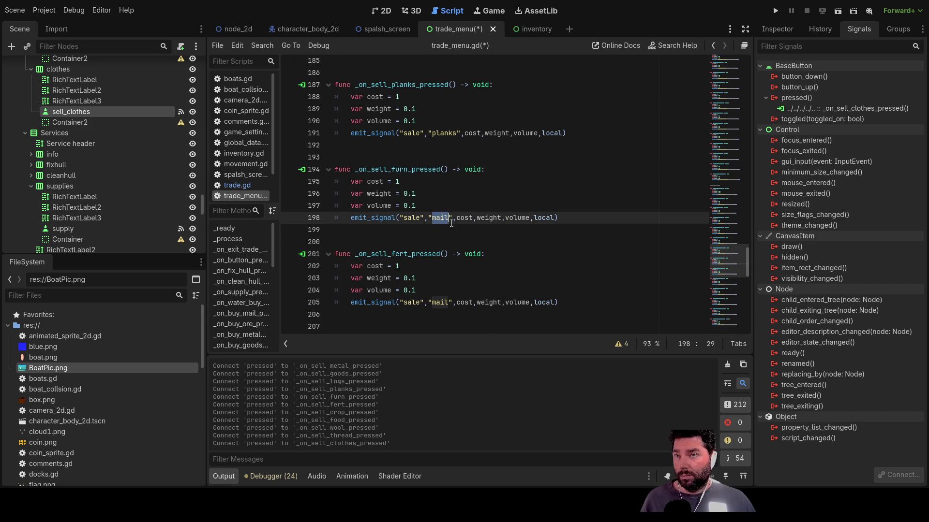
{"action": "type", "text": "furn"}
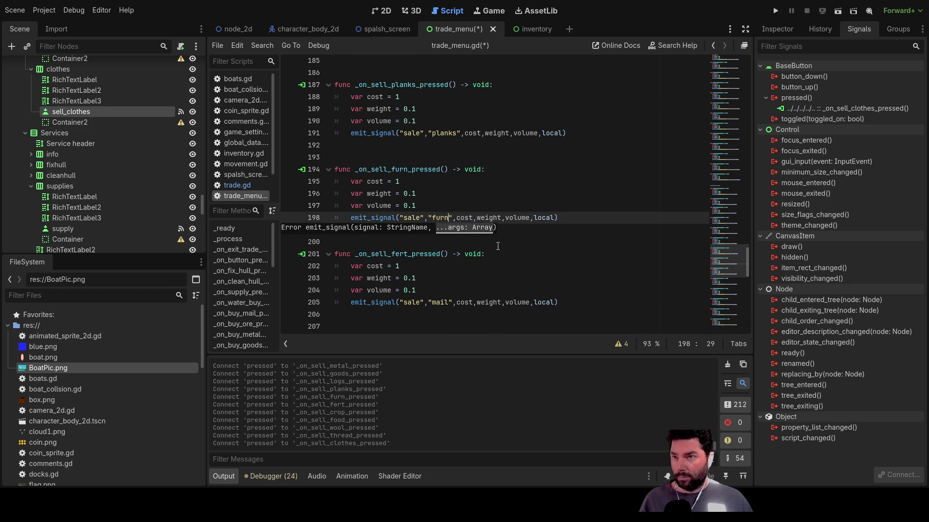
{"action": "double_click", "coordinate": [445, 304]}
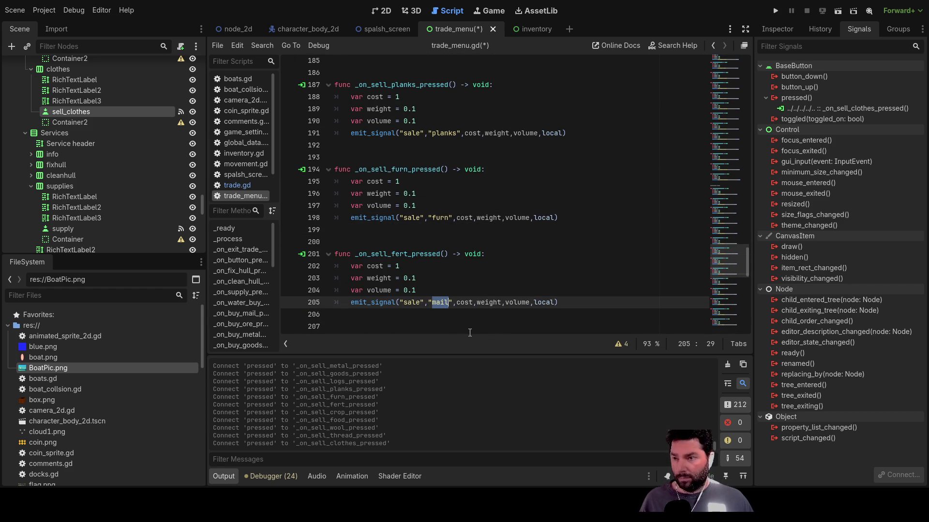
{"action": "type", "text": "fert"}
{"action": "scroll", "coordinate": [479, 279], "scroll_direction": "down", "scroll_amount": 3}
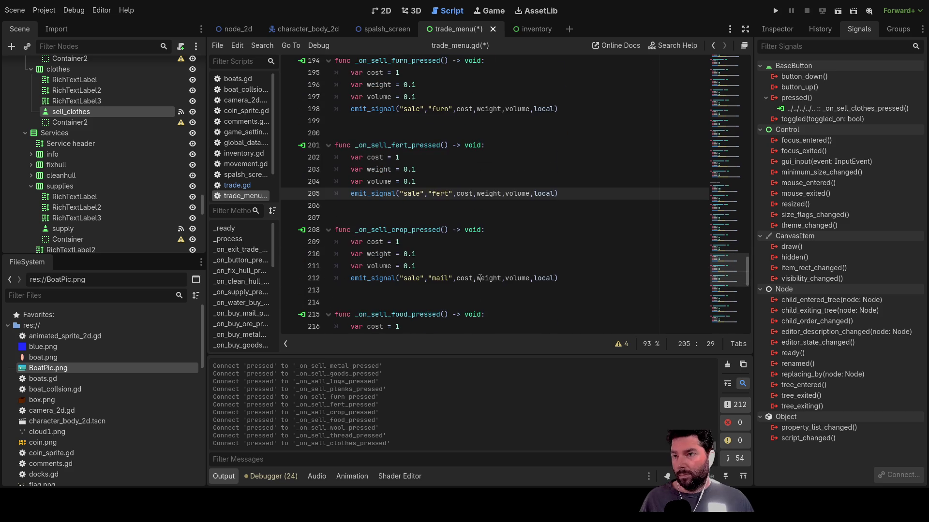
{"action": "double_click", "coordinate": [437, 279]}
{"action": "type", "text": "crop"}
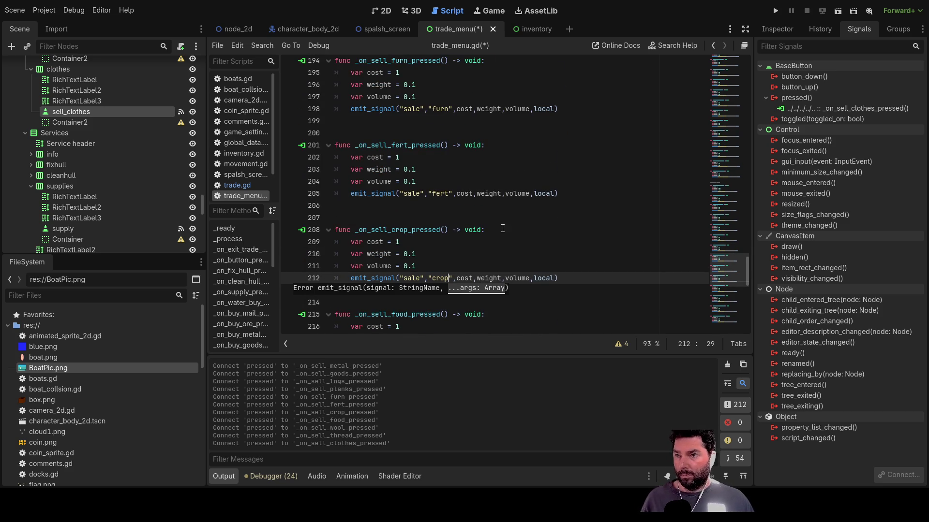
{"action": "scroll", "coordinate": [476, 281], "scroll_direction": "down", "scroll_amount": 3}
{"action": "double_click", "coordinate": [444, 254]}
{"action": "type", "text": "food"}
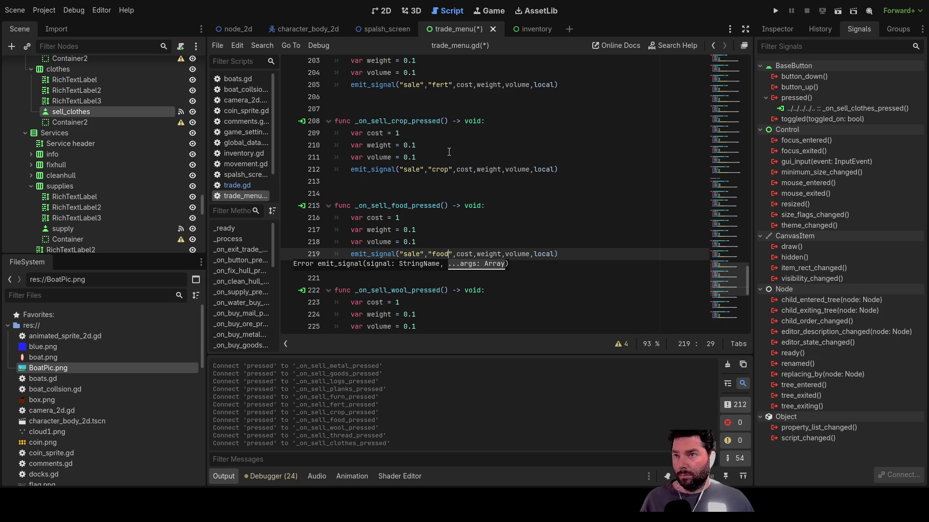
- Change 'crop' to 'crops' on line 212
{"action": "scroll", "coordinate": [449, 152], "scroll_direction": "up", "scroll_amount": 20}
{"action": "scroll", "coordinate": [471, 240], "scroll_direction": "up", "scroll_amount": 9}
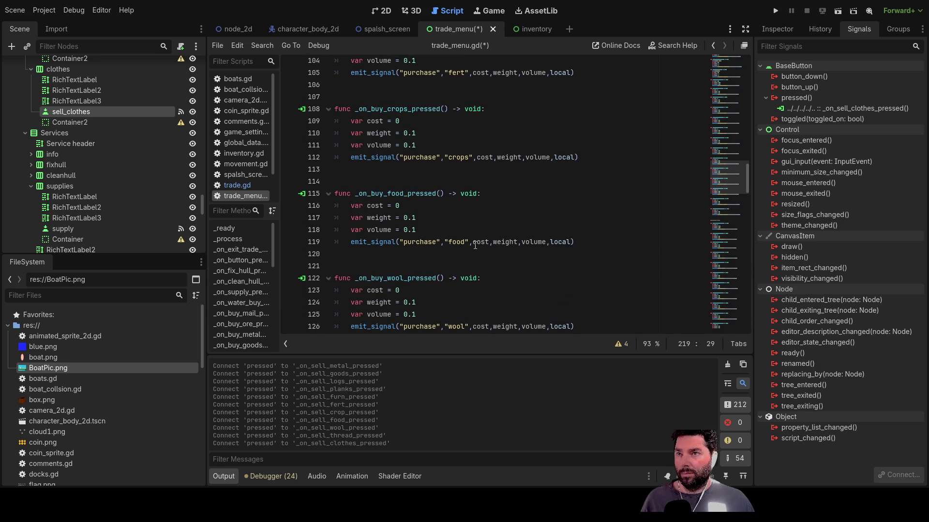
{"action": "scroll", "coordinate": [475, 246], "scroll_direction": "down", "scroll_amount": 20}
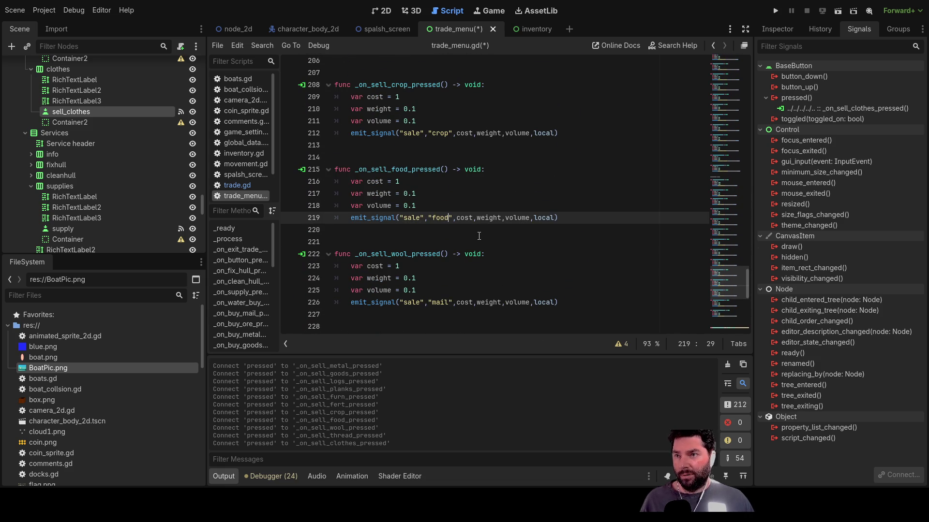
{"action": "left_click", "coordinate": [447, 135]}
{"action": "type", "text": "s"}
- Replace the placeholder 'mail' with wool, thread and clothes in their sale handlers
{"action": "scroll", "coordinate": [467, 206], "scroll_direction": "down", "scroll_amount": 2}
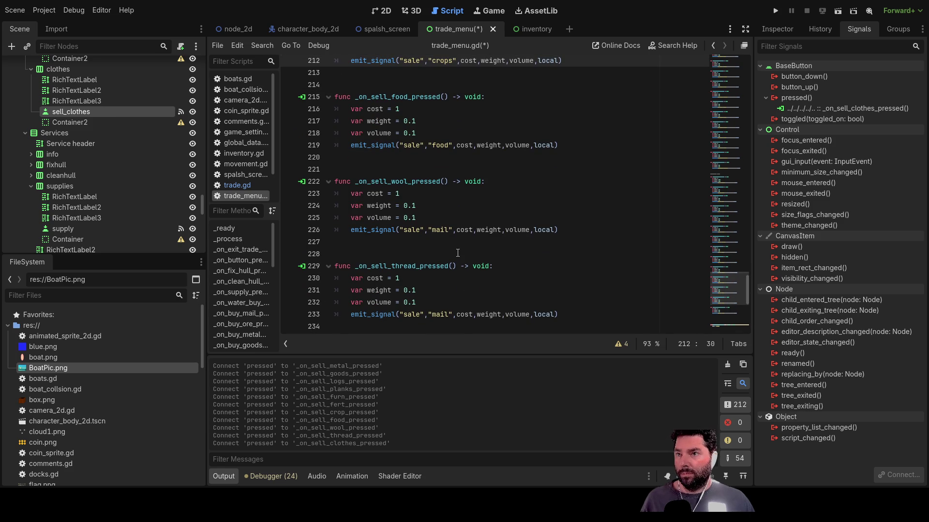
{"action": "double_click", "coordinate": [446, 230]}
{"action": "type", "text": "wool"}
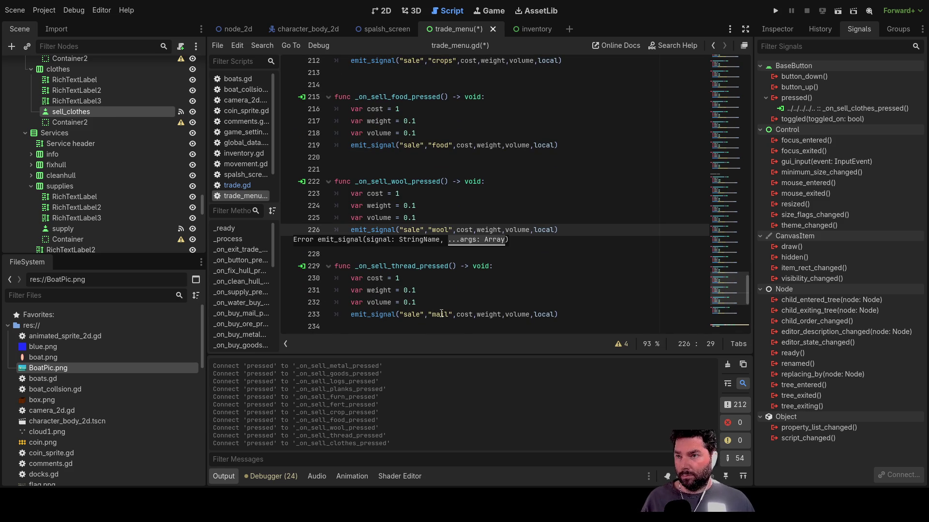
{"action": "double_click", "coordinate": [441, 314]}
{"action": "type", "text": "thread"}
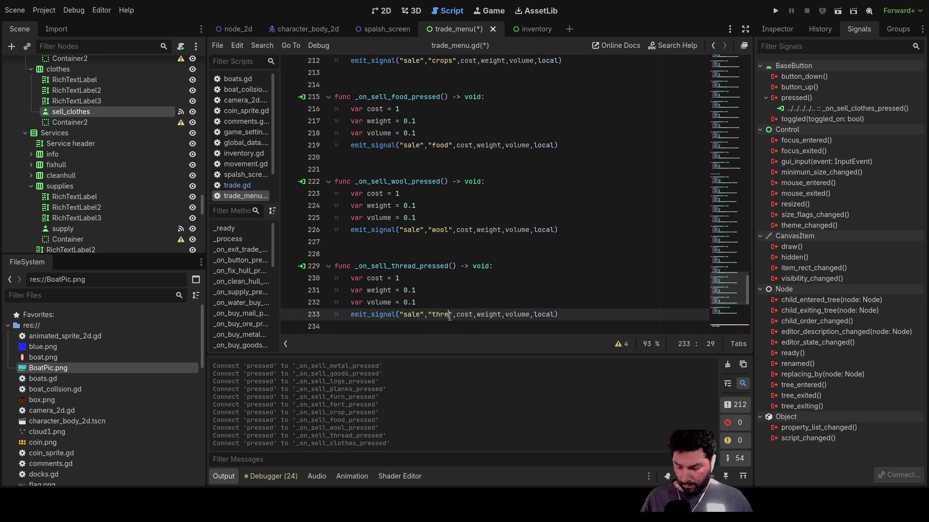
{"action": "scroll", "coordinate": [472, 243], "scroll_direction": "down", "scroll_amount": 1}
{"action": "scroll", "coordinate": [472, 243], "scroll_direction": "down", "scroll_amount": 3}
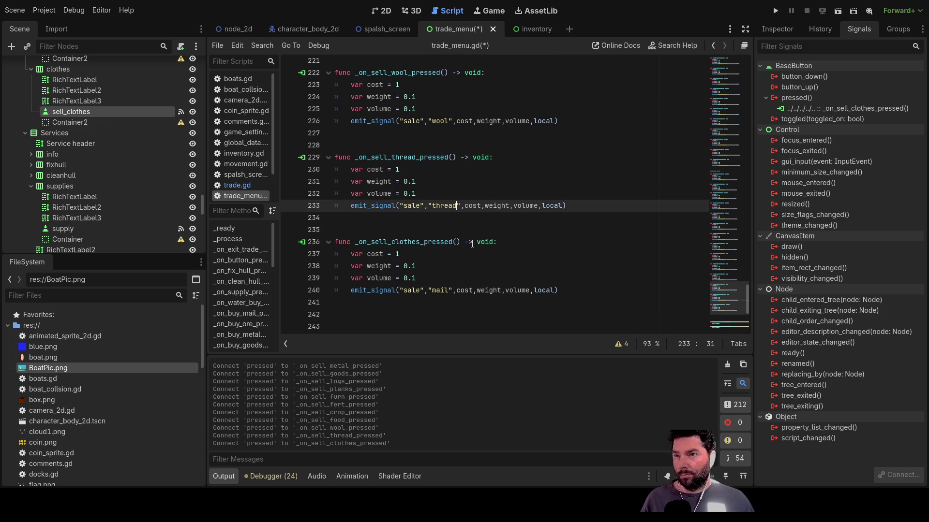
{"action": "double_click", "coordinate": [438, 291]}
{"action": "type", "text": "clothes"}
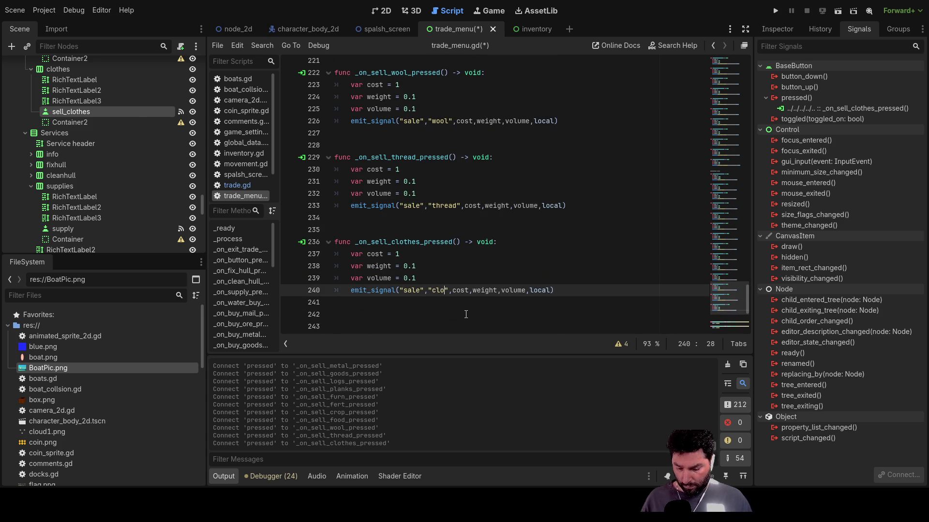
- Remove the extra blank lines before the dock functions and the selling section
{"action": "left_click", "coordinate": [466, 314]}
{"action": "scroll", "coordinate": [466, 315], "scroll_direction": "down", "scroll_amount": 5}
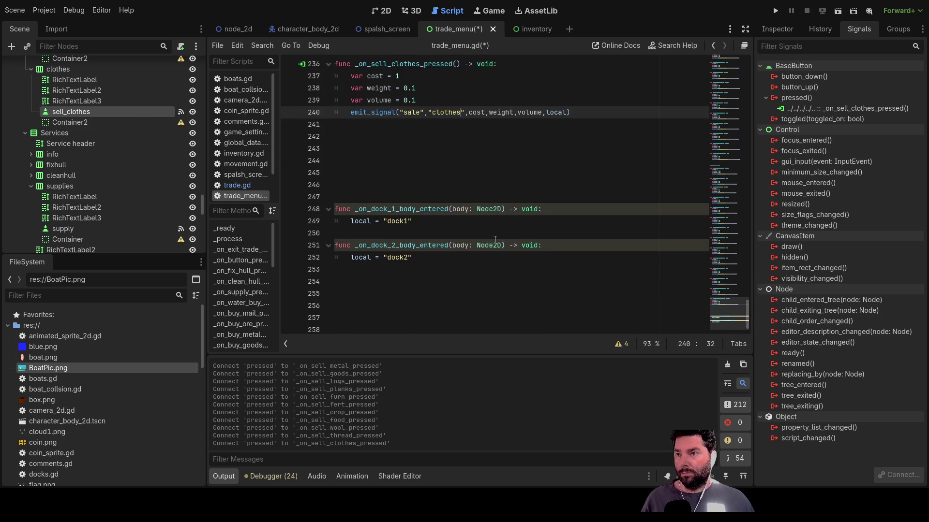
{"action": "scroll", "coordinate": [423, 253], "scroll_direction": "up", "scroll_amount": 2}
{"action": "key", "text": "Delete"}
{"action": "key", "text": "Delete"}
{"action": "key", "text": "Delete"}
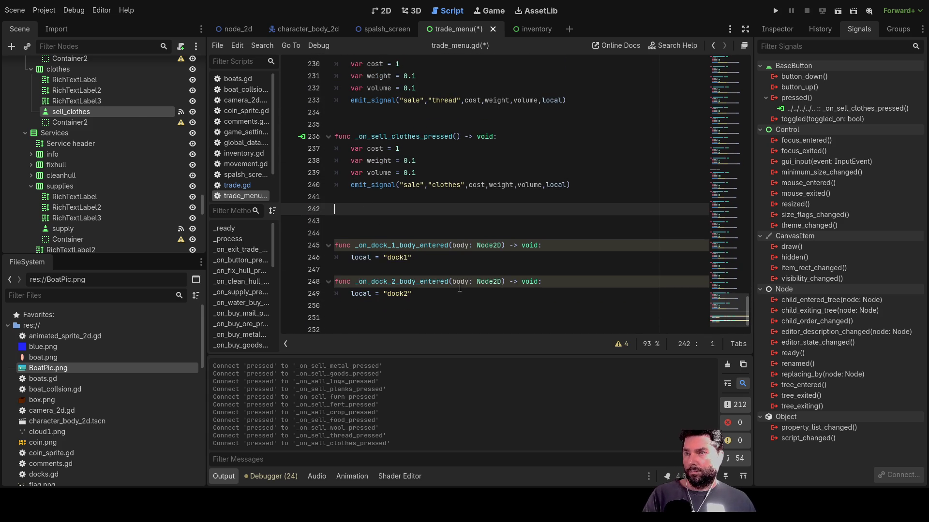
{"action": "scroll", "coordinate": [432, 260], "scroll_direction": "up", "scroll_amount": 20}
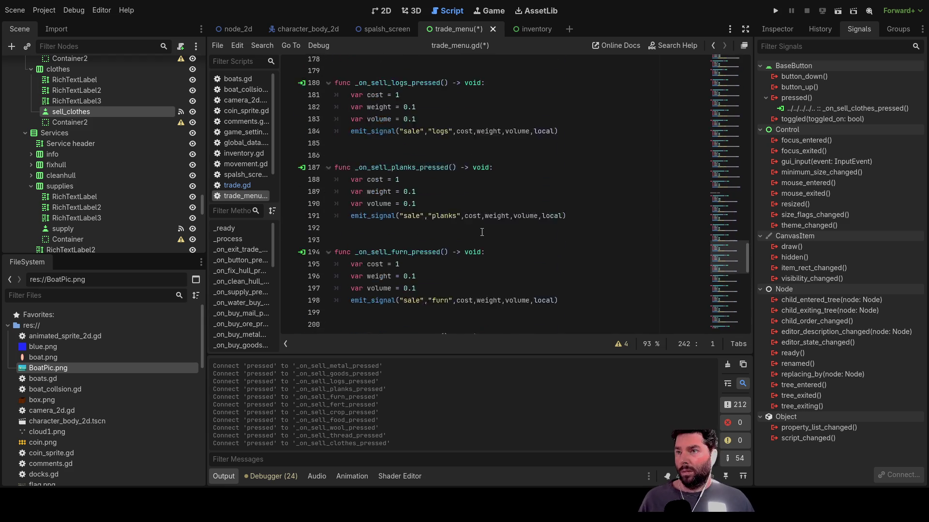
{"action": "scroll", "coordinate": [480, 230], "scroll_direction": "up", "scroll_amount": 5}
{"action": "scroll", "coordinate": [436, 194], "scroll_direction": "down", "scroll_amount": 5}
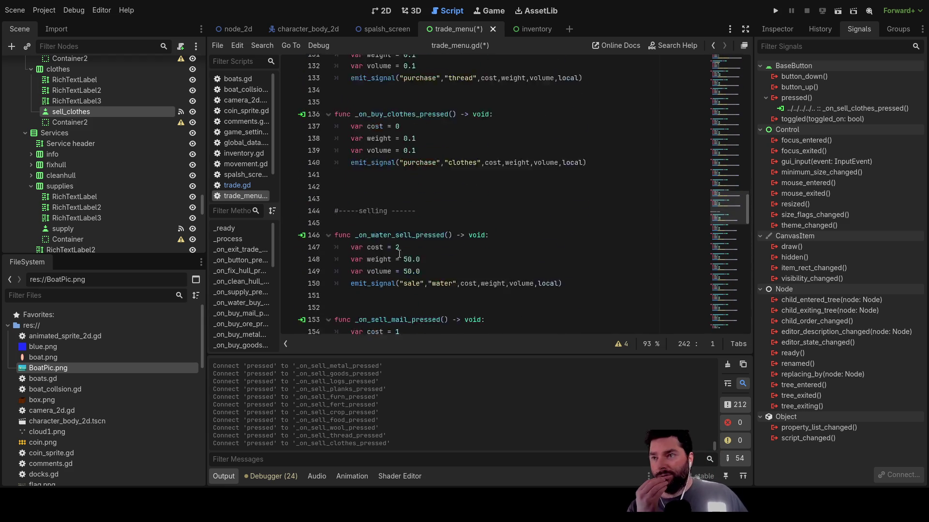
{"action": "left_click", "coordinate": [349, 114]}
{"action": "key", "text": "Delete"}
{"action": "key", "text": "Delete"}
{"action": "scroll", "coordinate": [428, 203], "scroll_direction": "up", "scroll_amount": 5}
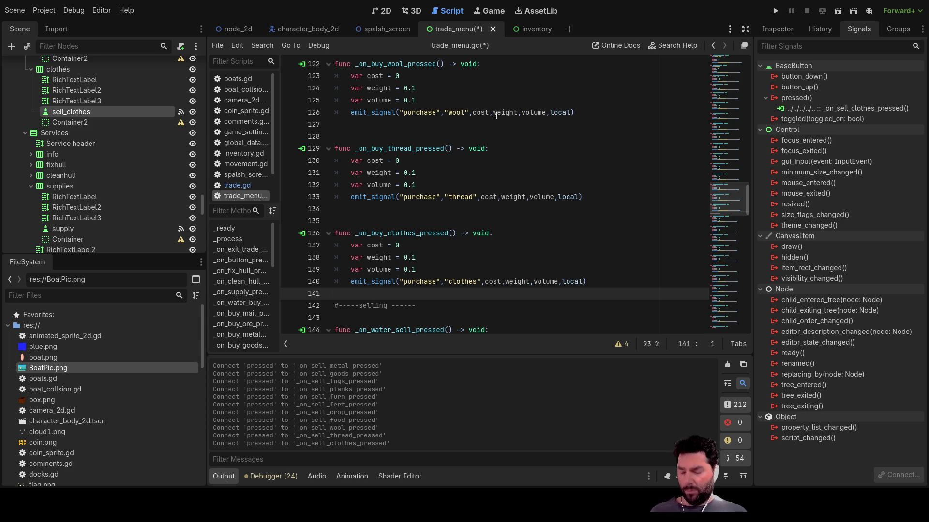
- Save trade_menu.gd and switch to the trade menu scene's 2D layout
{"action": "key", "text": "ctrl+s"}
{"action": "scroll", "coordinate": [109, 173], "scroll_direction": "up", "scroll_amount": 6}
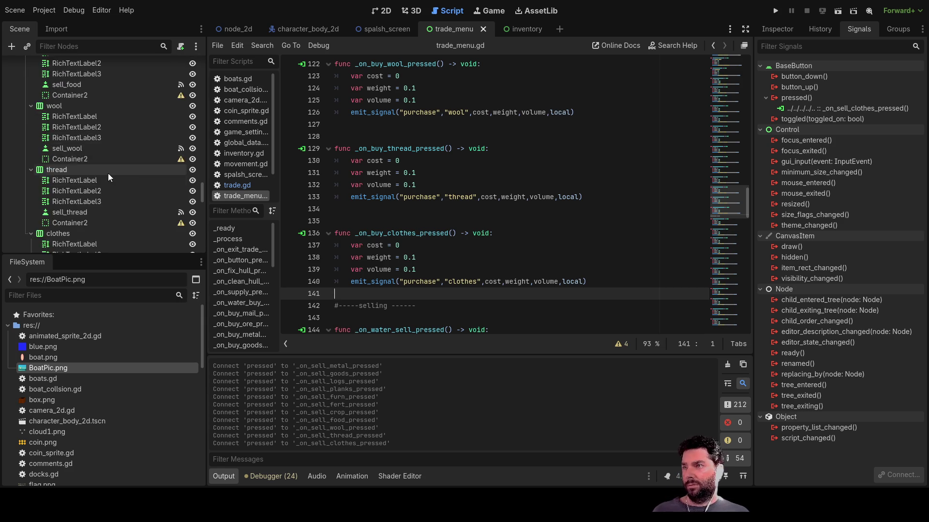
{"action": "left_click", "coordinate": [387, 14]}
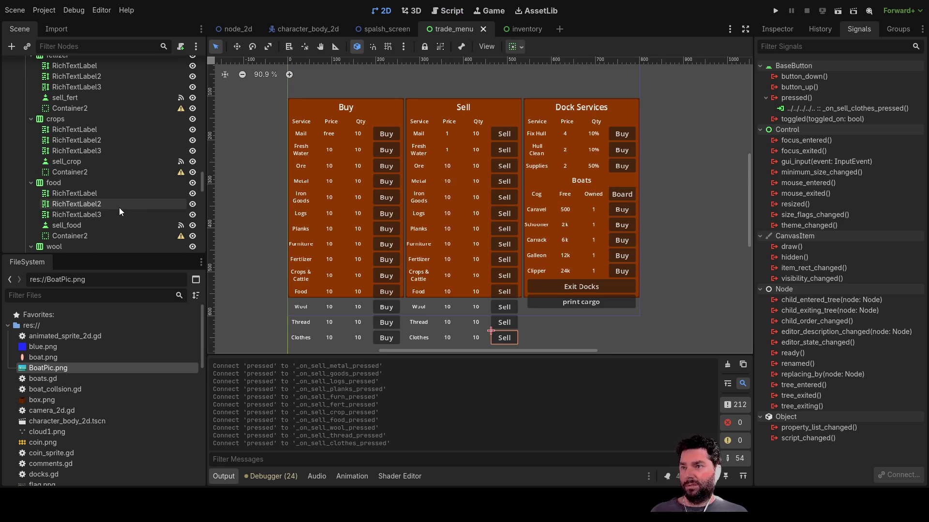
{"action": "left_click", "coordinate": [193, 120]}
{"action": "left_click", "coordinate": [192, 119]}
{"action": "left_click", "coordinate": [193, 120]}
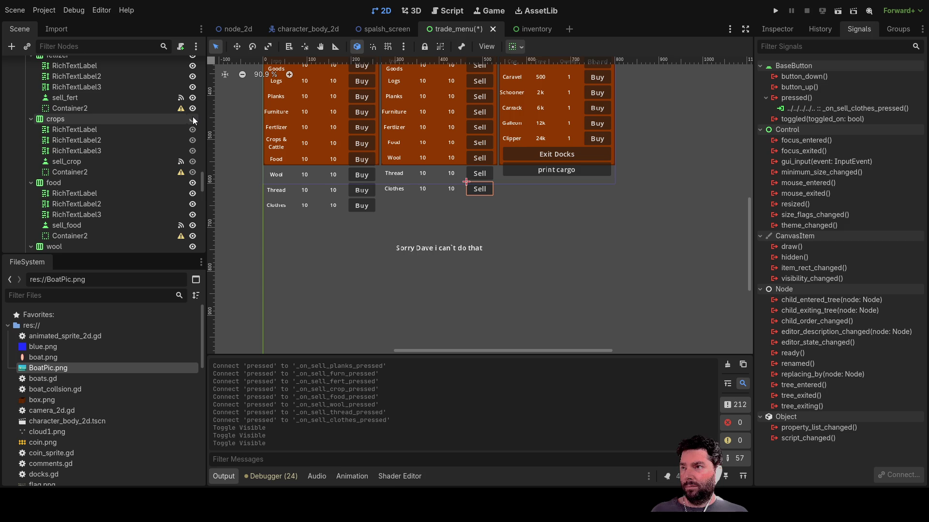
{"action": "left_click", "coordinate": [192, 119]}
{"action": "scroll", "coordinate": [323, 255], "scroll_direction": "up", "scroll_amount": 3}
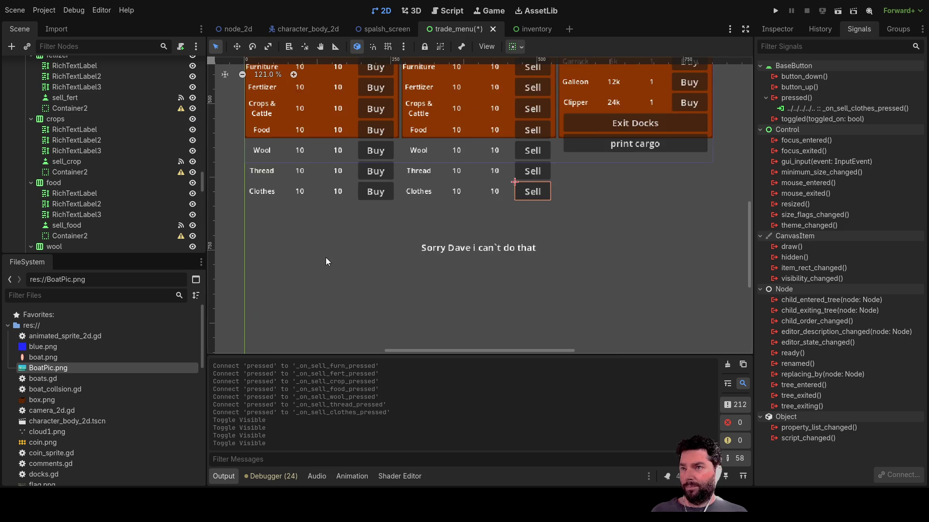
{"action": "scroll", "coordinate": [325, 256], "scroll_direction": "down", "scroll_amount": 4}
{"action": "mouse_move", "coordinate": [332, 232]}
{"action": "left_mouse_down"}
{"action": "mouse_move", "coordinate": [462, 314]}
{"action": "mouse_move", "coordinate": [431, 285]}
{"action": "left_mouse_up"}
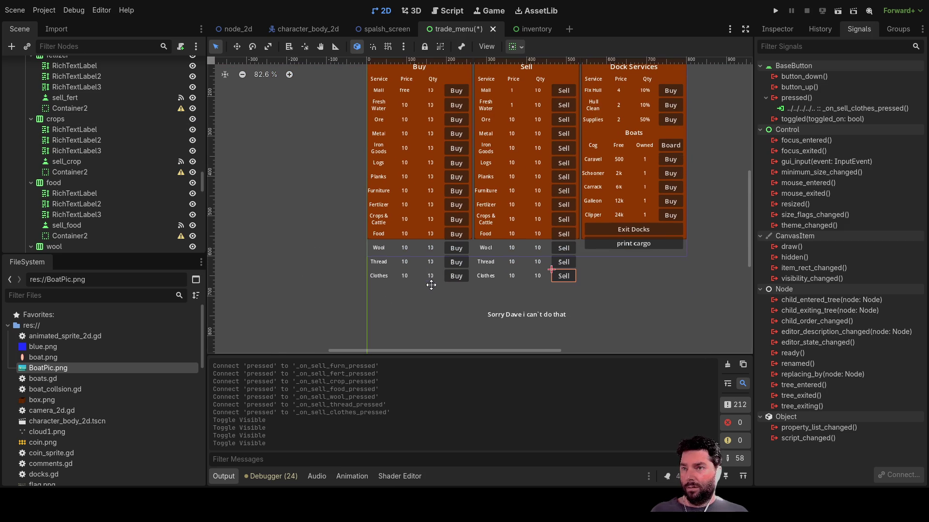
{"action": "scroll", "coordinate": [57, 141], "scroll_direction": "up", "scroll_amount": 10}
{"action": "scroll", "coordinate": [79, 193], "scroll_direction": "up", "scroll_amount": 10}
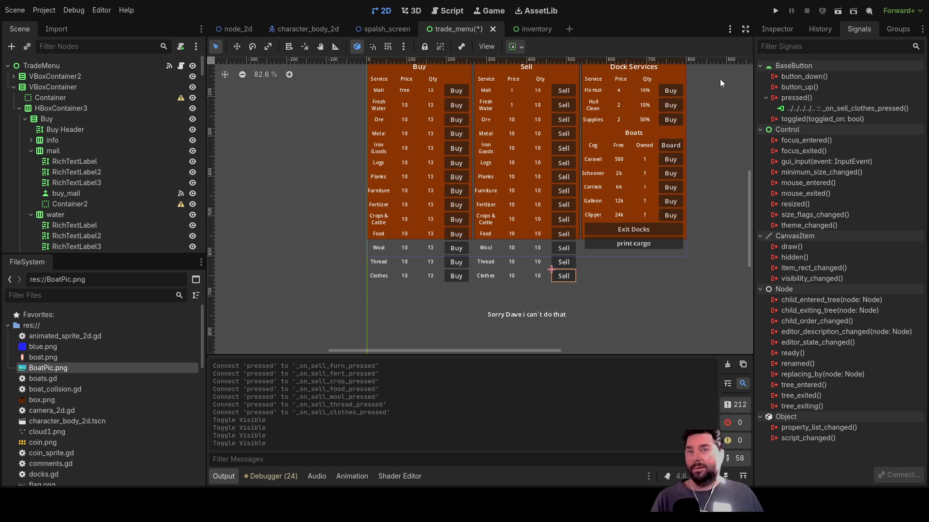
- Inspect the sell_clothes button and mail row properties, then open the node_2d sea-map scene
{"action": "left_click", "coordinate": [778, 28]}
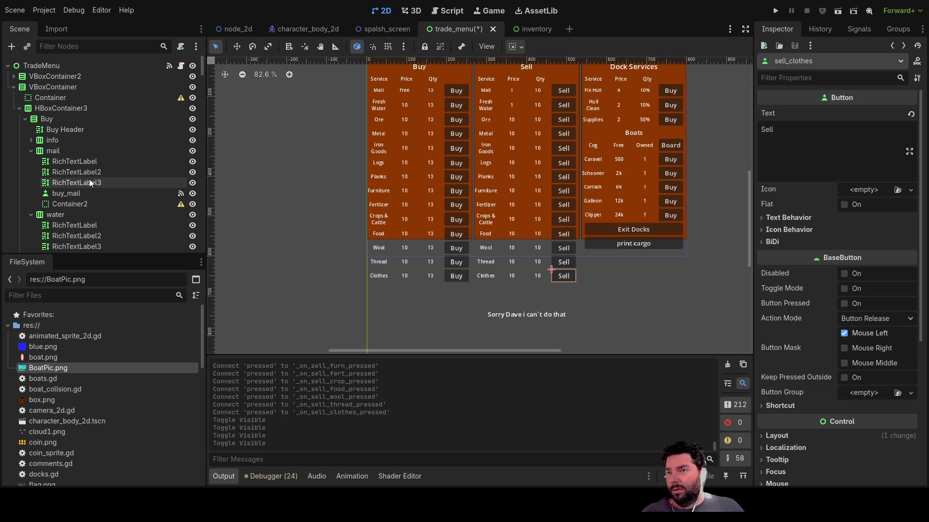
{"action": "scroll", "coordinate": [85, 203], "scroll_direction": "down", "scroll_amount": 3}
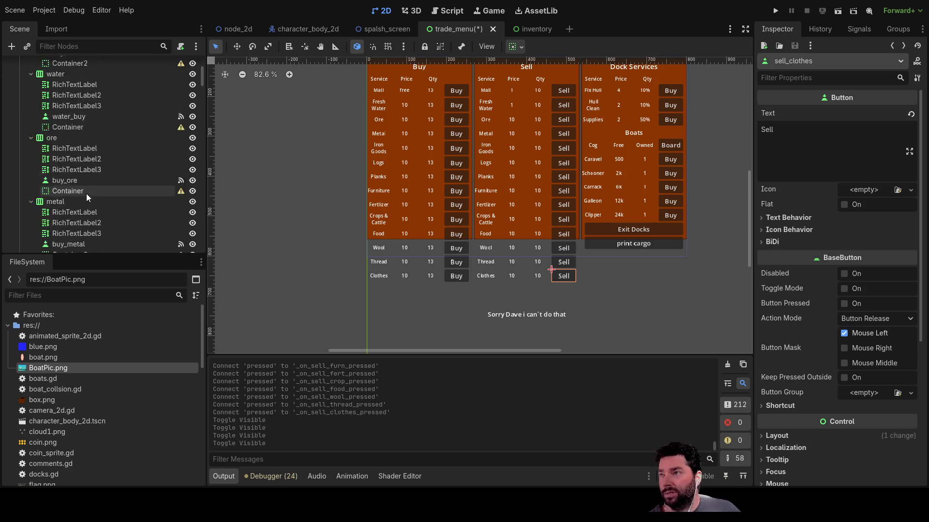
{"action": "scroll", "coordinate": [85, 203], "scroll_direction": "up", "scroll_amount": 2}
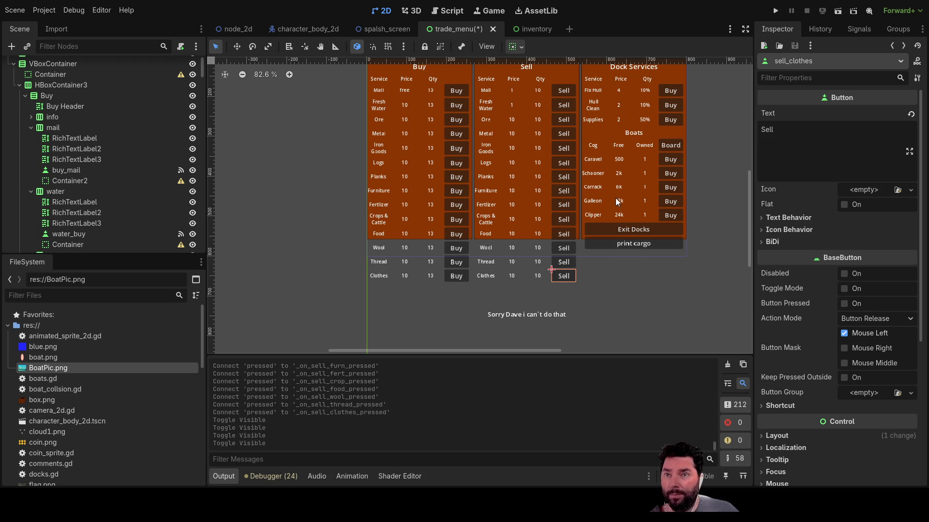
{"action": "mouse_move", "coordinate": [709, 173]}
{"action": "left_mouse_down"}
{"action": "mouse_move", "coordinate": [689, 219]}
{"action": "mouse_move", "coordinate": [681, 214]}
{"action": "left_mouse_up"}
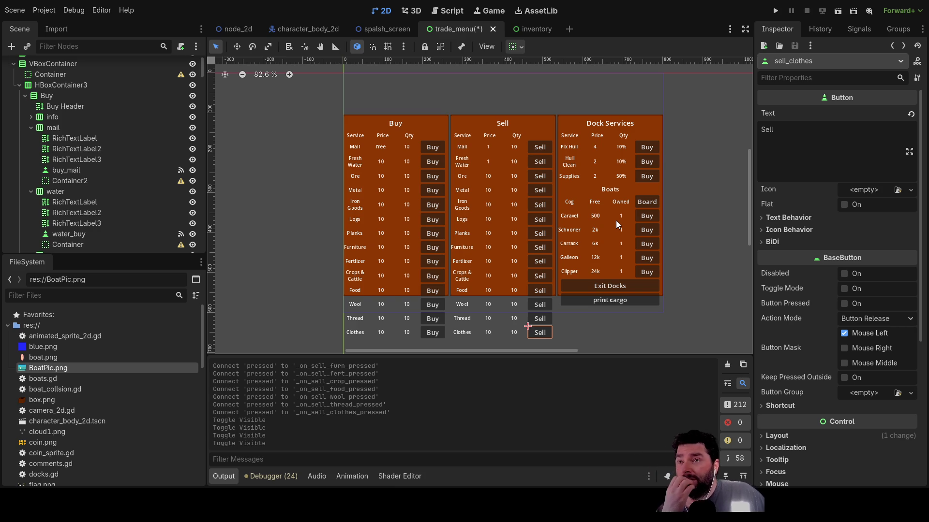
{"action": "left_click", "coordinate": [66, 127]}
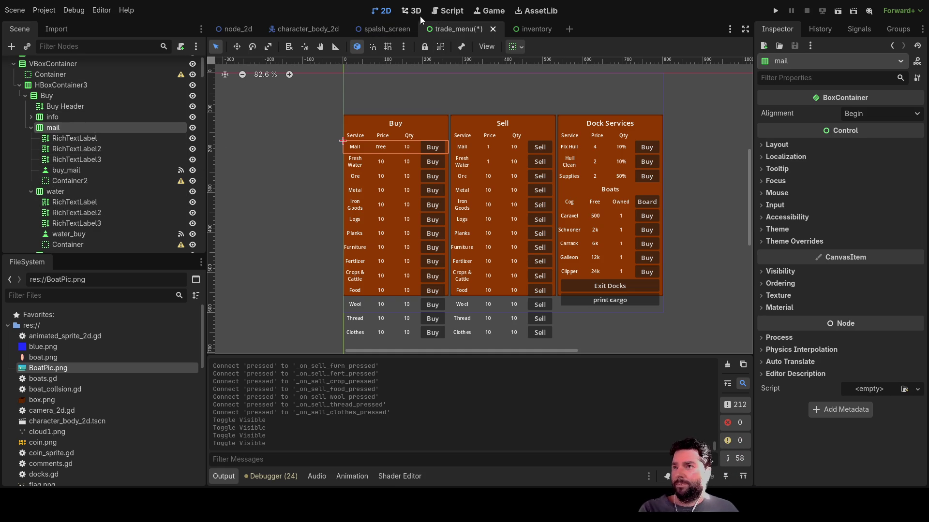
{"action": "left_click", "coordinate": [242, 30]}
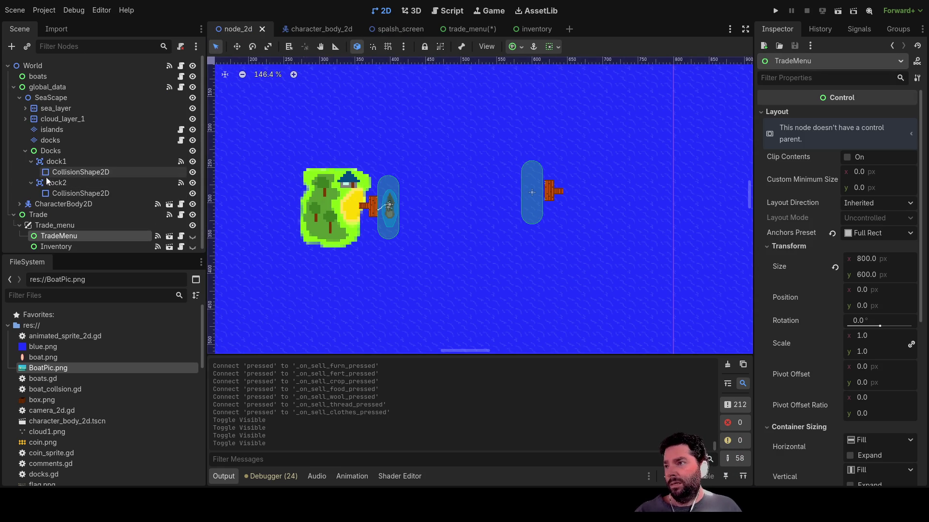
- Inspect dock1's properties, then switch to the script editor showing wind.gd
{"action": "left_click", "coordinate": [70, 161]}
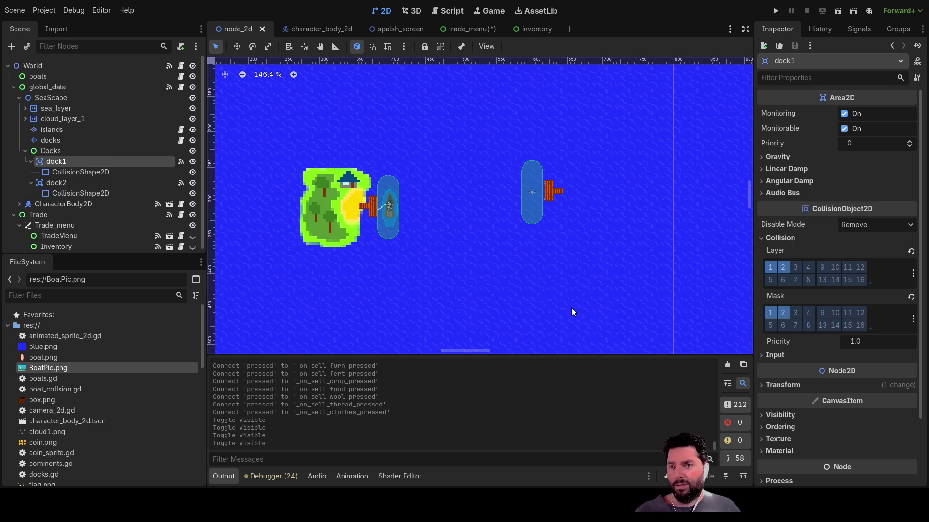
{"action": "scroll", "coordinate": [771, 312], "scroll_direction": "down", "scroll_amount": 3}
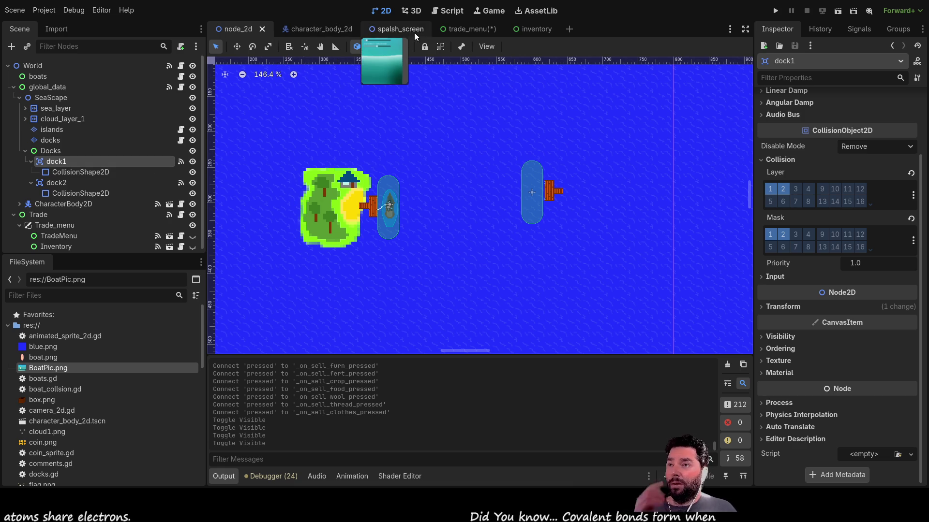
{"action": "left_click", "coordinate": [443, 11]}
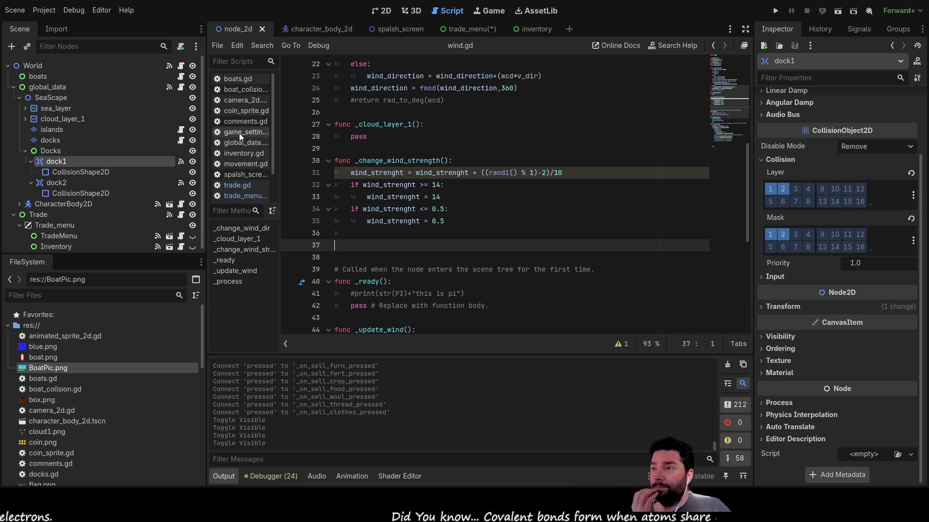
- Look over trade.gd and coin_sprite.gd, then select boat_collsion.gd in the FileSystem dock
{"action": "left_click", "coordinate": [237, 185]}
{"action": "scroll", "coordinate": [387, 203], "scroll_direction": "up", "scroll_amount": 3}
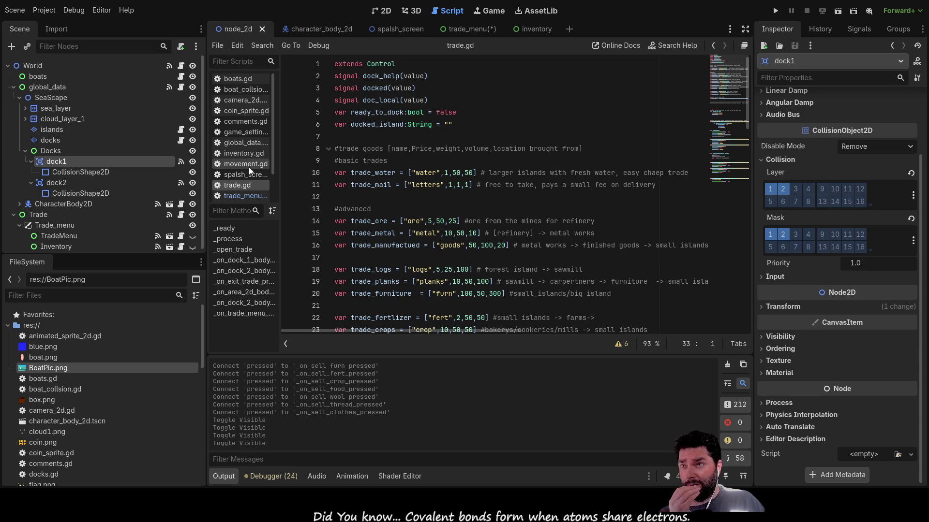
{"action": "left_click", "coordinate": [243, 114]}
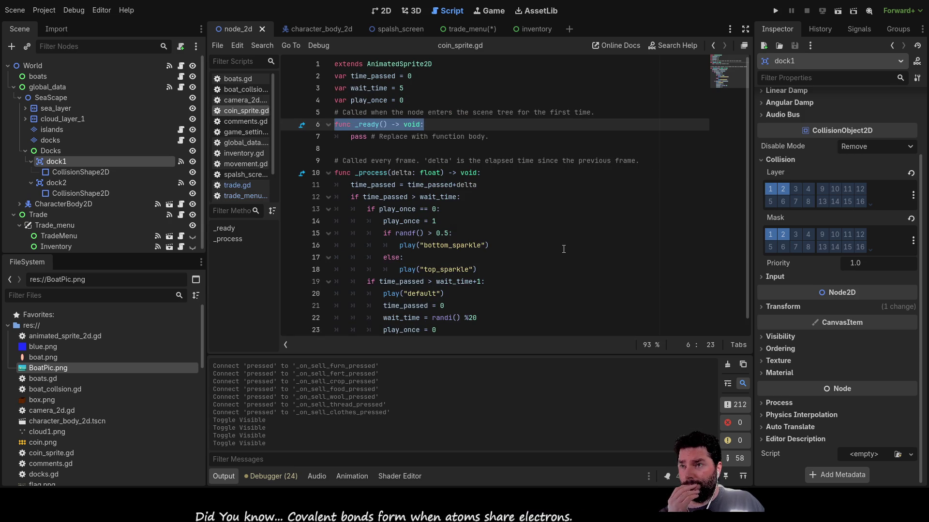
{"action": "scroll", "coordinate": [563, 249], "scroll_direction": "down", "scroll_amount": 1}
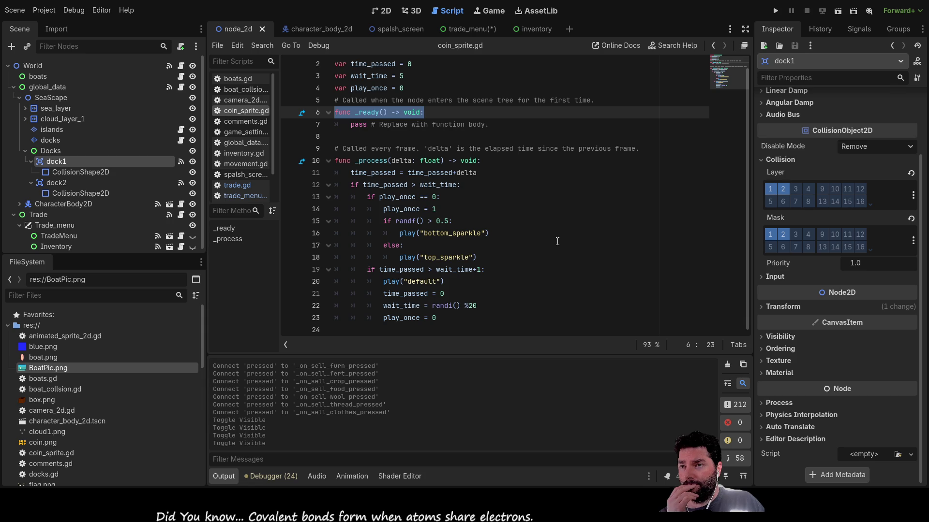
{"action": "scroll", "coordinate": [554, 241], "scroll_direction": "up", "scroll_amount": 1}
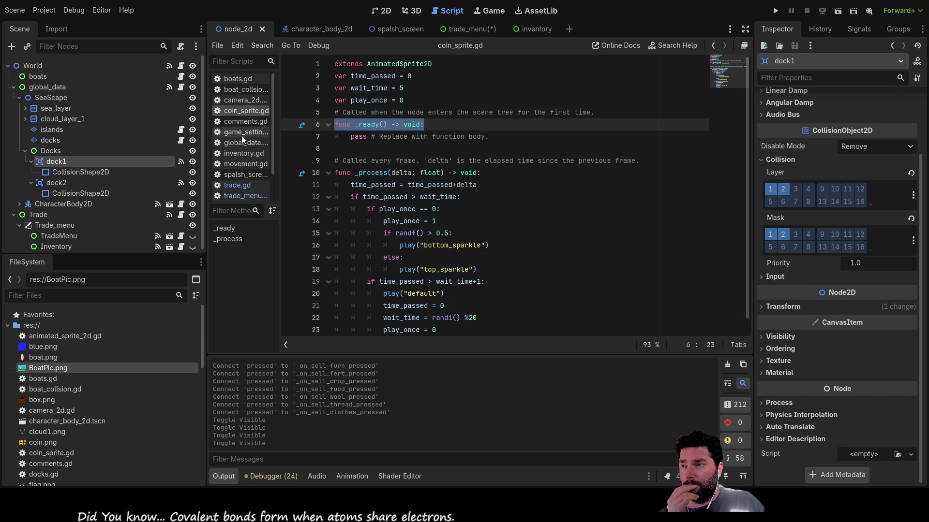
{"action": "scroll", "coordinate": [91, 430], "scroll_direction": "down", "scroll_amount": 5}
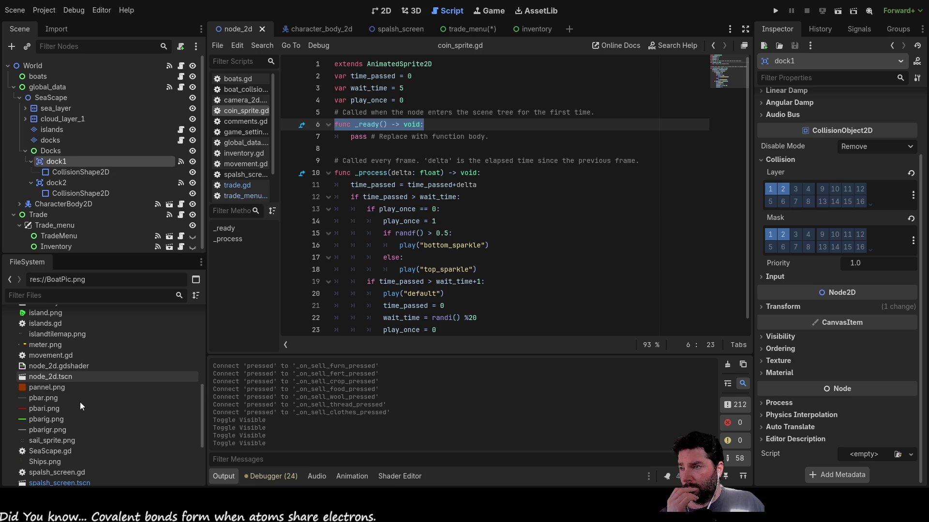
{"action": "scroll", "coordinate": [80, 401], "scroll_direction": "down", "scroll_amount": 5}
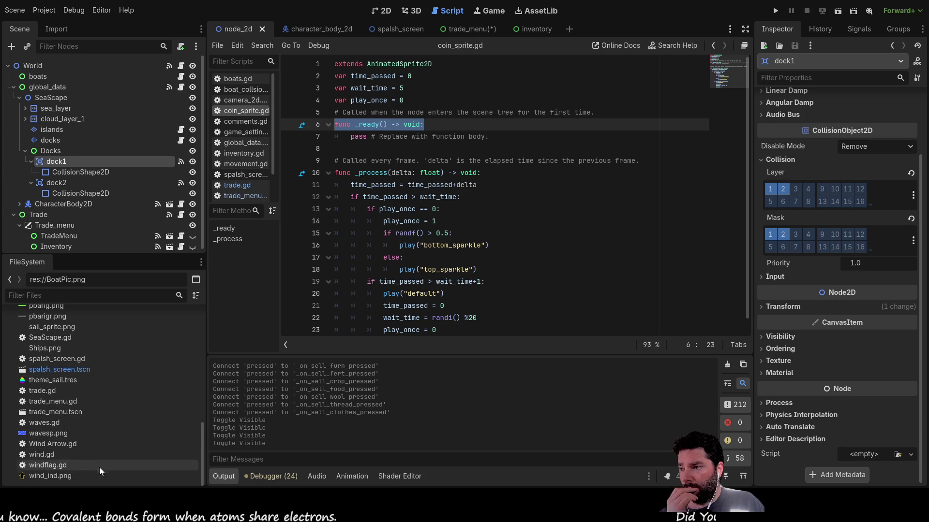
{"action": "scroll", "coordinate": [71, 387], "scroll_direction": "up", "scroll_amount": 10}
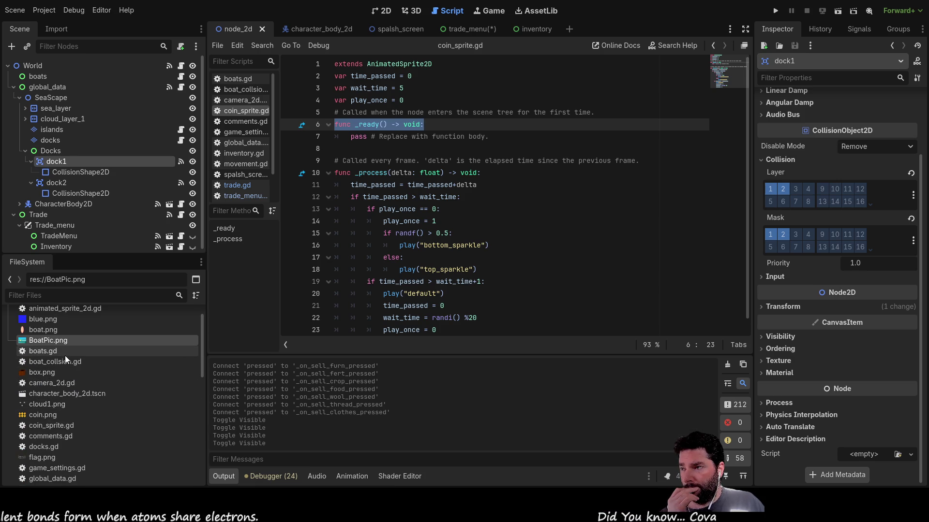
{"action": "left_click", "coordinate": [65, 361]}
- Open boat_collsion.gd and delete one extra blank line above the _dammage function
{"action": "double_click", "coordinate": [66, 362]}
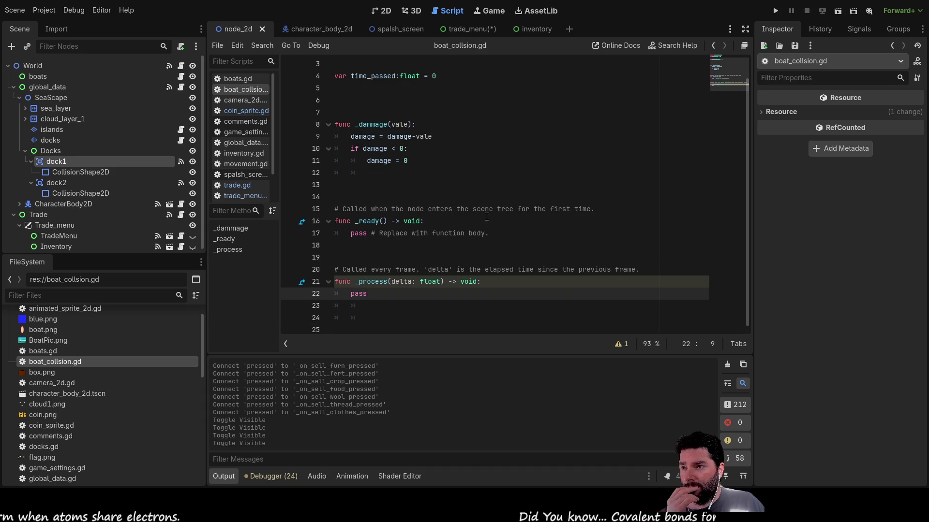
{"action": "scroll", "coordinate": [489, 216], "scroll_direction": "up", "scroll_amount": 1}
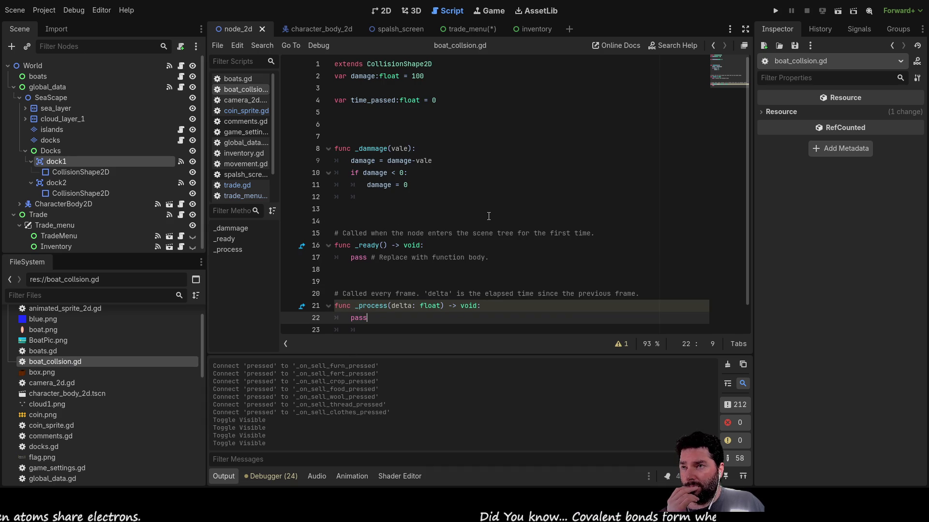
{"action": "left_click", "coordinate": [460, 137]}
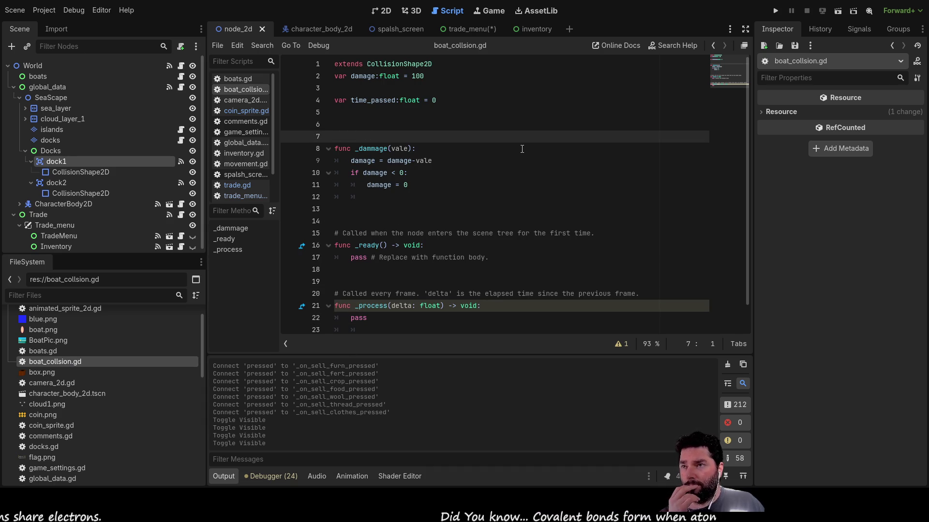
{"action": "key", "text": "BackSpace"}
{"action": "key", "text": "Up"}
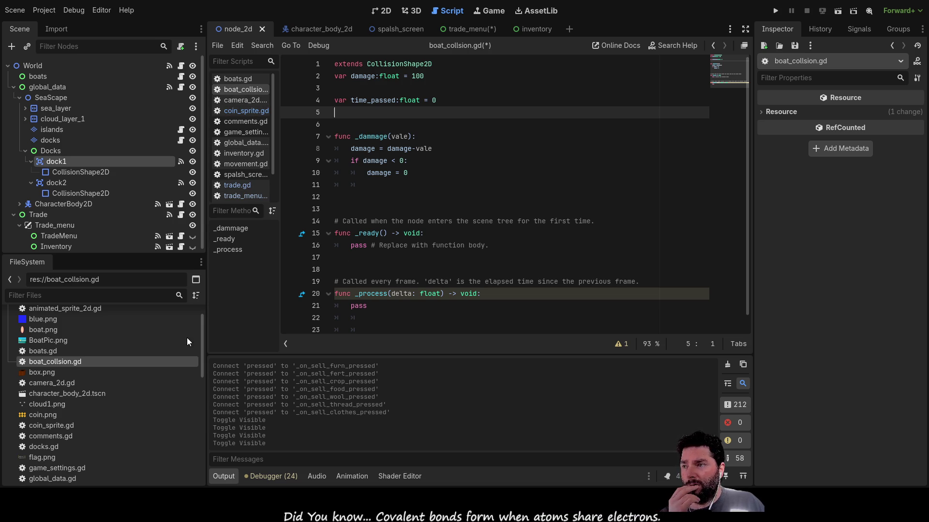
{"action": "scroll", "coordinate": [256, 184], "scroll_direction": "down", "scroll_amount": 2}
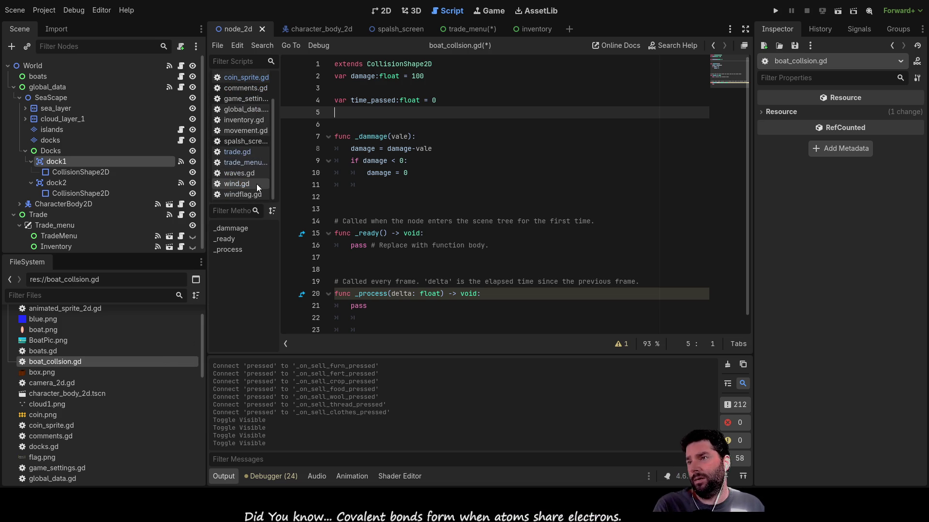
{"action": "scroll", "coordinate": [248, 132], "scroll_direction": "up", "scroll_amount": 2}
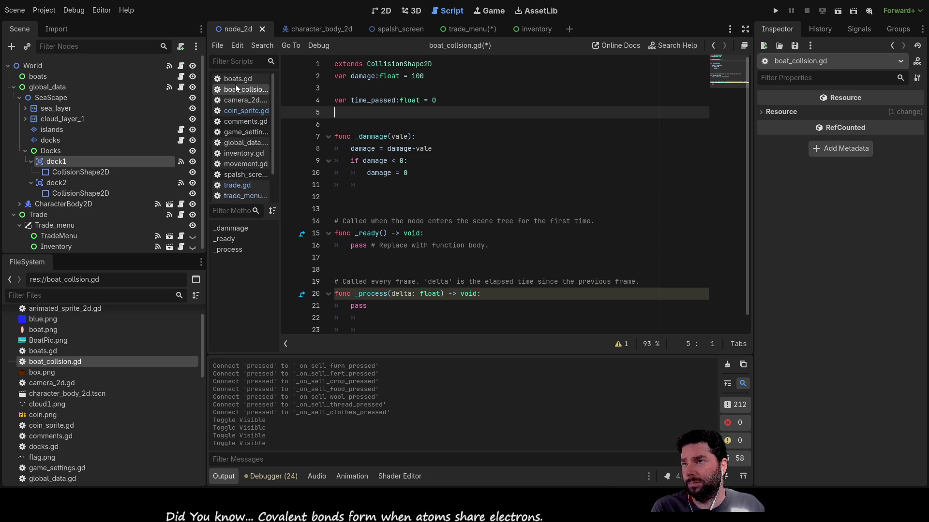
{"action": "left_click", "coordinate": [235, 143]}
{"action": "scroll", "coordinate": [489, 189], "scroll_direction": "up", "scroll_amount": 12}
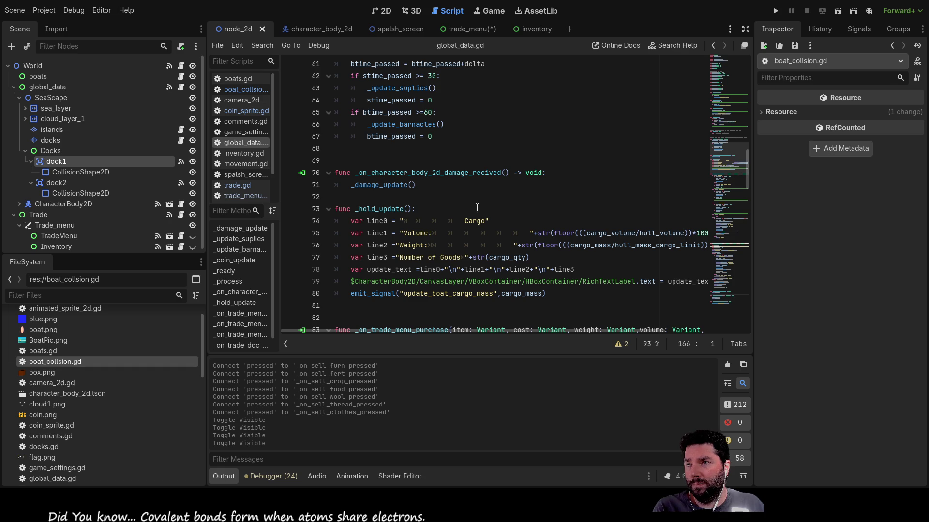
{"action": "scroll", "coordinate": [478, 207], "scroll_direction": "up", "scroll_amount": 19}
{"action": "scroll", "coordinate": [472, 213], "scroll_direction": "up", "scroll_amount": 1}
{"action": "left_click", "coordinate": [857, 27]}
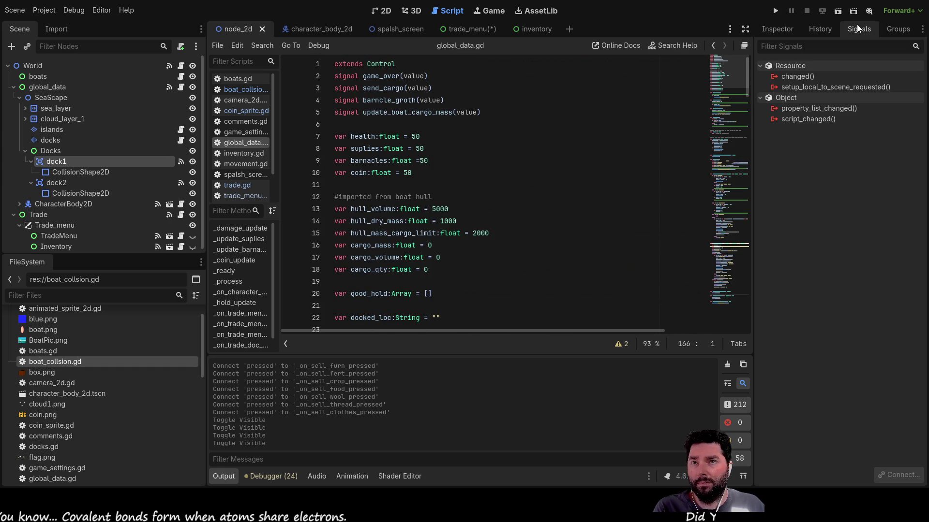
{"action": "left_click", "coordinate": [776, 28]}
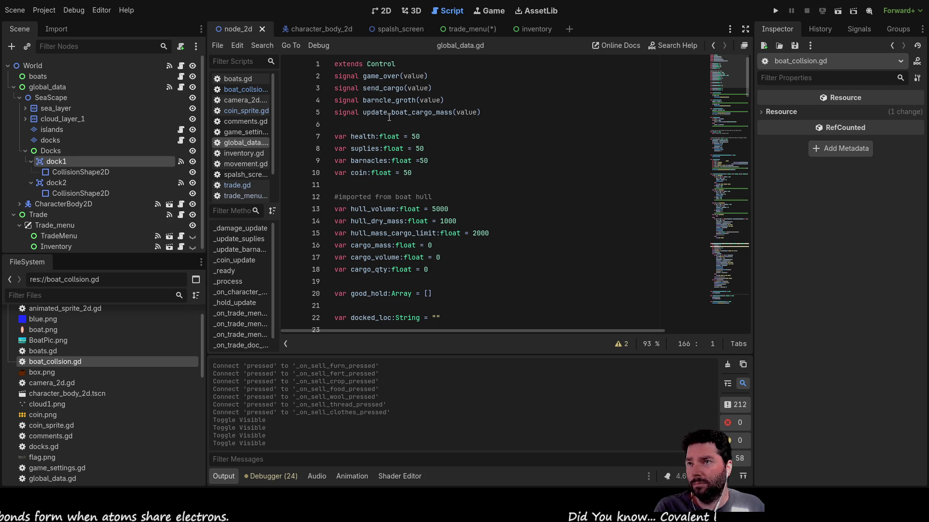
{"action": "double_click", "coordinate": [381, 88]}
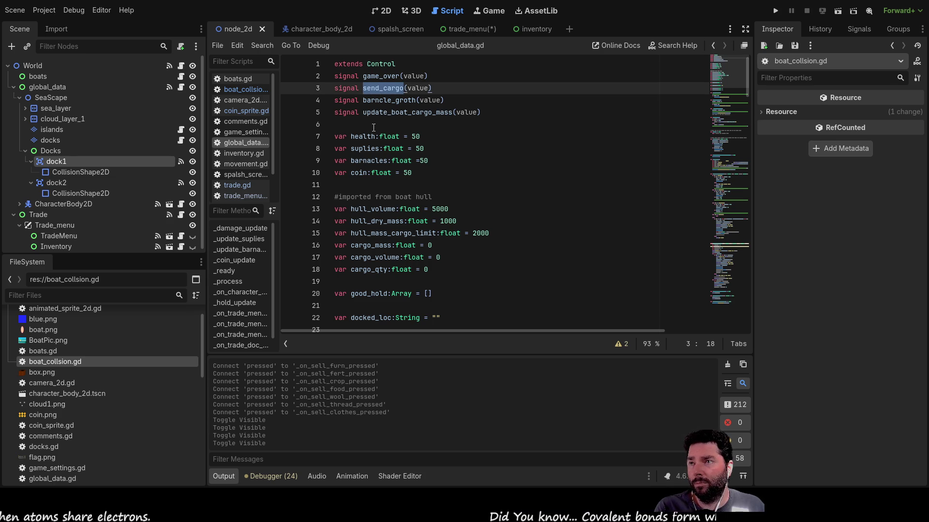
{"action": "double_click", "coordinate": [379, 112]}
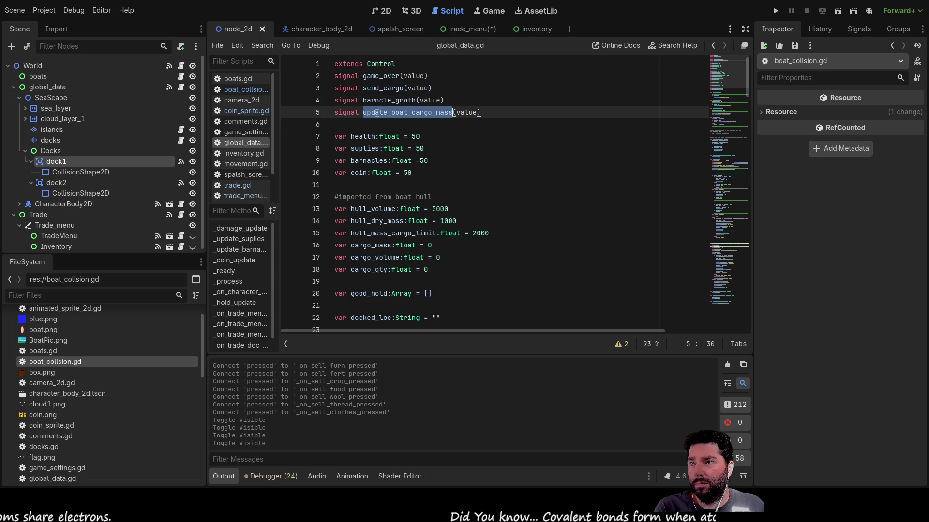
{"action": "left_click", "coordinate": [492, 160]}
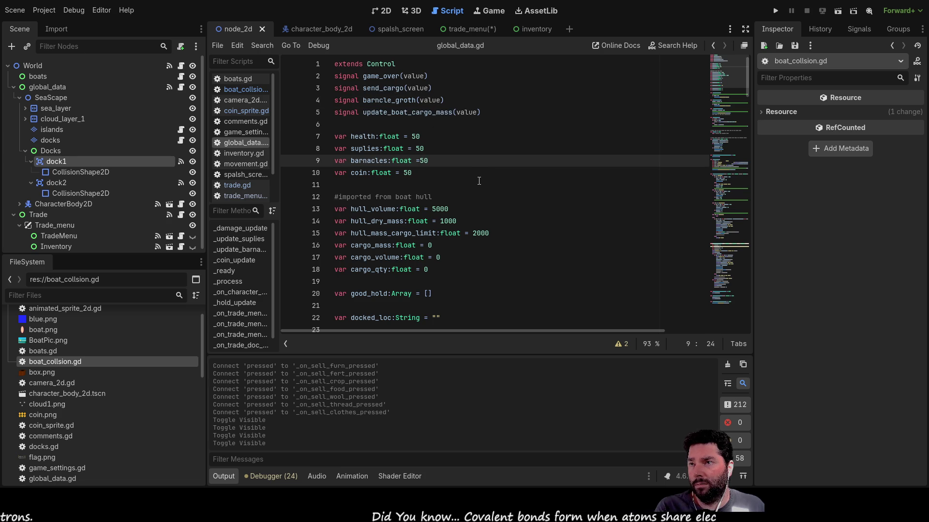
{"action": "scroll", "coordinate": [479, 180], "scroll_direction": "down", "scroll_amount": 2}
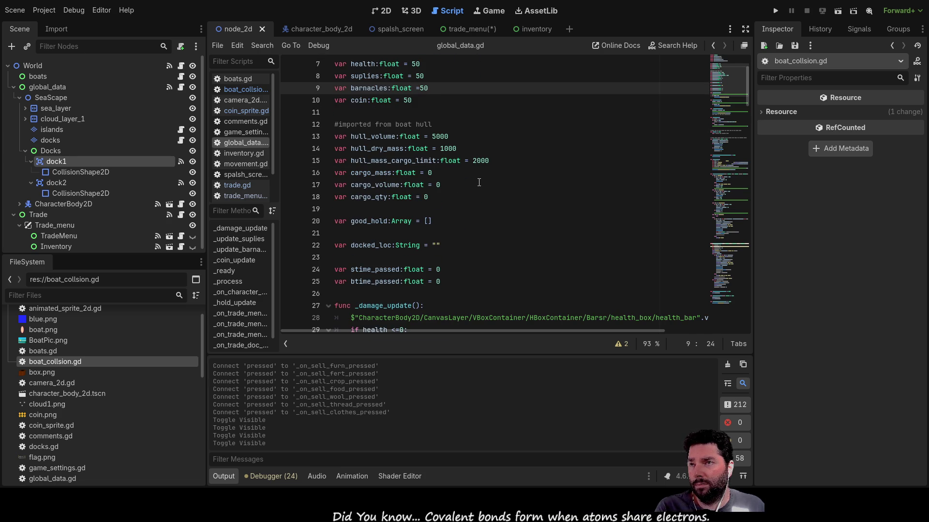
{"action": "scroll", "coordinate": [478, 182], "scroll_direction": "down", "scroll_amount": 5}
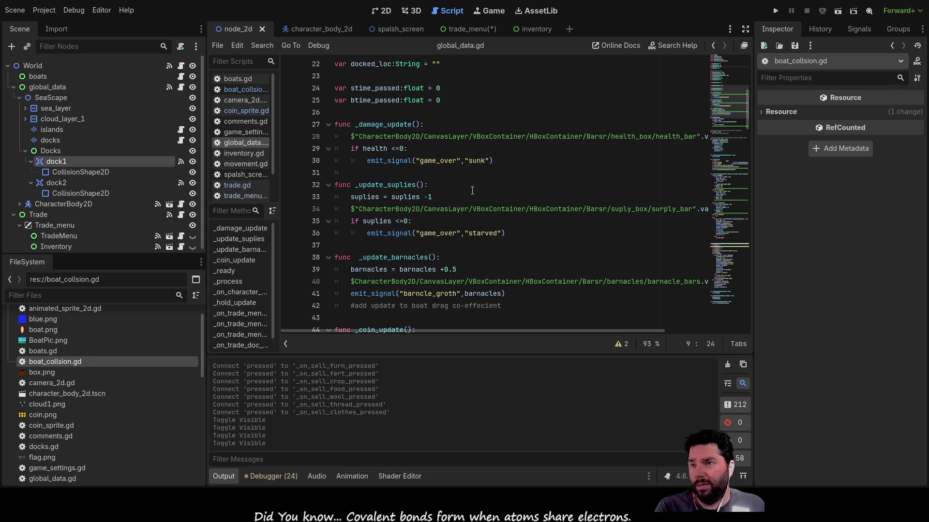
{"action": "scroll", "coordinate": [472, 191], "scroll_direction": "down", "scroll_amount": 7}
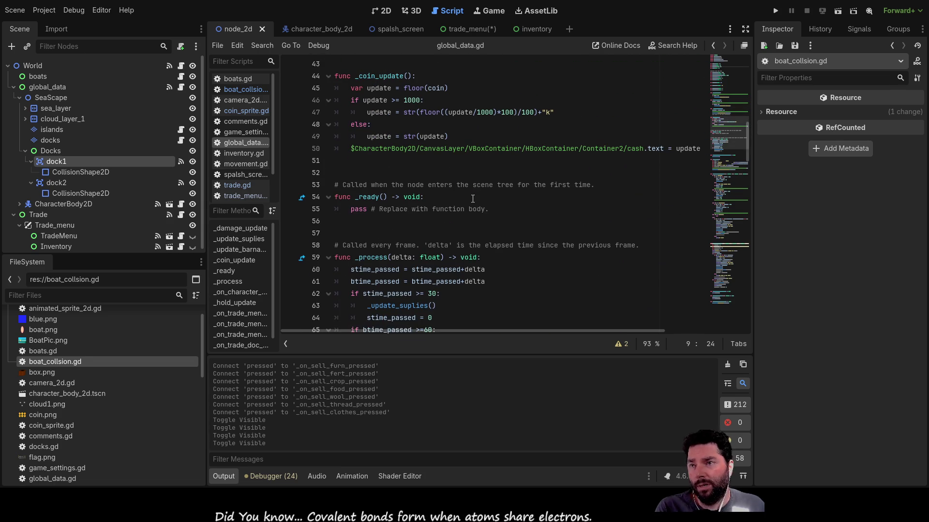
{"action": "scroll", "coordinate": [472, 199], "scroll_direction": "down", "scroll_amount": 6}
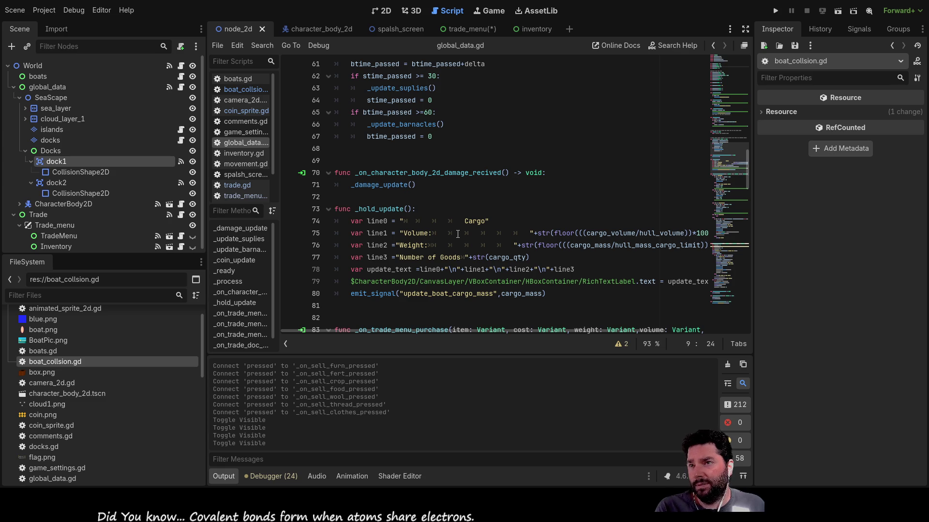
{"action": "scroll", "coordinate": [457, 234], "scroll_direction": "down", "scroll_amount": 1}
{"action": "scroll", "coordinate": [458, 234], "scroll_direction": "down", "scroll_amount": 4}
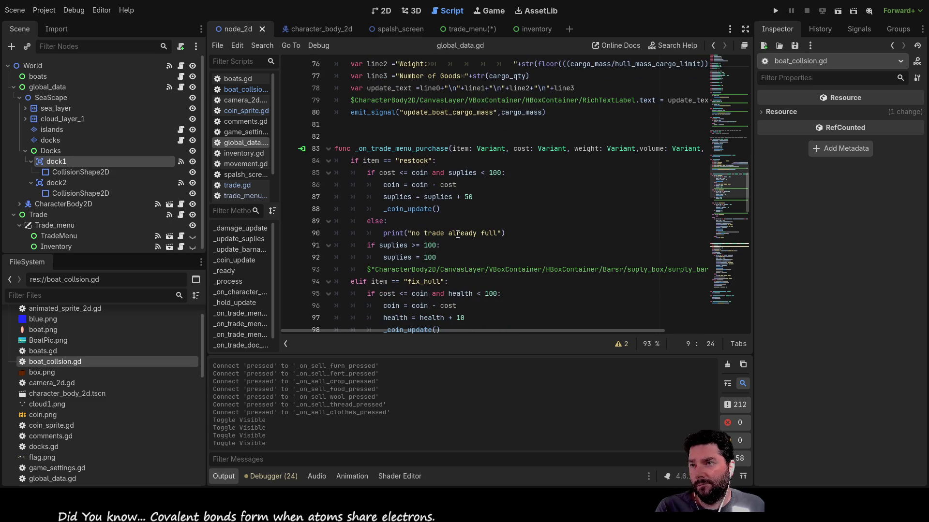
{"action": "scroll", "coordinate": [420, 137], "scroll_direction": "down", "scroll_amount": 14}
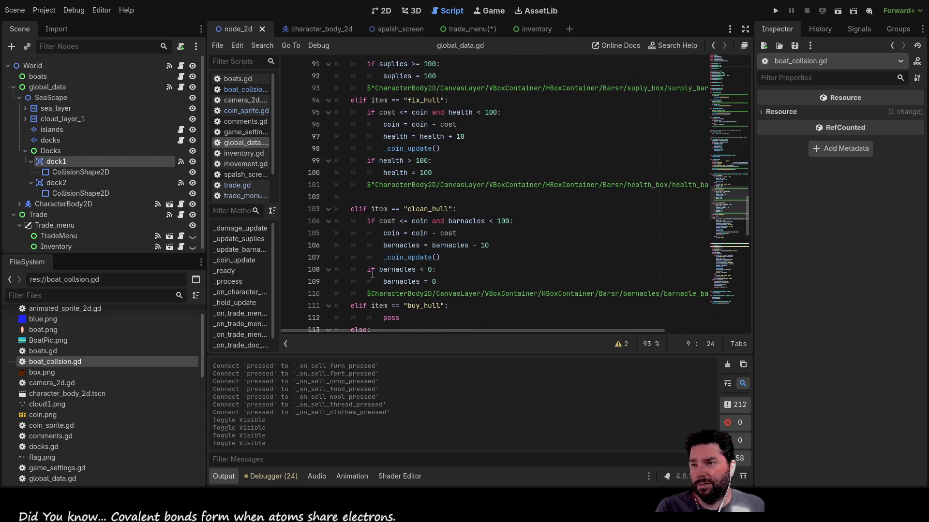
{"action": "scroll", "coordinate": [433, 216], "scroll_direction": "down", "scroll_amount": 11}
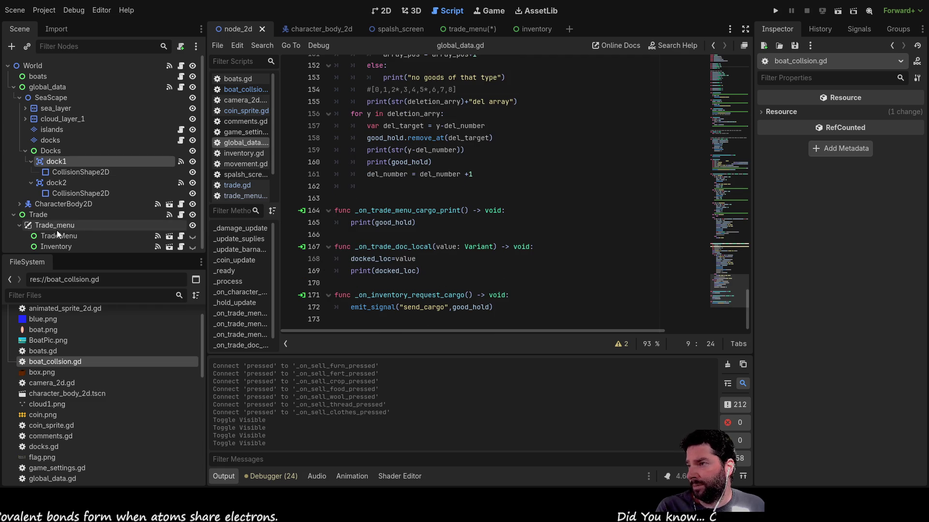
{"action": "left_click", "coordinate": [75, 236]}
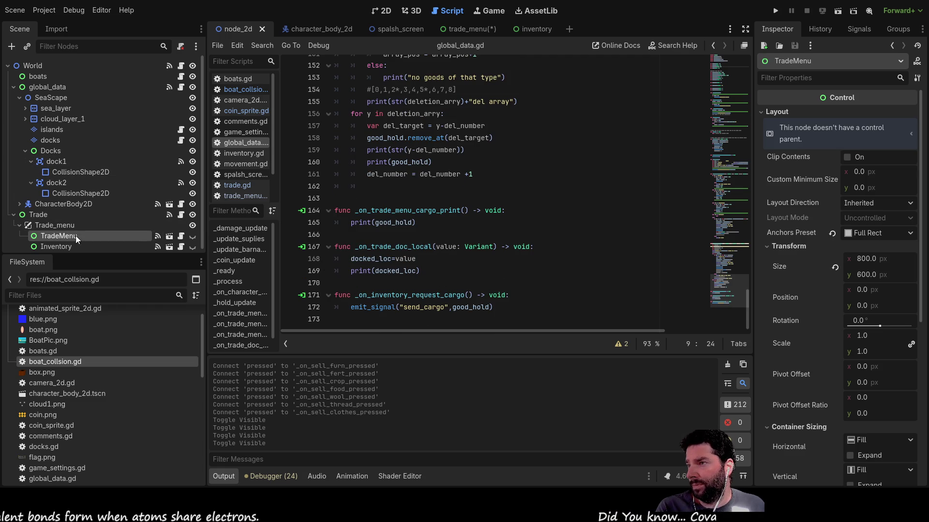
- Open trade.gd and review _open_trade's TradeMenu visibility line and docked_island emits
{"action": "left_click", "coordinate": [241, 187]}
{"action": "scroll", "coordinate": [452, 195], "scroll_direction": "down", "scroll_amount": 15}
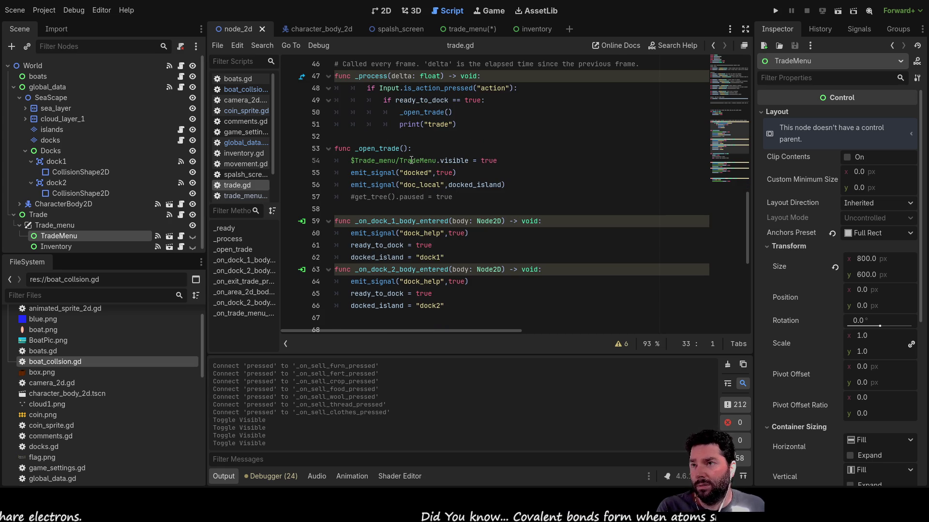
{"action": "left_click_drag", "start_coordinate": [502, 160], "coordinate": [351, 161]}
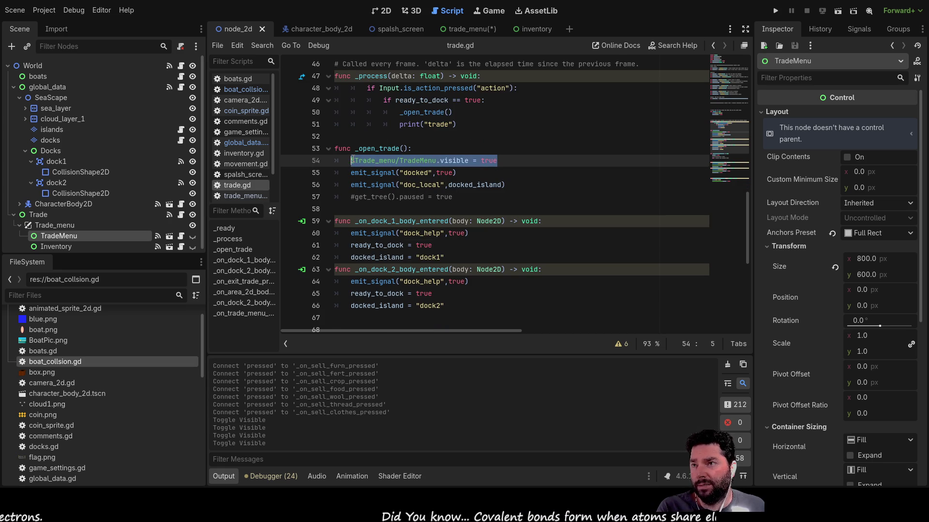
{"action": "double_click", "coordinate": [423, 185]}
{"action": "double_click", "coordinate": [474, 184]}
{"action": "scroll", "coordinate": [543, 203], "scroll_direction": "up", "scroll_amount": 13}
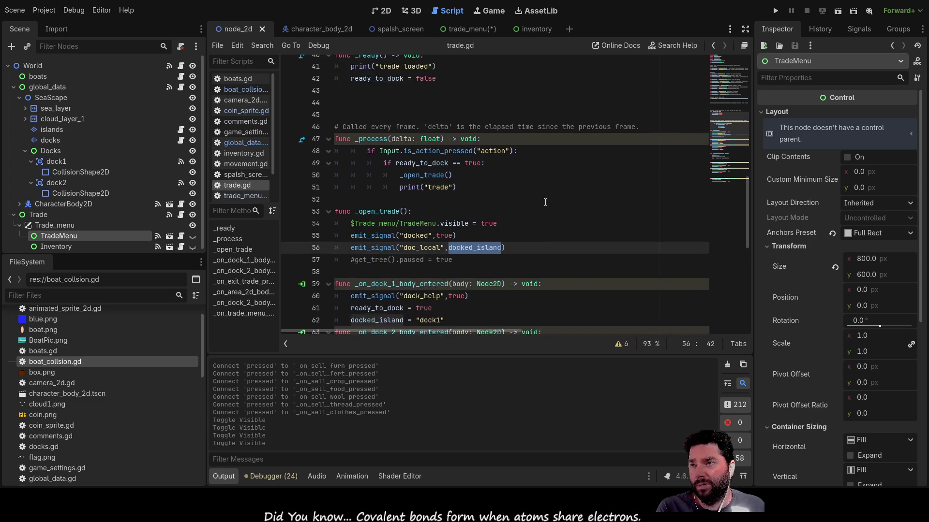
{"action": "scroll", "coordinate": [544, 213], "scroll_direction": "up", "scroll_amount": 2}
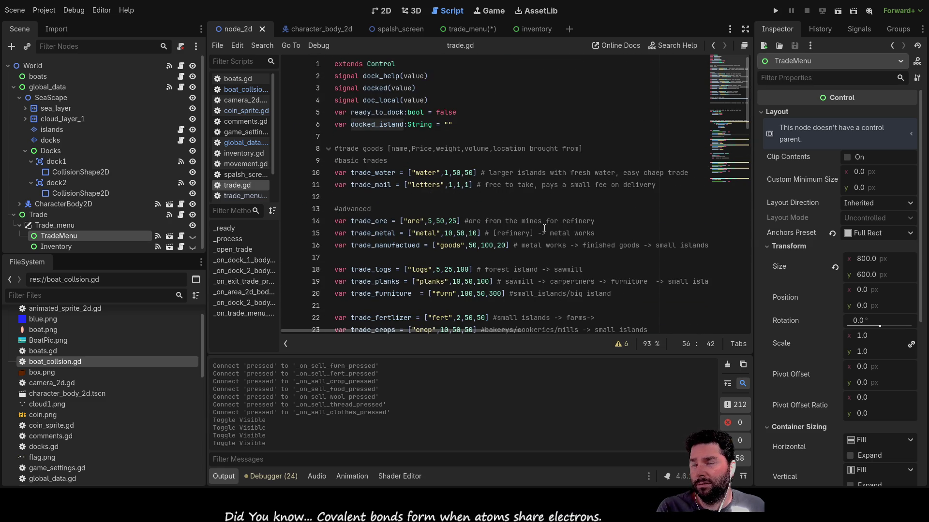
{"action": "scroll", "coordinate": [505, 180], "scroll_direction": "down", "scroll_amount": 12}
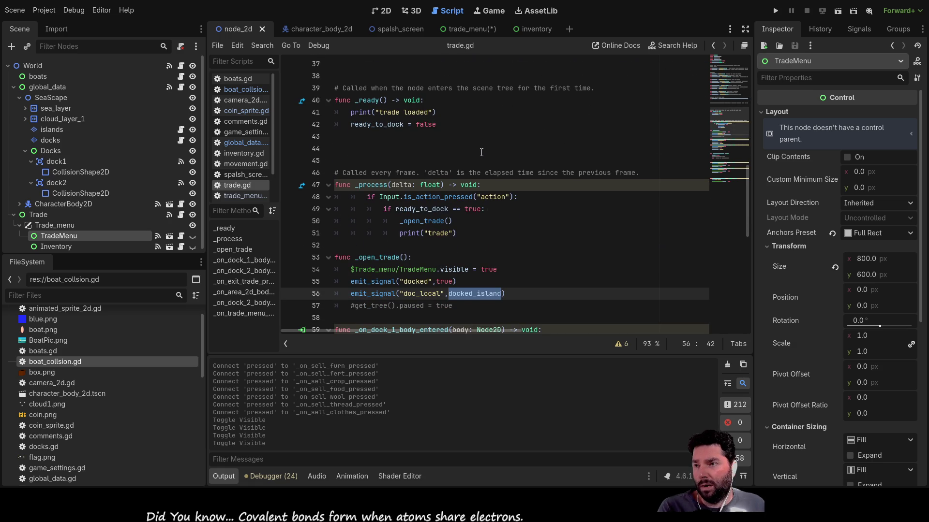
{"action": "left_click", "coordinate": [350, 270]}
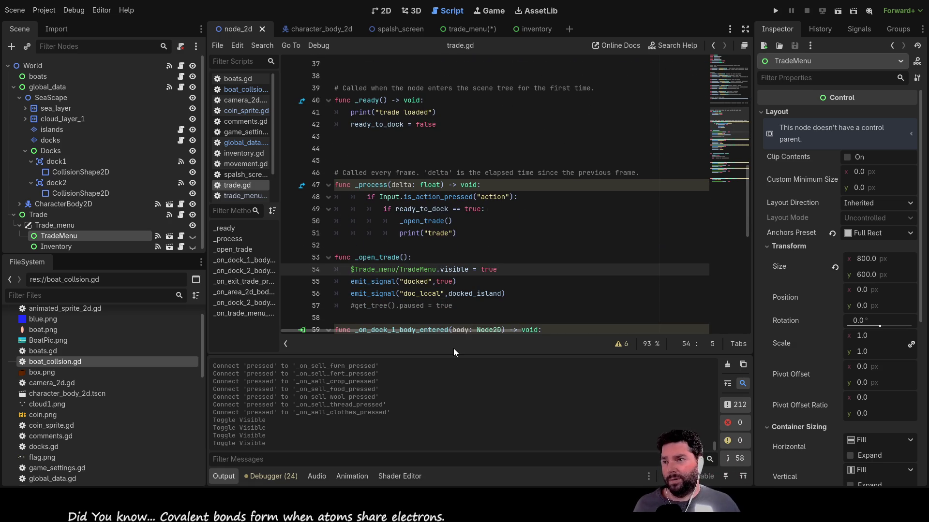
- Add a 'func _close_trades()' declaration above the _open_trade function
{"action": "key", "text": "ctrl+shift+Return"}
{"action": "key", "text": "ctrl+shift+Return"}
{"action": "key", "text": "ctrl+shift+Return"}
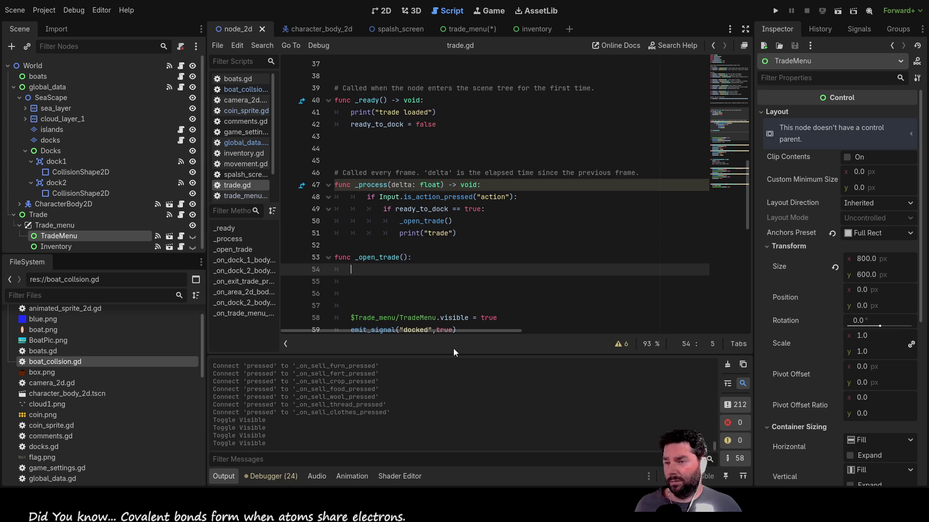
{"action": "scroll", "coordinate": [469, 223], "scroll_direction": "down", "scroll_amount": 3}
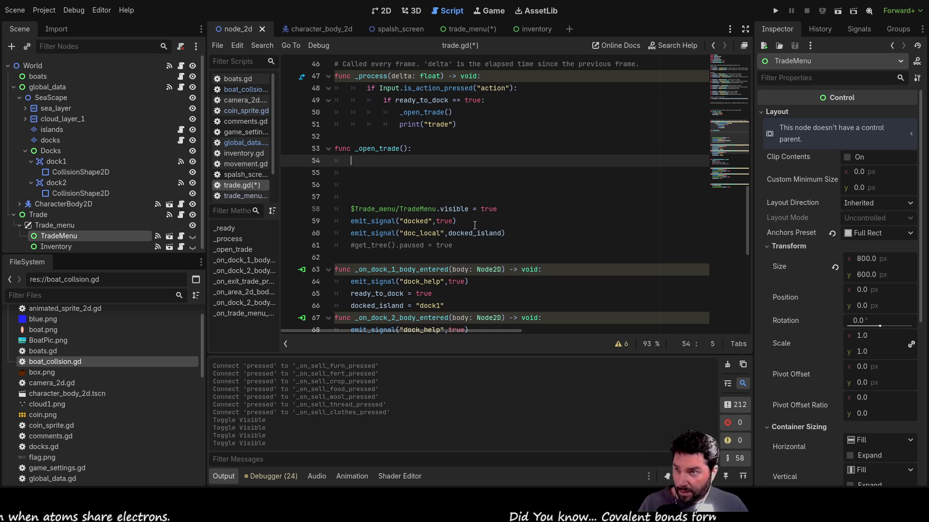
{"action": "key", "text": "Up"}
{"action": "key", "text": "Up"}
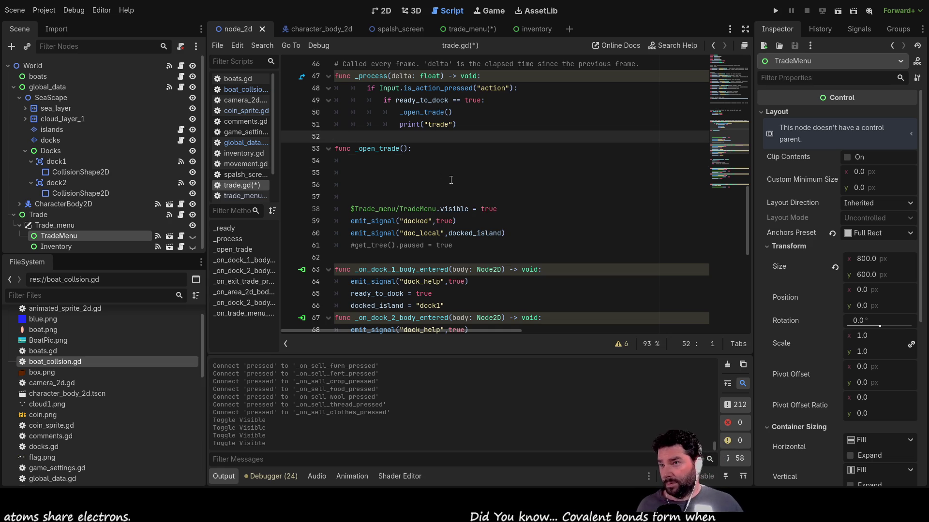
{"action": "key", "text": "Return"}
{"action": "key", "text": "Return"}
{"action": "key", "text": "Up"}
{"action": "type", "text": "func"}
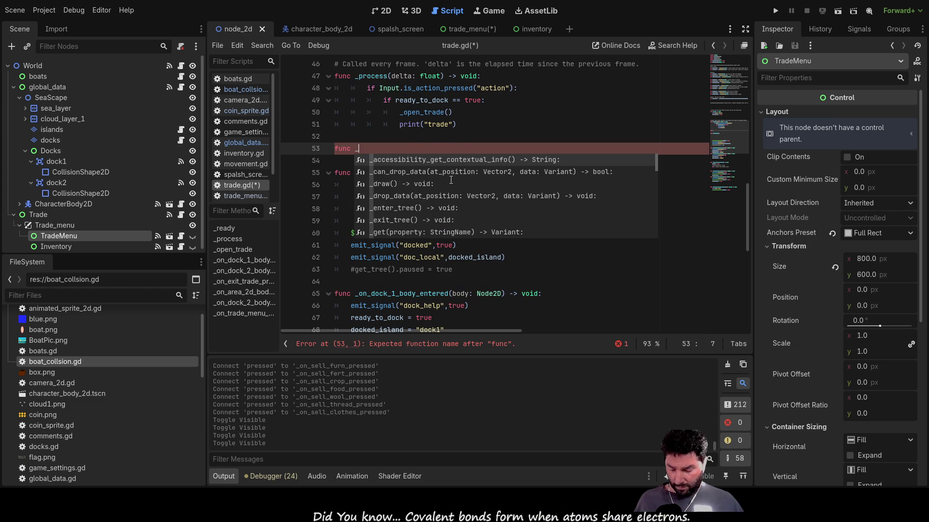
{"action": "type", "text": "close"}
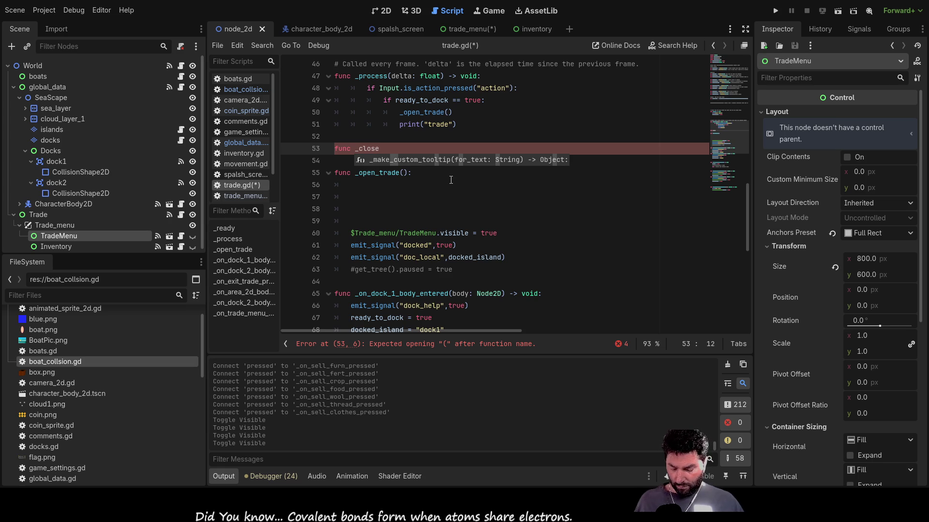
{"action": "type", "text": "_trade"}
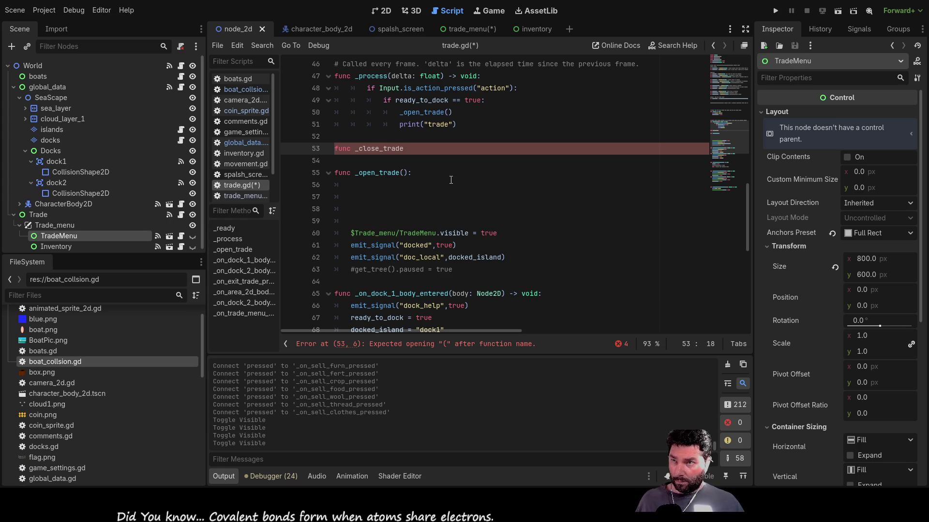
{"action": "type", "text": "s("}
- Paste a _close_trades() call as _open_trade's first line and add an indented body line
{"action": "key", "text": "End"}
{"action": "key", "text": "shift+Left"}
{"action": "key", "text": "shift+Left"}
{"action": "key", "text": "shift+Left"}
{"action": "key", "text": "ctrl+c"}
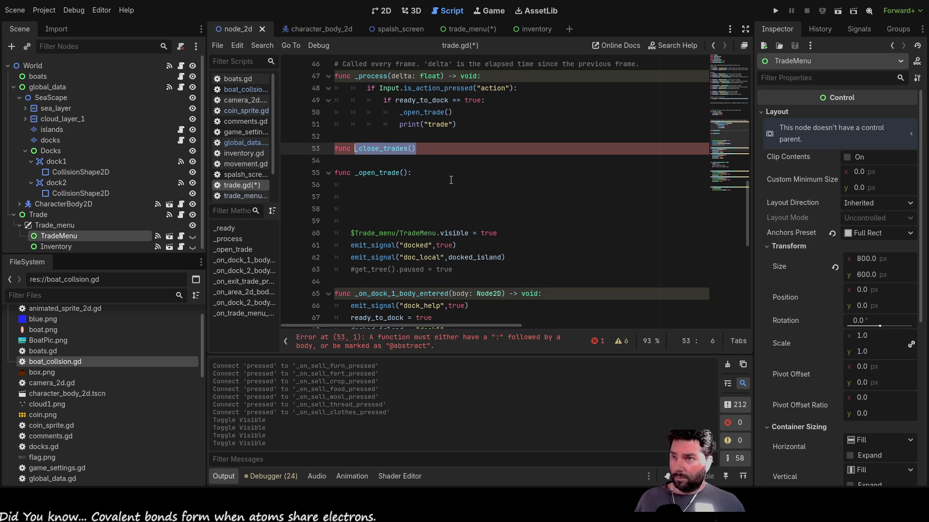
{"action": "left_click", "coordinate": [451, 180]}
{"action": "key", "text": "ctrl+v"}
{"action": "key", "text": "Up"}
{"action": "key", "text": "Up"}
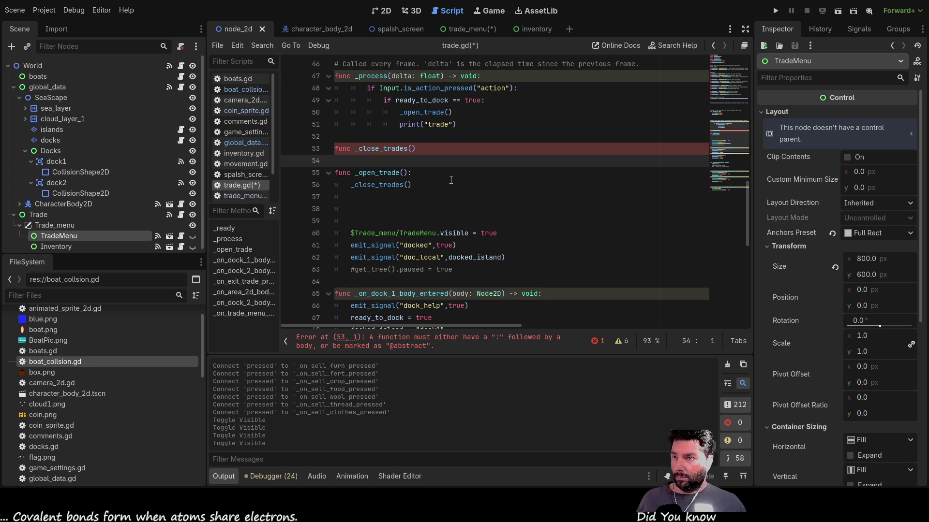
{"action": "key", "text": "Down"}
{"action": "key", "text": "Down"}
{"action": "key", "text": "End"}
{"action": "key", "text": "Left"}
{"action": "key", "text": "Left"}
{"action": "key", "text": "Left"}
{"action": "key", "text": "Left"}
{"action": "key", "text": "Left"}
{"action": "key", "text": "Left"}
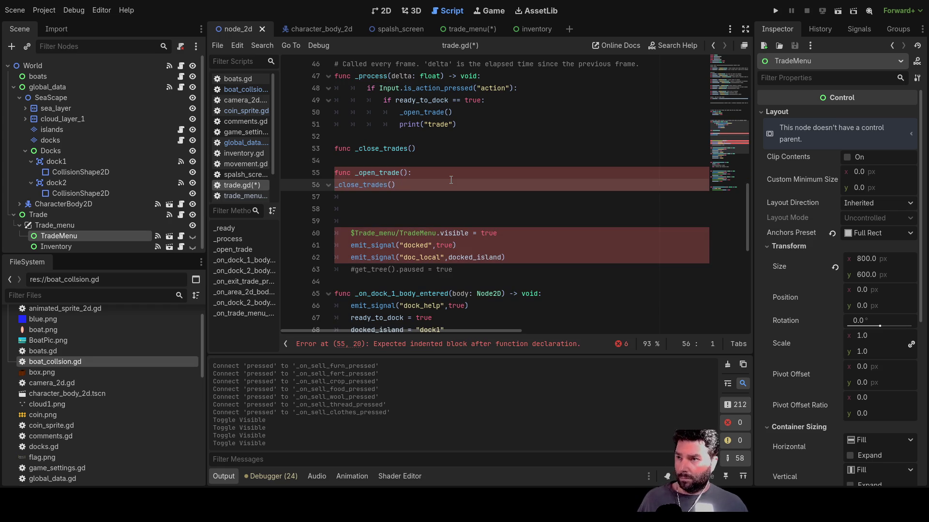
{"action": "key", "text": "Up"}
{"action": "key", "text": "Up"}
{"action": "key", "text": "Up"}
{"action": "key", "text": "Down"}
{"action": "key", "text": "Return"}
{"action": "key", "text": "Up"}
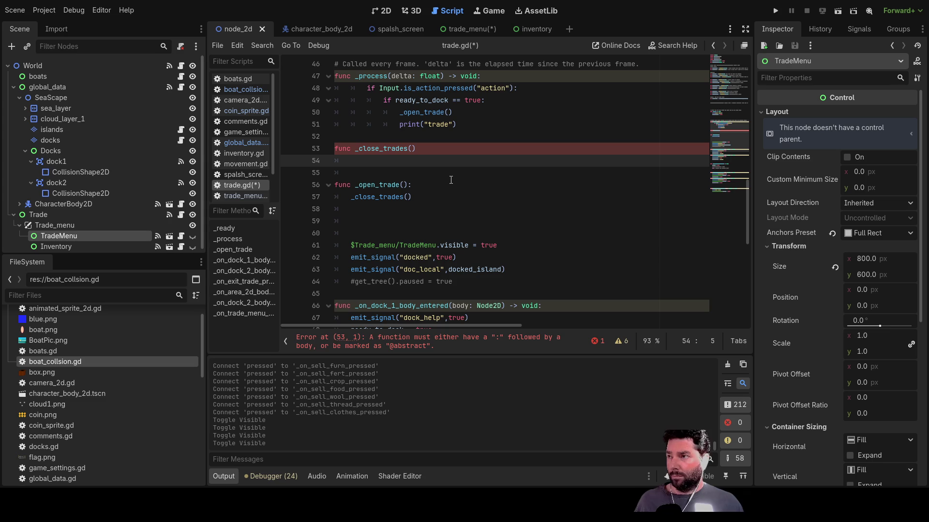
- Collapse global_data in the Scene tree, reselect TradeMenu, and switch to the trade_menu scene
{"action": "left_click", "coordinate": [14, 88]}
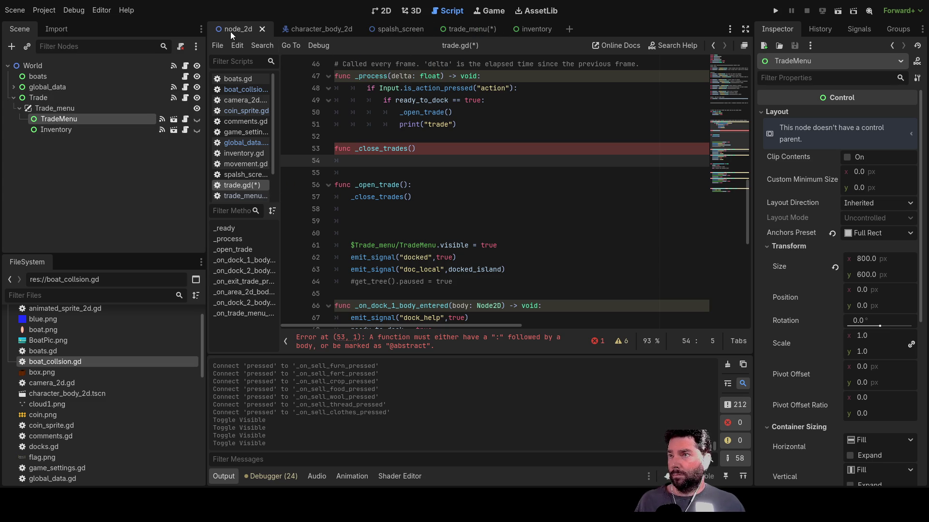
{"action": "left_click", "coordinate": [48, 129]}
{"action": "left_click", "coordinate": [57, 120]}
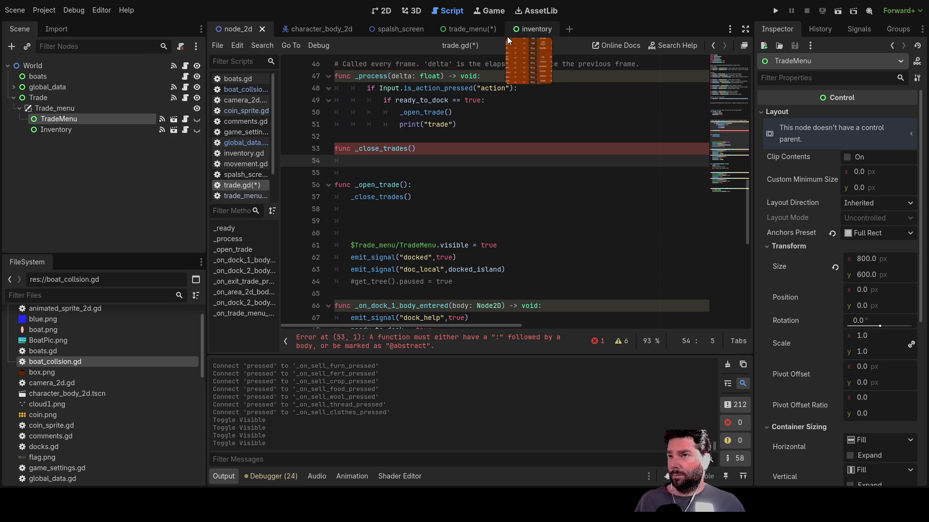
{"action": "left_click", "coordinate": [473, 30]}
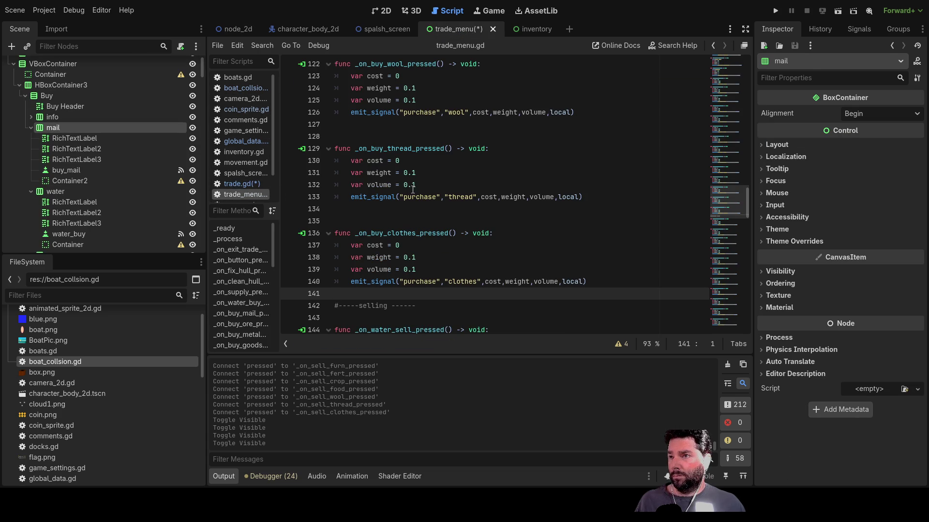
- In trade.gd's scene, fold the mail, water, ore, metal, irongoods, logs, planks, furniture, fertilizer and crops rows
{"action": "left_click", "coordinate": [235, 184]}
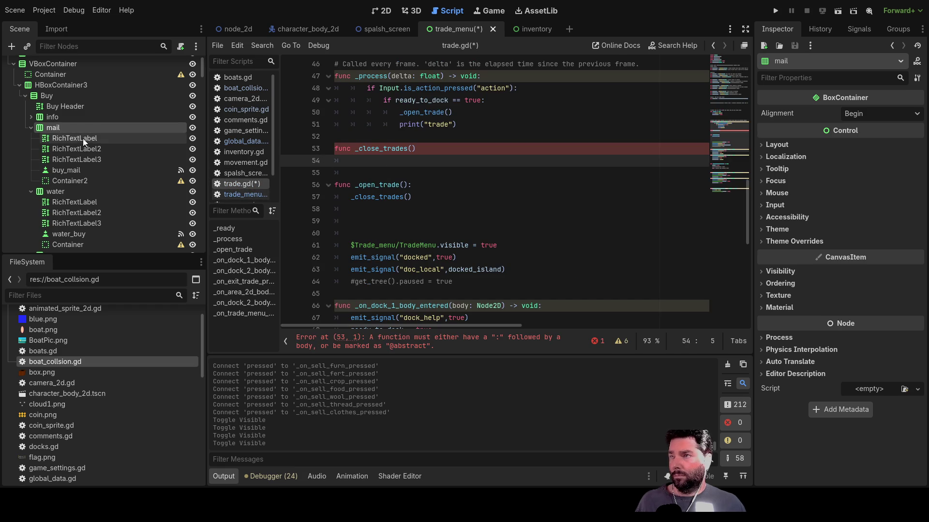
{"action": "left_click", "coordinate": [32, 128]}
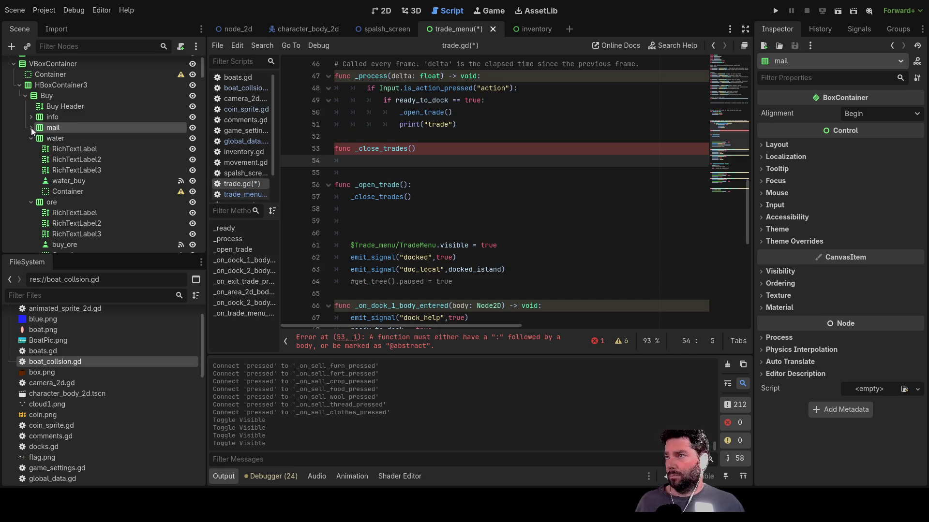
{"action": "left_click", "coordinate": [31, 140]}
{"action": "left_click", "coordinate": [31, 149]}
{"action": "left_click", "coordinate": [31, 160]}
{"action": "left_click", "coordinate": [31, 170]}
{"action": "left_click", "coordinate": [31, 181]}
{"action": "left_click", "coordinate": [34, 192]}
{"action": "left_click", "coordinate": [31, 195]}
{"action": "left_click", "coordinate": [31, 203]}
{"action": "left_click", "coordinate": [31, 213]}
{"action": "left_click", "coordinate": [31, 223]}
- Fold the food, wool, thread and clothes rows, then select Buy's mail node
{"action": "scroll", "coordinate": [28, 211], "scroll_direction": "down", "scroll_amount": 2}
{"action": "left_click", "coordinate": [31, 187]}
{"action": "left_click", "coordinate": [31, 197]}
{"action": "left_click", "coordinate": [31, 208]}
{"action": "left_click", "coordinate": [31, 220]}
{"action": "scroll", "coordinate": [44, 183], "scroll_direction": "up", "scroll_amount": 3}
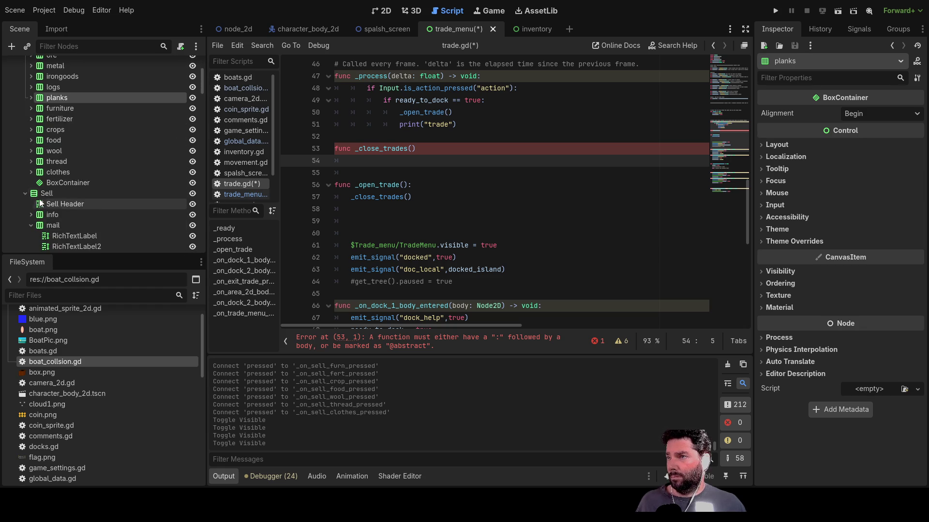
{"action": "left_click", "coordinate": [52, 141]}
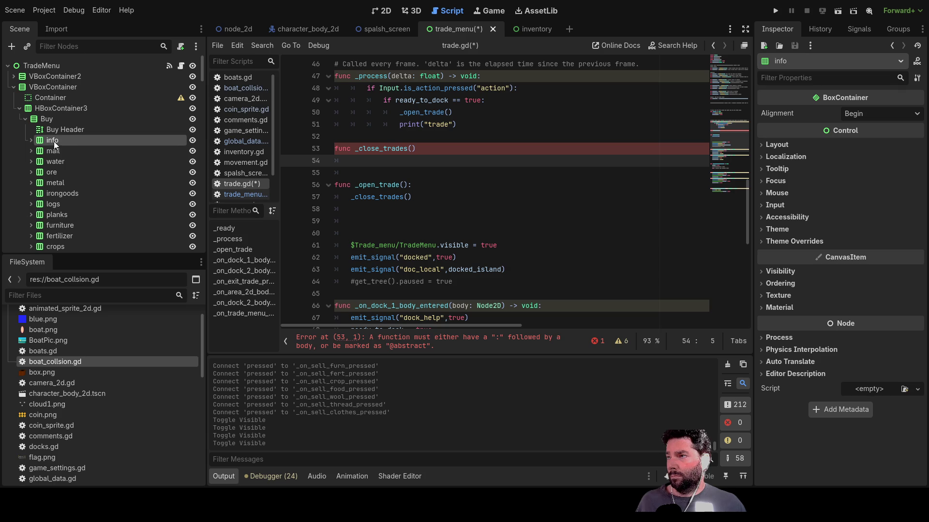
{"action": "left_click", "coordinate": [57, 153]}
- Drop the $VBoxContainer/HBoxContainer3/Buy/mail path into _close_trades, then view the 2D layout
{"action": "left_click_drag", "start_coordinate": [48, 153], "coordinate": [372, 167]}
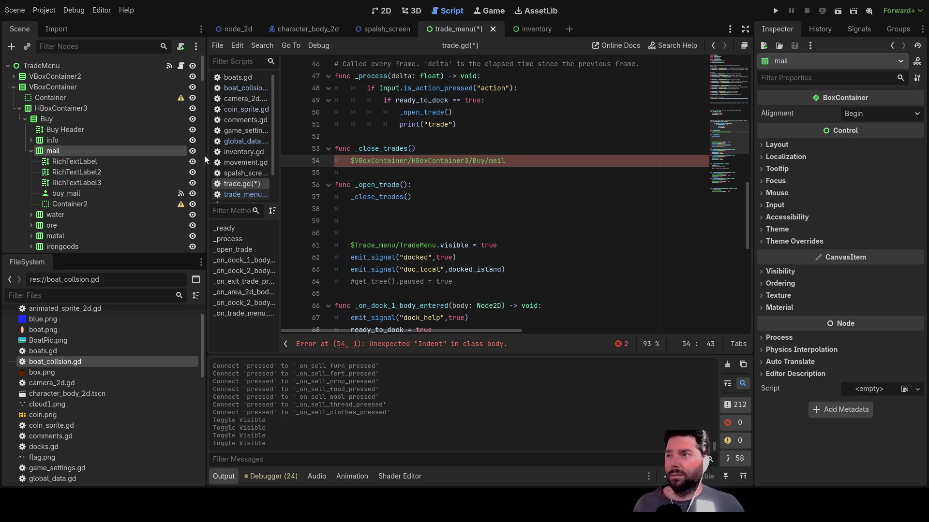
{"action": "left_click", "coordinate": [385, 10]}
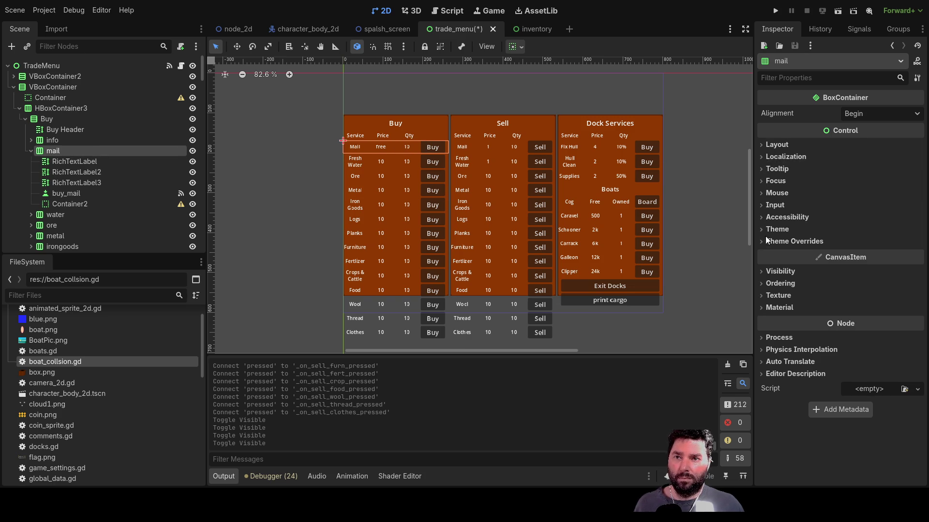
- Expand the mail row's Visibility properties, then return to trade.gd in the script editor
{"action": "left_click", "coordinate": [766, 273]}
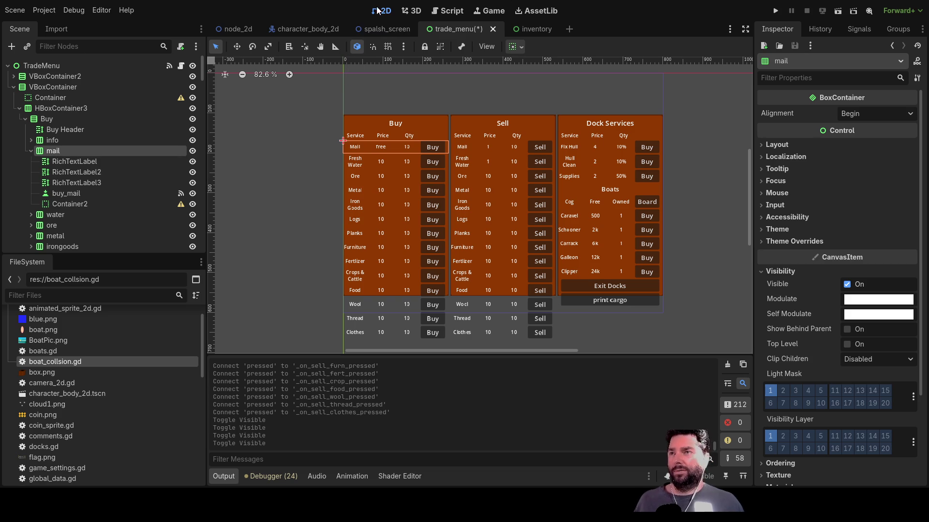
{"action": "left_click", "coordinate": [454, 12]}
{"action": "type", "text": "$VBoxContainer/HBoxContainer3/Buy/mail.visible = false"}
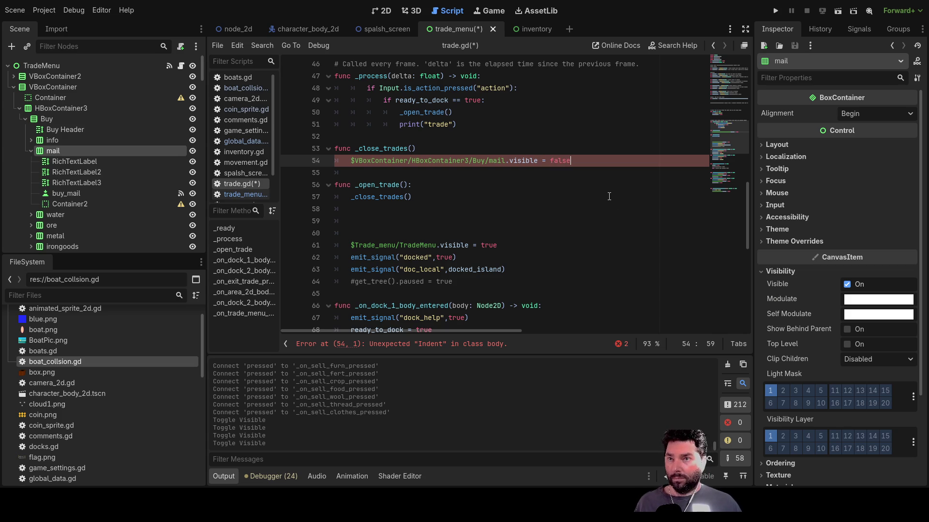
- Insert the Buy water and ore node paths and delete the mail.visible = false line
{"action": "key", "text": "Down"}
{"action": "key", "text": "Return"}
{"action": "key", "text": "Up"}
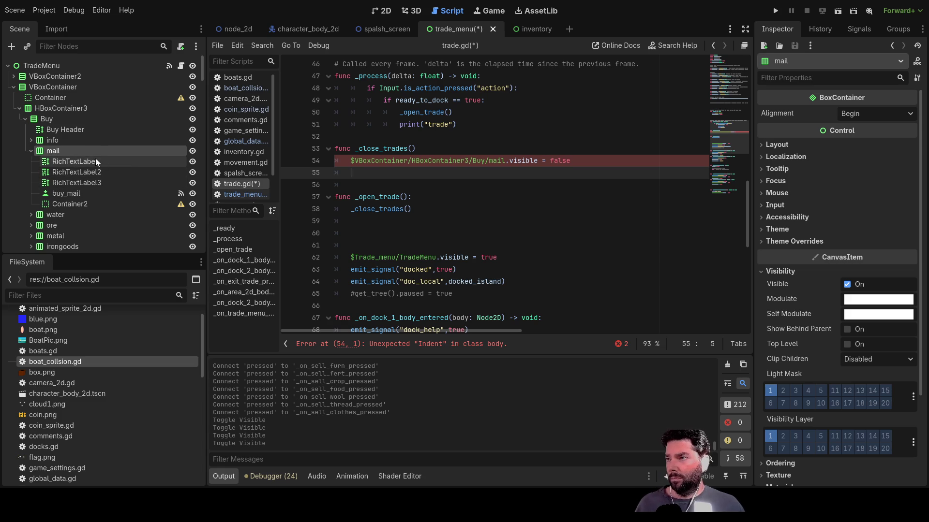
{"action": "left_click", "coordinate": [33, 150]}
{"action": "left_click_drag", "start_coordinate": [53, 163], "coordinate": [367, 178]}
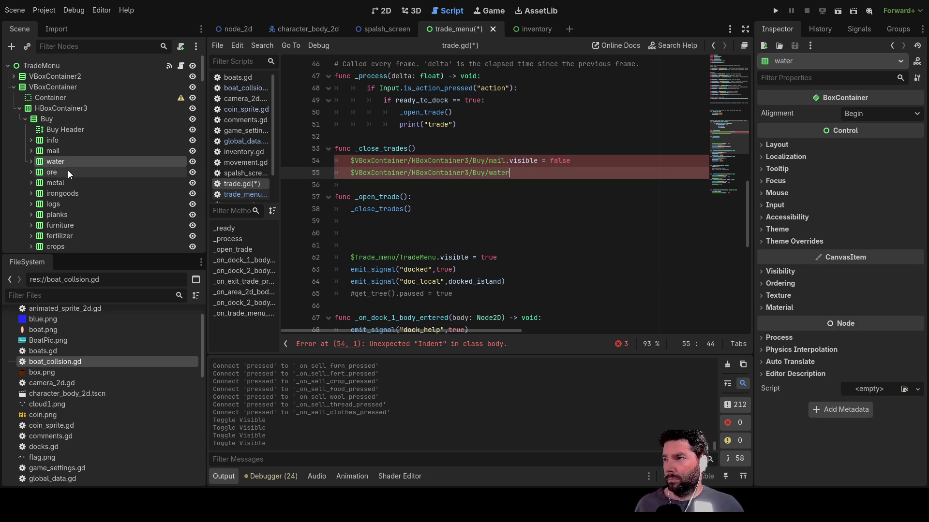
{"action": "left_click", "coordinate": [50, 172]}
{"action": "left_click_drag", "start_coordinate": [48, 171], "coordinate": [367, 185]}
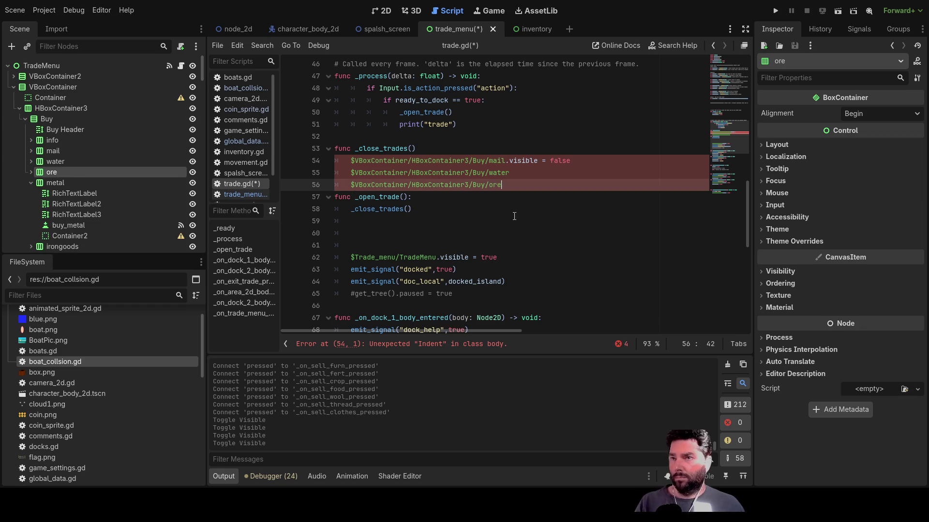
{"action": "key", "text": "Return"}
{"action": "key", "text": "Return"}
{"action": "key", "text": "Return"}
{"action": "key", "text": "Return"}
{"action": "key", "text": "Up"}
{"action": "key", "text": "Up"}
{"action": "key", "text": "Up"}
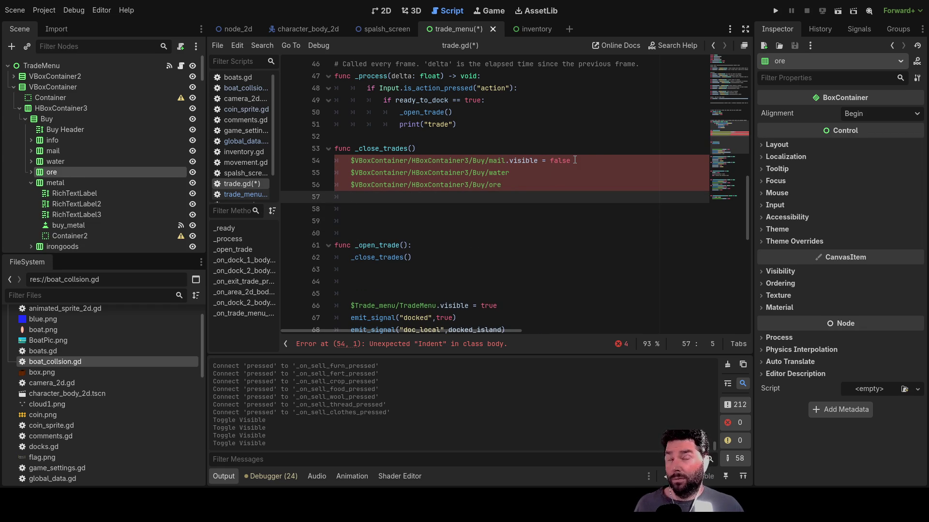
{"action": "left_click_drag", "start_coordinate": [575, 160], "coordinate": [349, 159]}
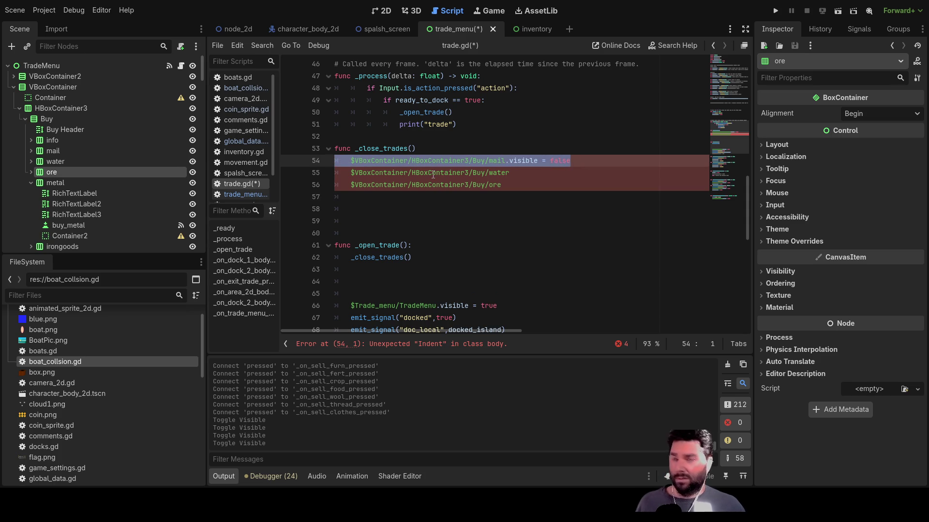
{"action": "key", "text": "BackSpace"}
{"action": "key", "text": "BackSpace"}
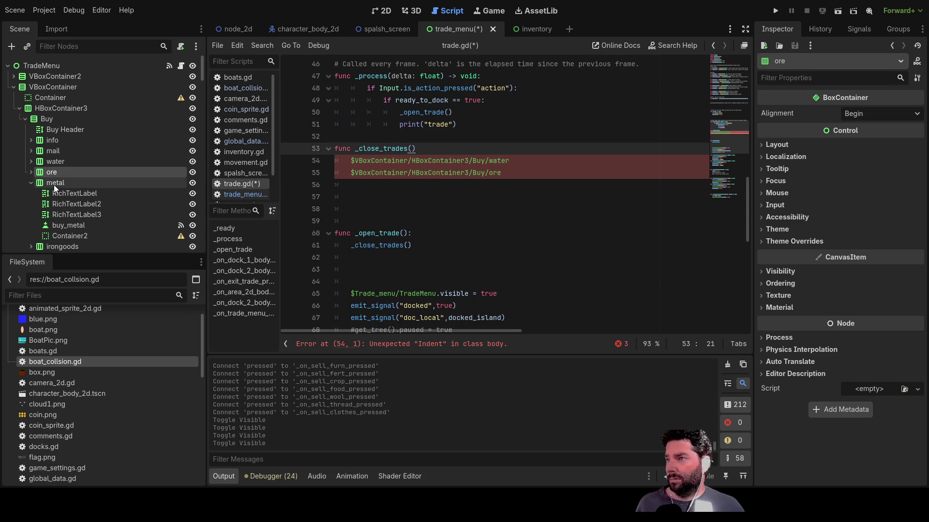
- Add the Buy metal, irongoods, logs and planks node paths to _close_trades
{"action": "mouse_move", "coordinate": [51, 184]}
{"action": "left_mouse_down"}
{"action": "mouse_move", "coordinate": [266, 193]}
{"action": "mouse_move", "coordinate": [373, 182]}
{"action": "left_mouse_up"}
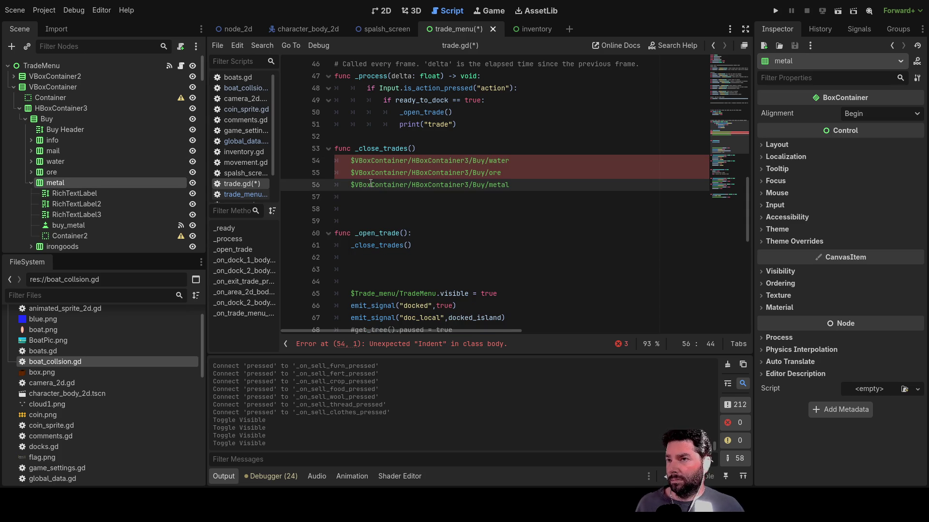
{"action": "scroll", "coordinate": [57, 184], "scroll_direction": "down", "scroll_amount": 2}
{"action": "left_click", "coordinate": [31, 160]}
{"action": "mouse_move", "coordinate": [48, 170]}
{"action": "left_mouse_down"}
{"action": "mouse_move", "coordinate": [373, 200]}
{"action": "mouse_move", "coordinate": [365, 197]}
{"action": "left_mouse_up"}
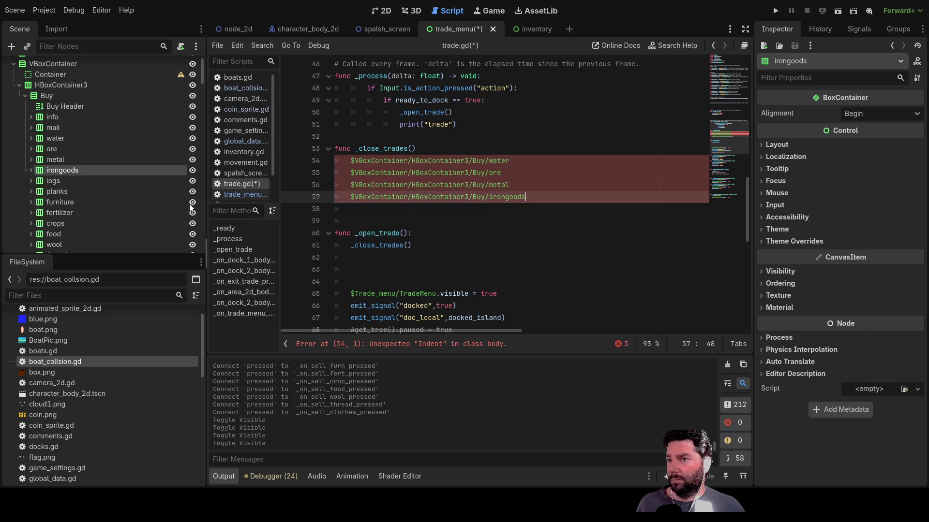
{"action": "mouse_move", "coordinate": [54, 182]}
{"action": "left_mouse_down"}
{"action": "mouse_move", "coordinate": [395, 223]}
{"action": "mouse_move", "coordinate": [395, 211]}
{"action": "left_mouse_up"}
{"action": "left_click", "coordinate": [31, 192]}
{"action": "left_click", "coordinate": [59, 192]}
{"action": "left_click_drag", "start_coordinate": [59, 191], "coordinate": [537, 231]}
- Add the Buy furniture, fertilizer, crops and food node paths on lines 60-63
{"action": "key", "text": "Return"}
{"action": "key", "text": "Return"}
{"action": "key", "text": "Return"}
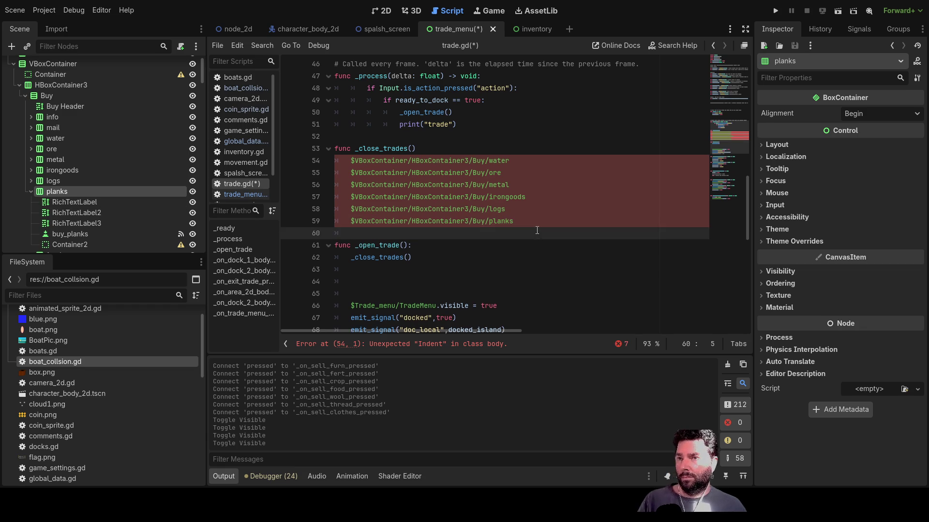
{"action": "scroll", "coordinate": [85, 196], "scroll_direction": "down", "scroll_amount": 3}
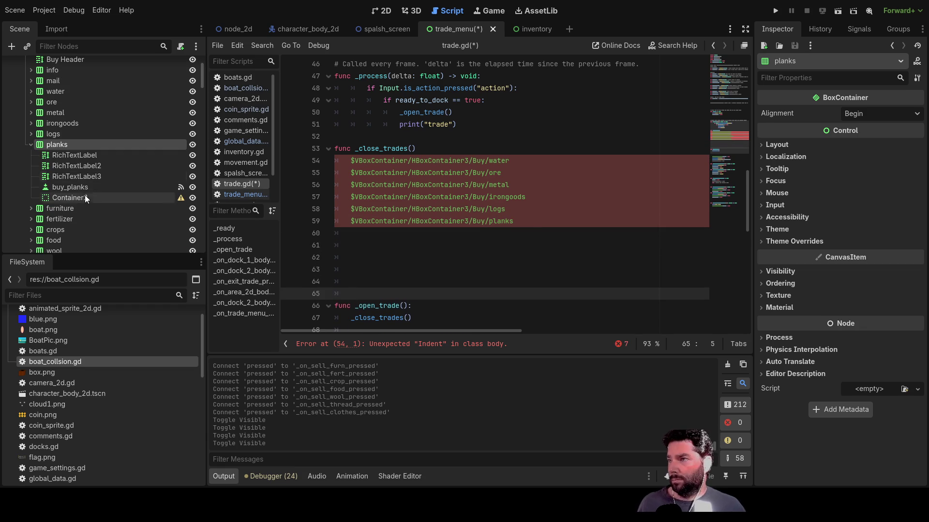
{"action": "left_click", "coordinate": [30, 145]}
{"action": "left_click", "coordinate": [49, 155]}
{"action": "mouse_move", "coordinate": [49, 158]}
{"action": "left_mouse_down"}
{"action": "mouse_move", "coordinate": [303, 207]}
{"action": "mouse_move", "coordinate": [351, 234]}
{"action": "left_mouse_up"}
{"action": "left_click", "coordinate": [50, 166]}
{"action": "mouse_move", "coordinate": [51, 166]}
{"action": "left_mouse_down"}
{"action": "mouse_move", "coordinate": [340, 234]}
{"action": "mouse_move", "coordinate": [359, 248]}
{"action": "left_mouse_up"}
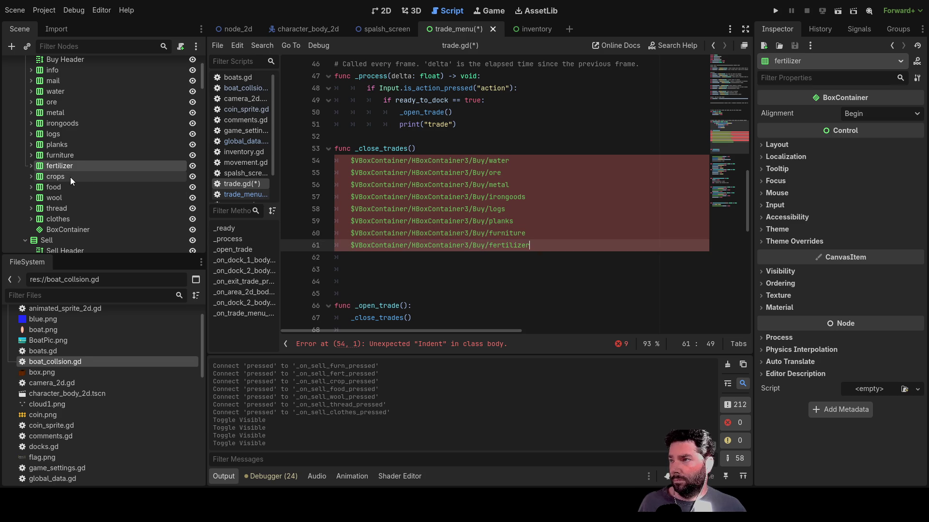
{"action": "left_click", "coordinate": [54, 177]}
{"action": "mouse_move", "coordinate": [51, 179]}
{"action": "left_mouse_down"}
{"action": "mouse_move", "coordinate": [374, 274]}
{"action": "mouse_move", "coordinate": [426, 262]}
{"action": "left_mouse_up"}
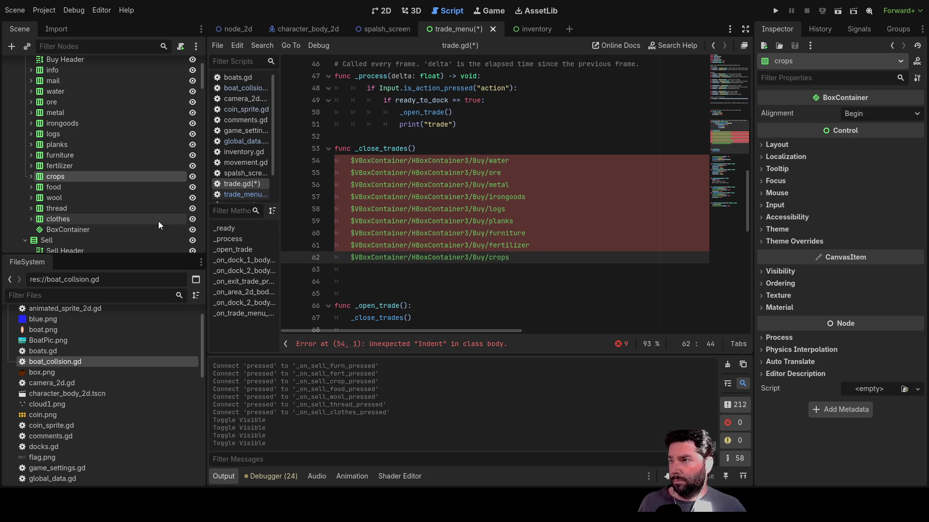
{"action": "left_click", "coordinate": [49, 186]}
{"action": "left_click_drag", "start_coordinate": [49, 185], "coordinate": [353, 270]}
- Add the Buy wool and thread node paths and blank lines above _open_trade
{"action": "left_click", "coordinate": [54, 150]}
{"action": "mouse_move", "coordinate": [52, 150]}
{"action": "left_mouse_down"}
{"action": "mouse_move", "coordinate": [430, 265]}
{"action": "mouse_move", "coordinate": [433, 282]}
{"action": "left_mouse_up"}
{"action": "scroll", "coordinate": [92, 176], "scroll_direction": "down", "scroll_amount": 2}
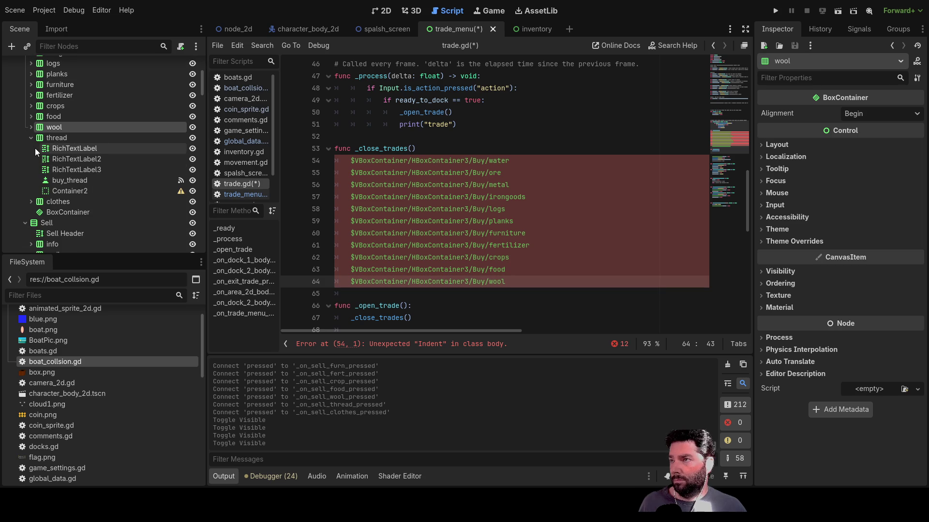
{"action": "left_click", "coordinate": [32, 141]}
{"action": "left_click", "coordinate": [54, 138]}
{"action": "mouse_move", "coordinate": [57, 138]}
{"action": "left_mouse_down"}
{"action": "mouse_move", "coordinate": [295, 250]}
{"action": "mouse_move", "coordinate": [359, 297]}
{"action": "left_mouse_up"}
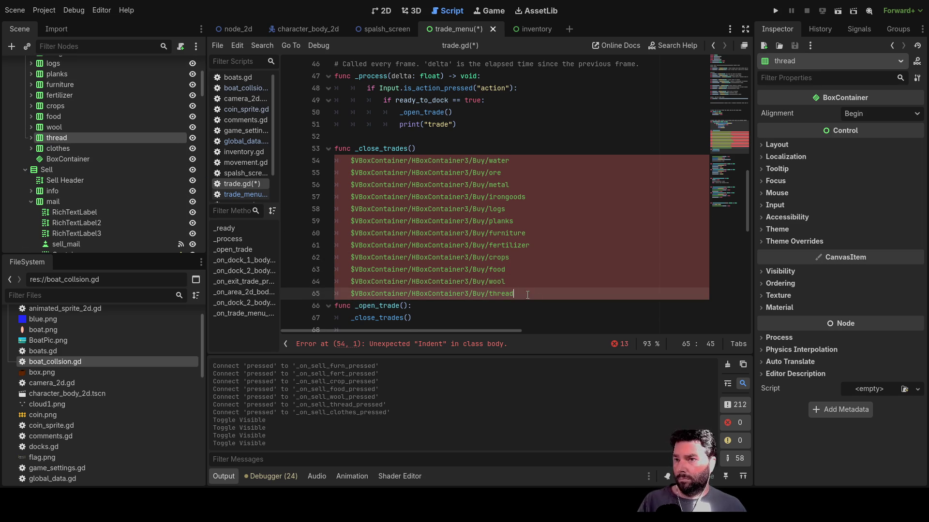
{"action": "key", "text": "Return"}
{"action": "key", "text": "Return"}
{"action": "key", "text": "Return"}
{"action": "scroll", "coordinate": [394, 231], "scroll_direction": "down", "scroll_amount": 4}
{"action": "key", "text": "Return"}
{"action": "key", "text": "Return"}
{"action": "key", "text": "Return"}
{"action": "left_click", "coordinate": [356, 153]}
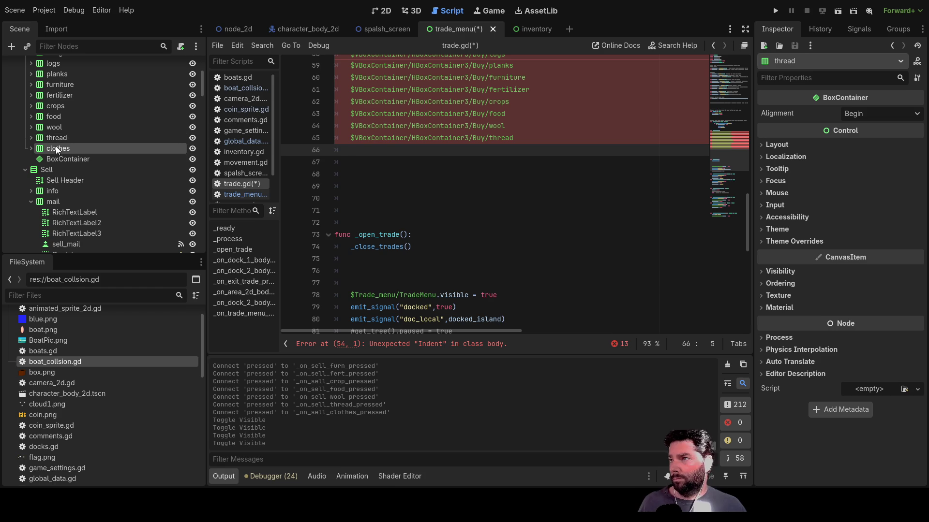
- Insert the Buy clothes path, then the Sell water and ore node paths
{"action": "left_click_drag", "start_coordinate": [291, 177], "coordinate": [370, 158]}
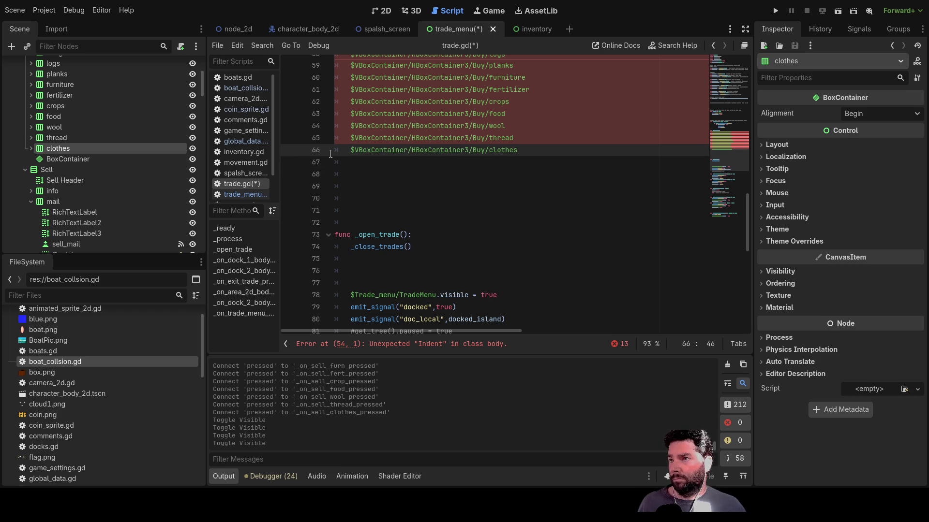
{"action": "left_click", "coordinate": [31, 149]}
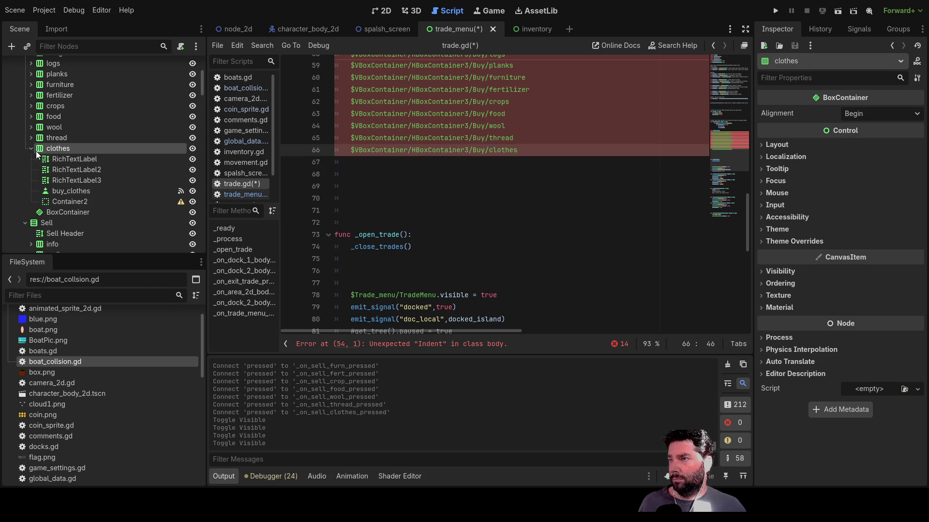
{"action": "left_click", "coordinate": [32, 149]}
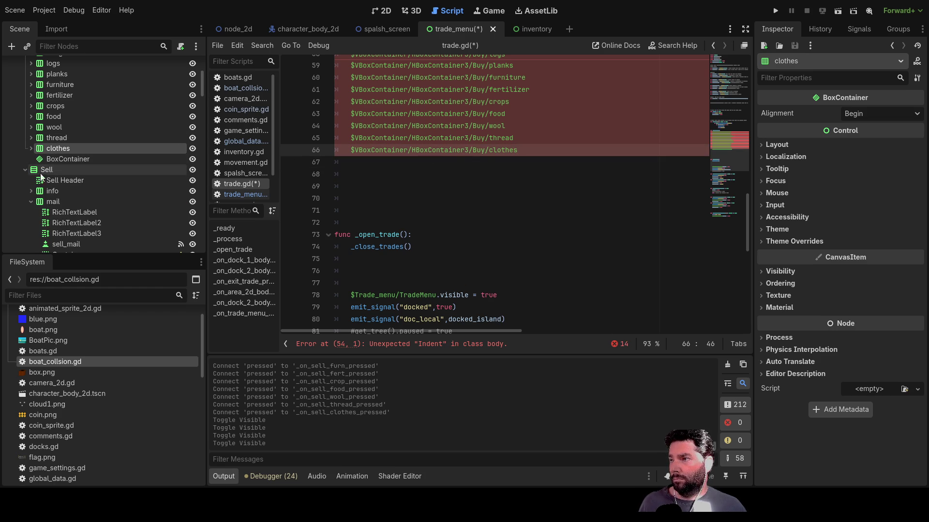
{"action": "left_click", "coordinate": [51, 202]}
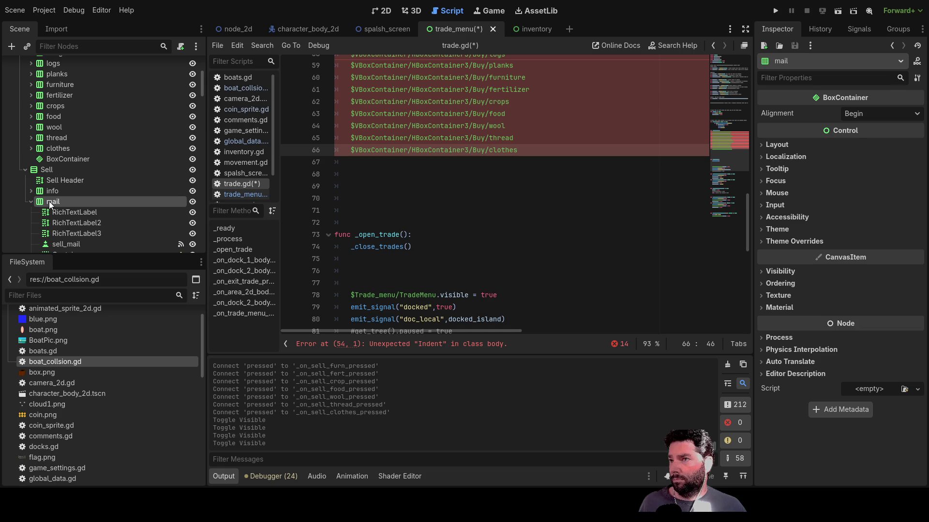
{"action": "left_click", "coordinate": [30, 202]}
{"action": "mouse_move", "coordinate": [56, 213]}
{"action": "left_mouse_down"}
{"action": "mouse_move", "coordinate": [47, 211]}
{"action": "mouse_move", "coordinate": [377, 165]}
{"action": "left_mouse_up"}
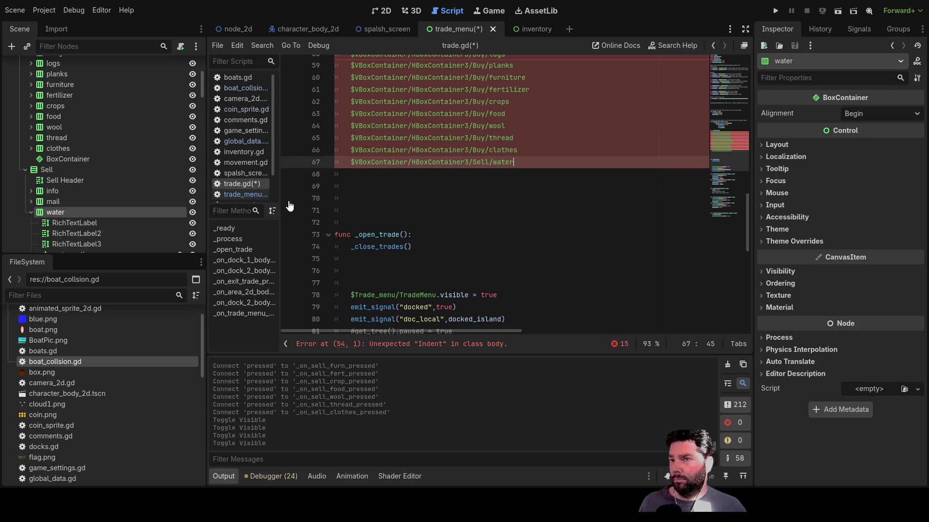
{"action": "left_click", "coordinate": [31, 213]}
{"action": "left_click", "coordinate": [47, 223]}
{"action": "mouse_move", "coordinate": [46, 223]}
{"action": "left_mouse_down"}
{"action": "mouse_move", "coordinate": [372, 193]}
{"action": "mouse_move", "coordinate": [375, 174]}
{"action": "left_mouse_up"}
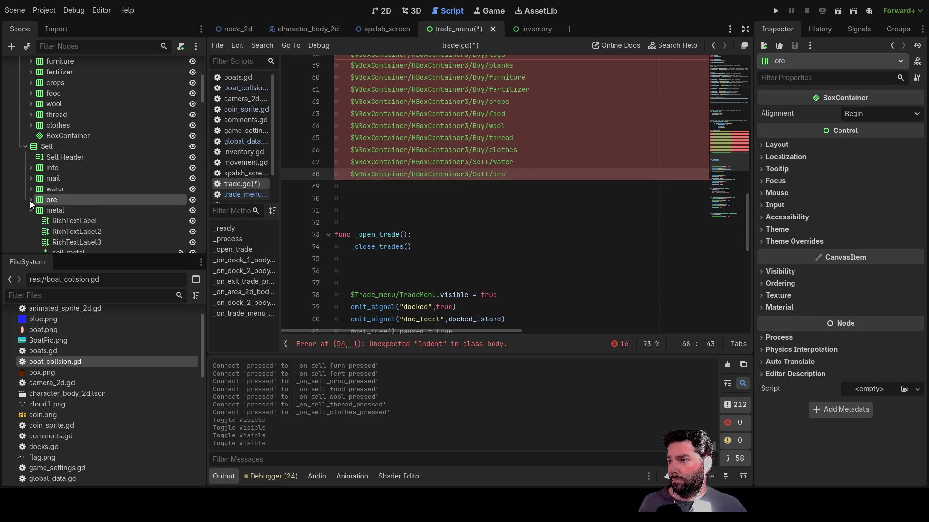
- Add the Sell metal, irongoods and logs node paths to the script
{"action": "left_click", "coordinate": [30, 200]}
{"action": "left_click", "coordinate": [44, 211]}
{"action": "mouse_move", "coordinate": [57, 234]}
{"action": "left_mouse_down"}
{"action": "mouse_move", "coordinate": [339, 216]}
{"action": "mouse_move", "coordinate": [372, 186]}
{"action": "left_mouse_up"}
{"action": "scroll", "coordinate": [64, 212], "scroll_direction": "down", "scroll_amount": 2}
{"action": "left_click", "coordinate": [31, 186]}
{"action": "left_click", "coordinate": [45, 197]}
{"action": "left_click_drag", "start_coordinate": [45, 197], "coordinate": [341, 202]}
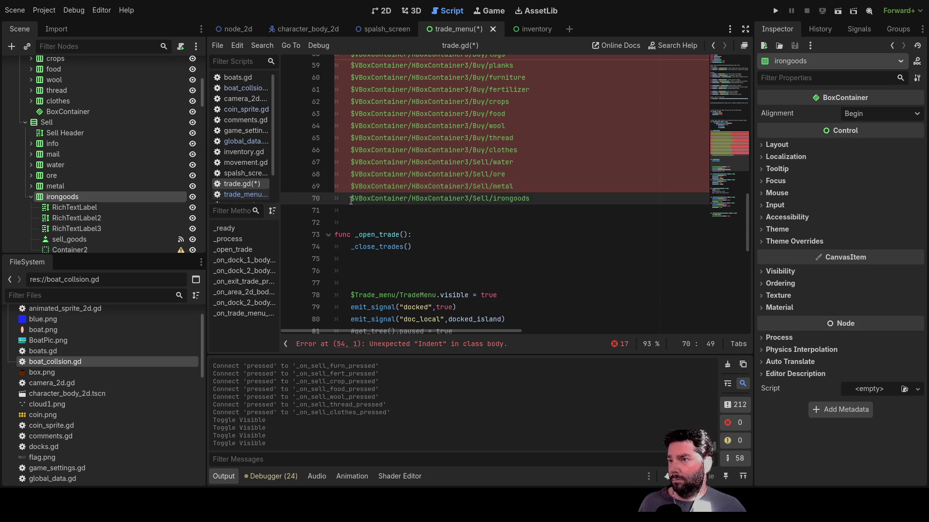
{"action": "left_click", "coordinate": [31, 197]}
{"action": "left_click", "coordinate": [48, 208]}
{"action": "left_click_drag", "start_coordinate": [48, 208], "coordinate": [367, 211]}
- Add the Sell planks, furniture and fetlizer node paths below the logs path
{"action": "key", "text": "Return"}
{"action": "key", "text": "Return"}
{"action": "key", "text": "Return"}
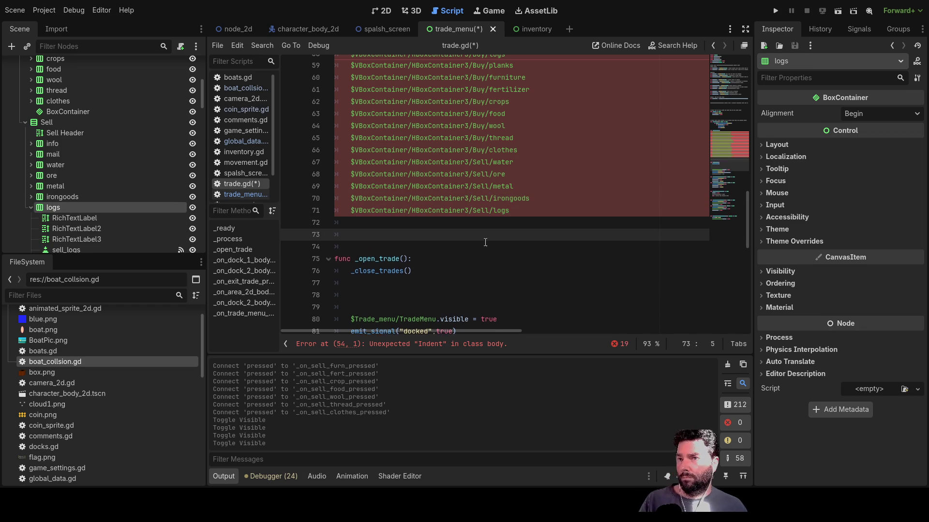
{"action": "scroll", "coordinate": [60, 192], "scroll_direction": "down", "scroll_amount": 3}
{"action": "left_click", "coordinate": [31, 138]}
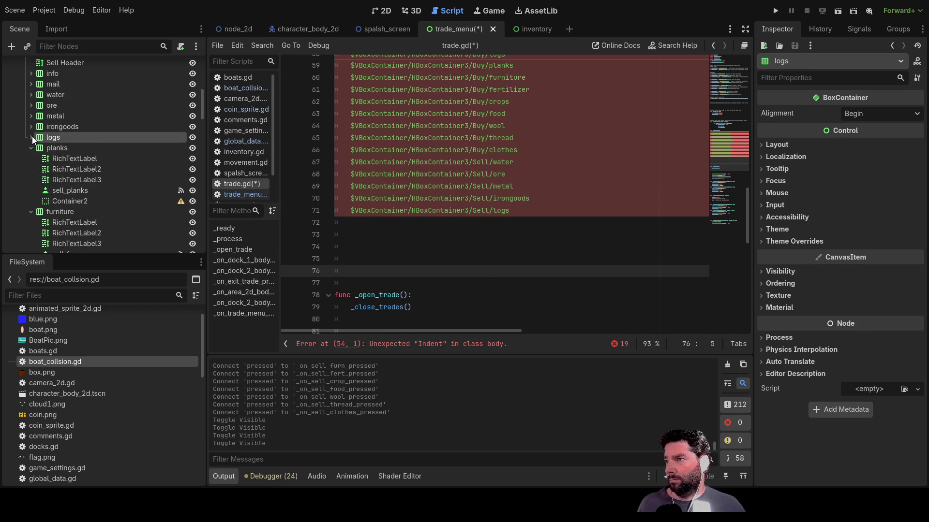
{"action": "mouse_move", "coordinate": [52, 149]}
{"action": "left_mouse_down"}
{"action": "mouse_move", "coordinate": [58, 160]}
{"action": "mouse_move", "coordinate": [341, 198]}
{"action": "mouse_move", "coordinate": [368, 222]}
{"action": "left_mouse_up"}
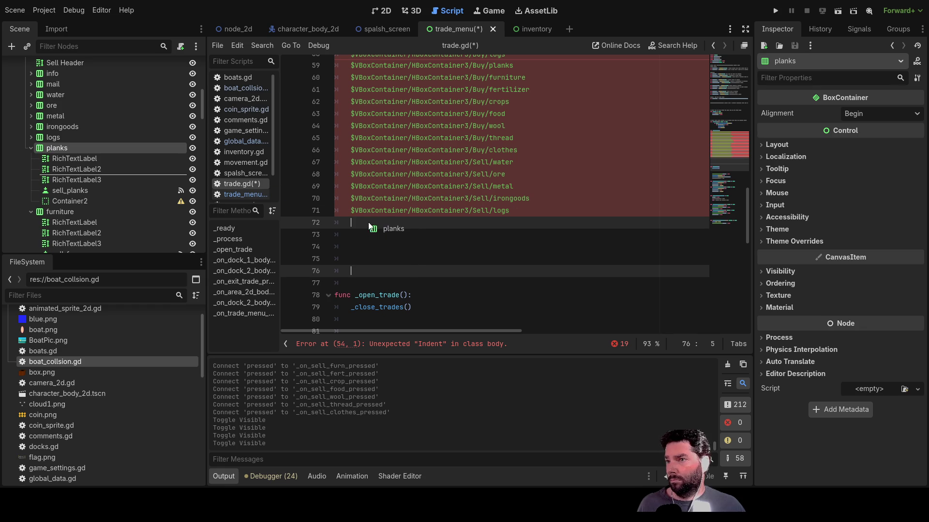
{"action": "left_click_drag", "start_coordinate": [57, 211], "coordinate": [370, 233]}
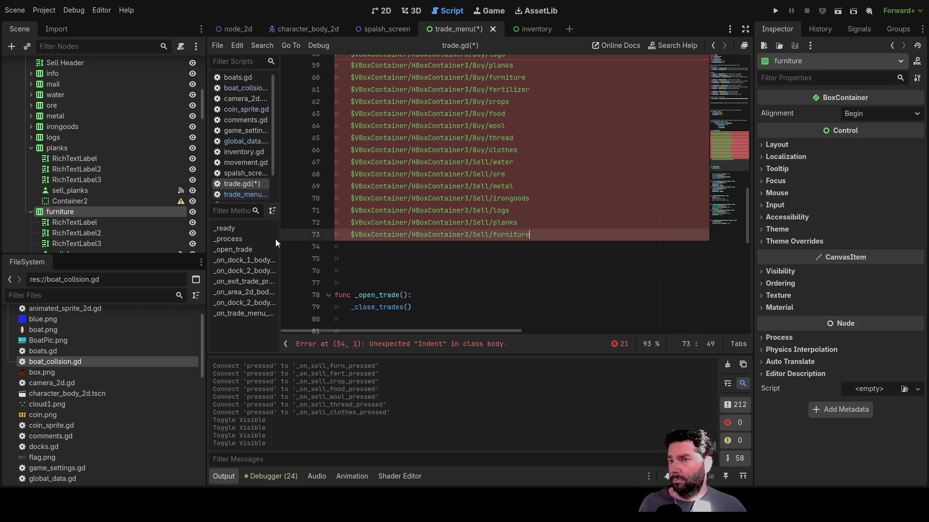
{"action": "scroll", "coordinate": [103, 201], "scroll_direction": "down", "scroll_amount": 3}
{"action": "left_click", "coordinate": [63, 194]}
{"action": "left_click_drag", "start_coordinate": [57, 204], "coordinate": [375, 251]}
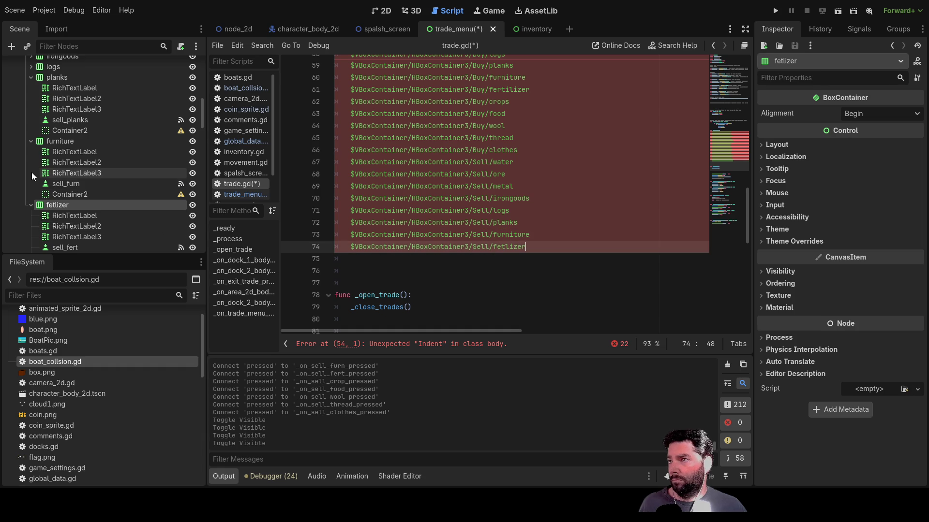
{"action": "left_click", "coordinate": [30, 141]}
{"action": "left_click", "coordinate": [29, 151]}
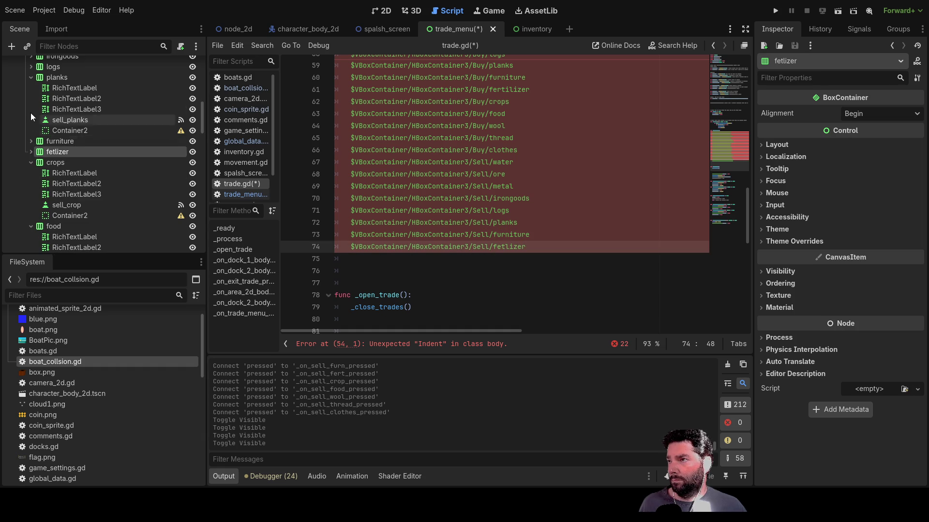
{"action": "left_click", "coordinate": [30, 77]}
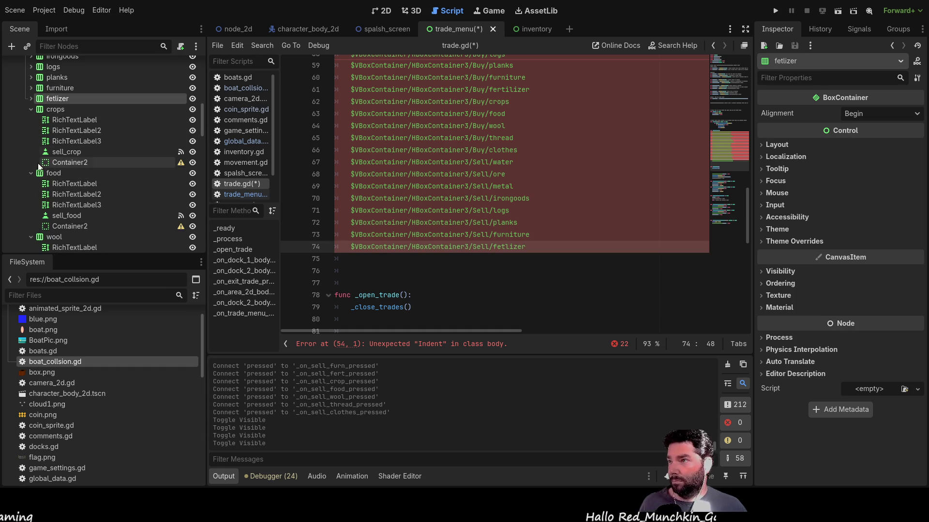
- Add the Sell crops, food, wool and thread node paths
{"action": "left_click", "coordinate": [52, 109]}
{"action": "mouse_move", "coordinate": [53, 113]}
{"action": "left_mouse_down"}
{"action": "mouse_move", "coordinate": [383, 252]}
{"action": "mouse_move", "coordinate": [358, 263]}
{"action": "left_mouse_up"}
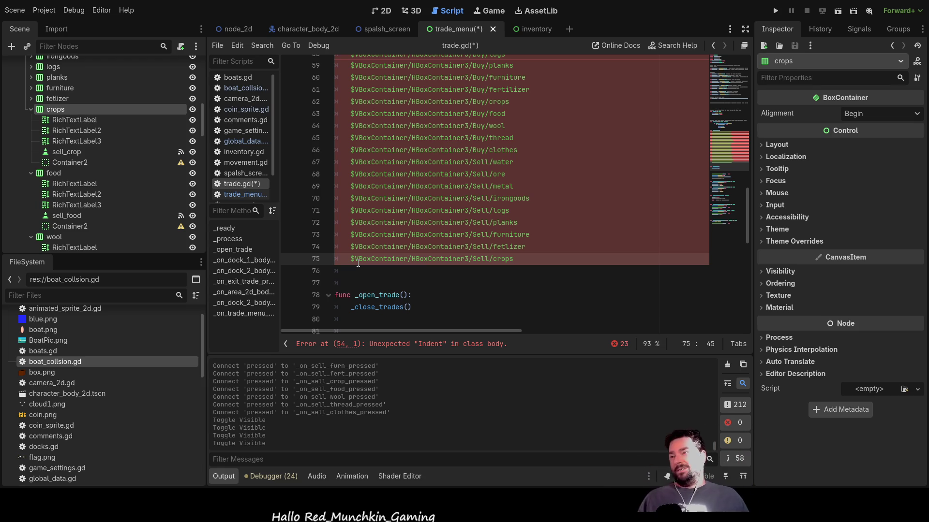
{"action": "left_click", "coordinate": [31, 109]}
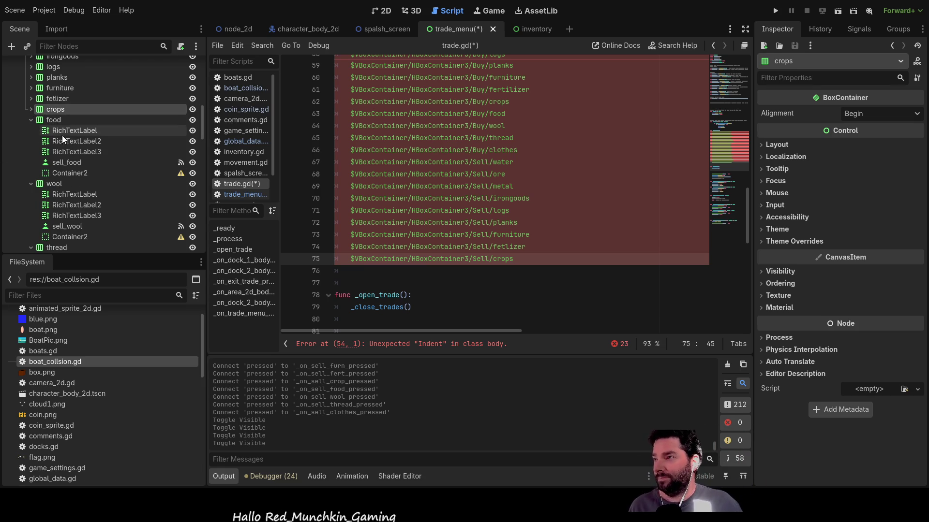
{"action": "left_click", "coordinate": [55, 121]}
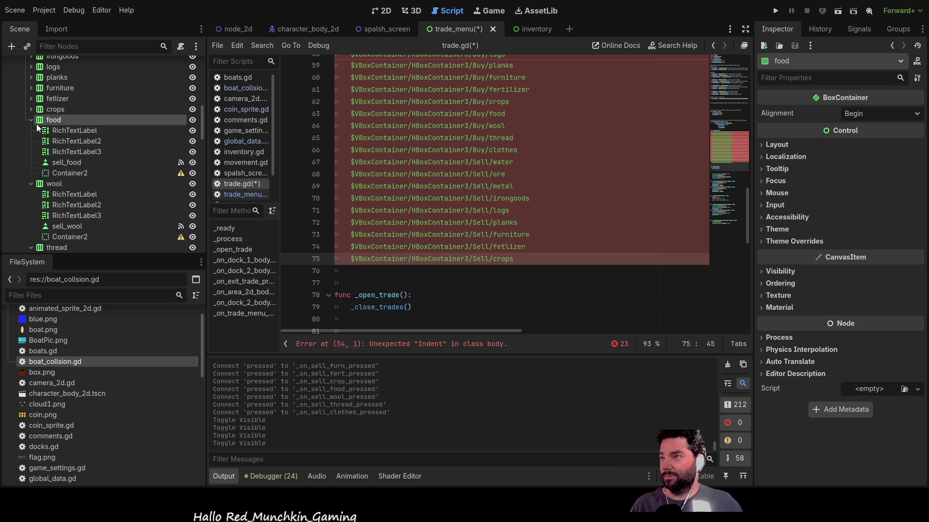
{"action": "left_click_drag", "start_coordinate": [47, 123], "coordinate": [367, 271]}
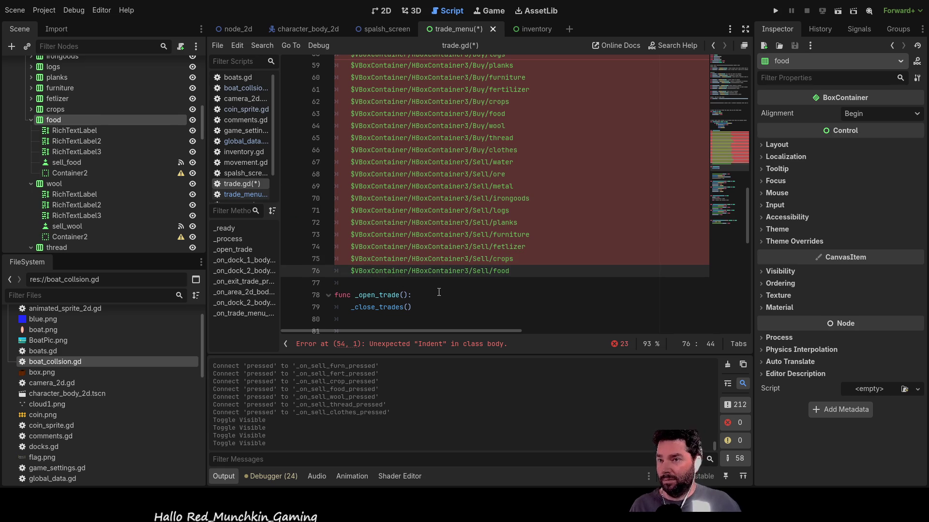
{"action": "key", "text": "Return"}
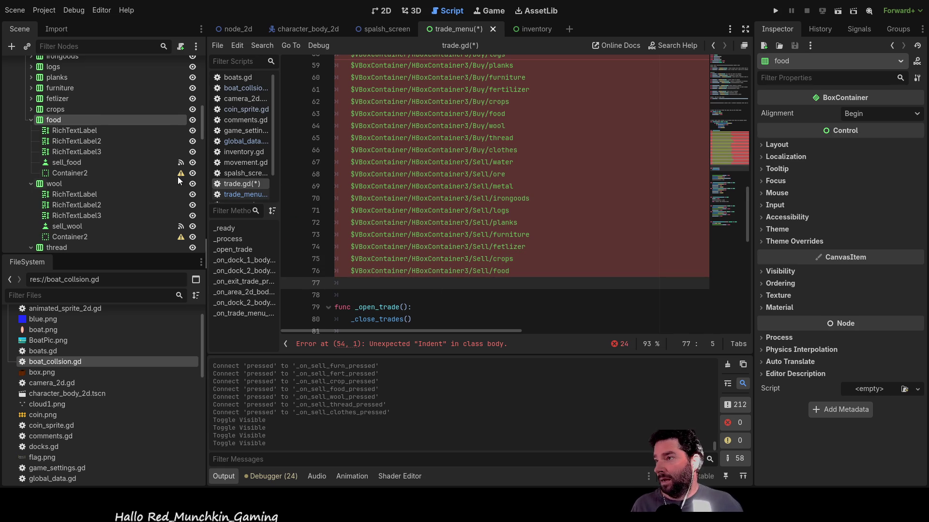
{"action": "left_click", "coordinate": [32, 119]}
{"action": "mouse_move", "coordinate": [50, 131]}
{"action": "left_mouse_down"}
{"action": "mouse_move", "coordinate": [73, 161]}
{"action": "mouse_move", "coordinate": [366, 283]}
{"action": "left_mouse_up"}
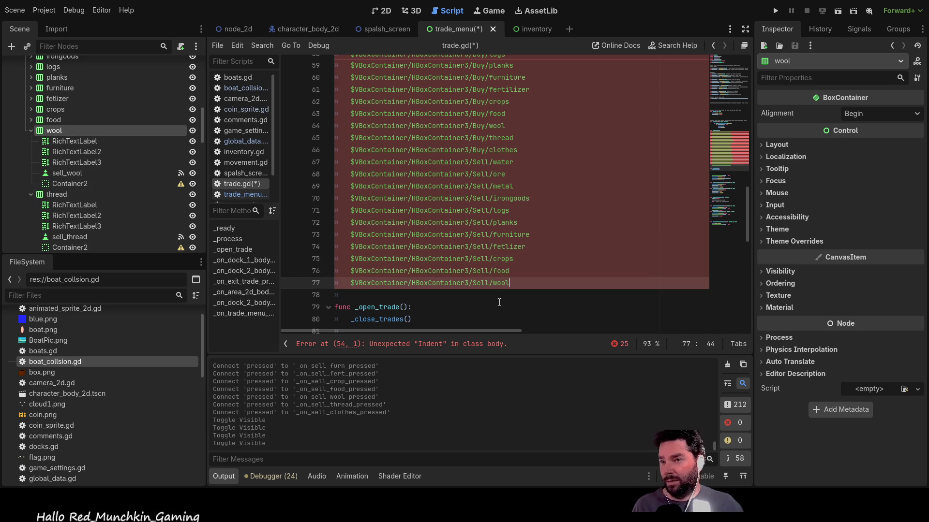
{"action": "left_click", "coordinate": [31, 130]}
{"action": "mouse_move", "coordinate": [48, 142]}
{"action": "left_mouse_down"}
{"action": "mouse_move", "coordinate": [348, 297]}
{"action": "mouse_move", "coordinate": [527, 318]}
{"action": "left_mouse_up"}
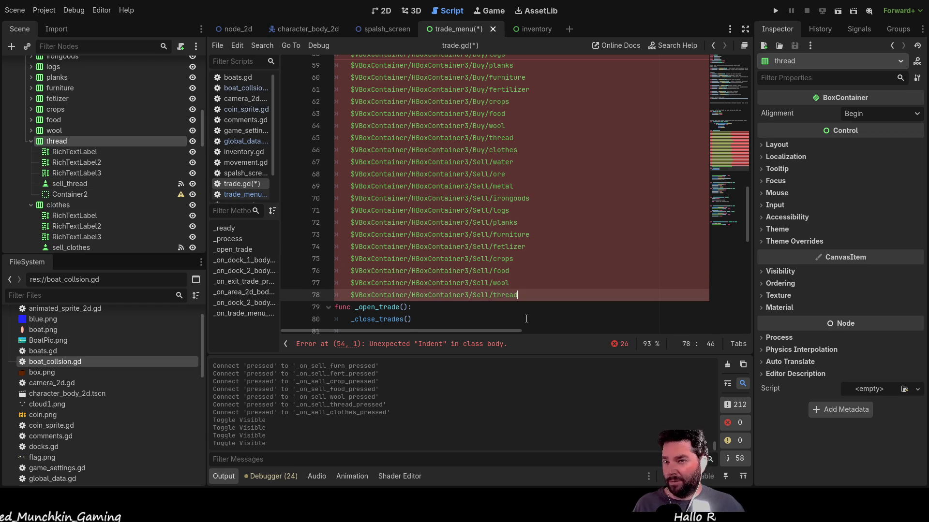
- Add the Sell clothes node path after blank lines below thread
{"action": "key", "text": "Return"}
{"action": "key", "text": "Return"}
{"action": "key", "text": "Return"}
{"action": "key", "text": "Up"}
{"action": "key", "text": "Up"}
{"action": "key", "text": "Up"}
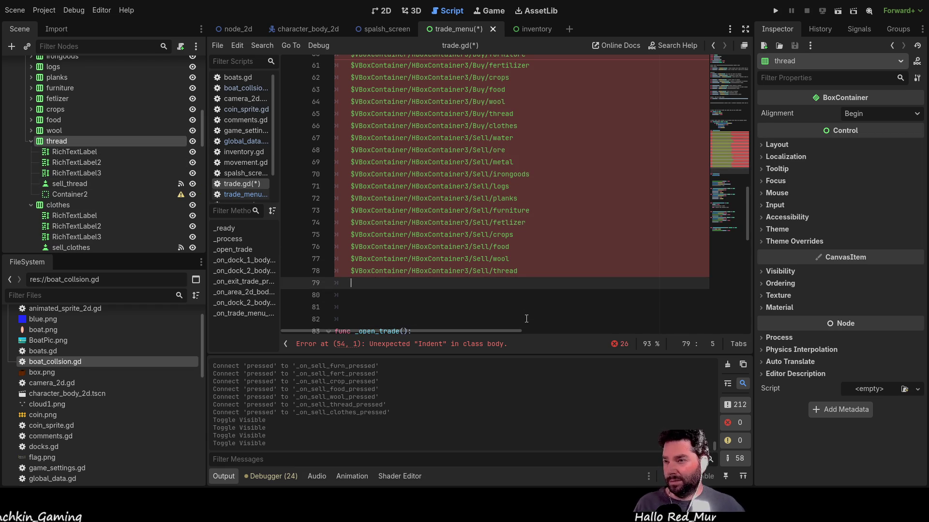
{"action": "left_click", "coordinate": [32, 143]}
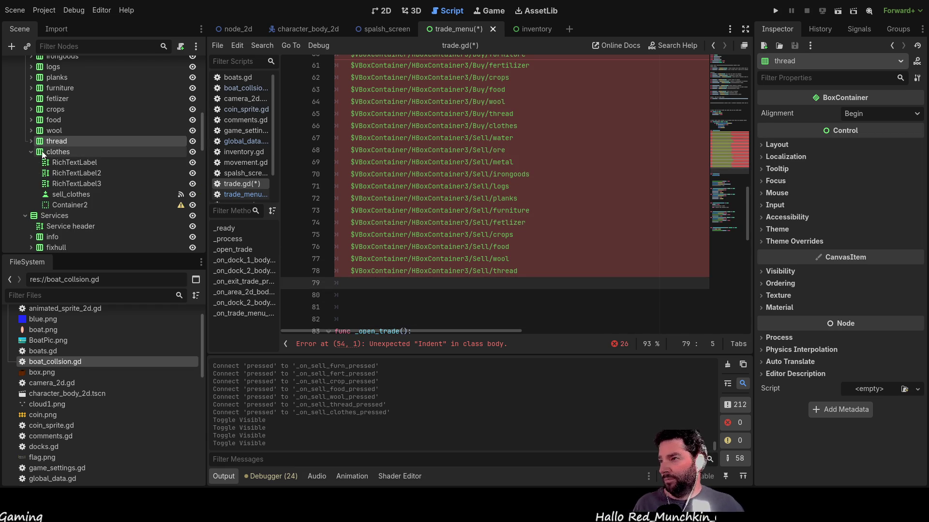
{"action": "left_click", "coordinate": [51, 152]}
{"action": "left_click_drag", "start_coordinate": [50, 153], "coordinate": [371, 284]}
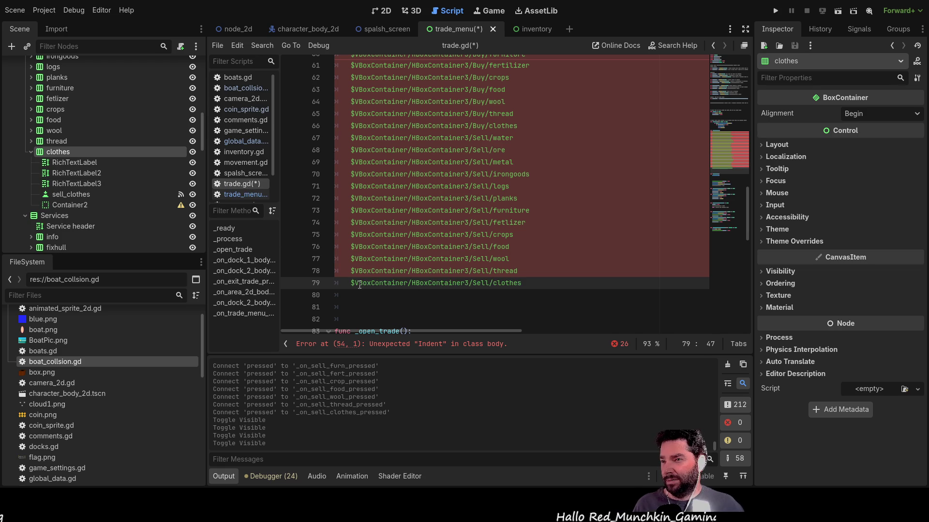
{"action": "left_click", "coordinate": [30, 152]}
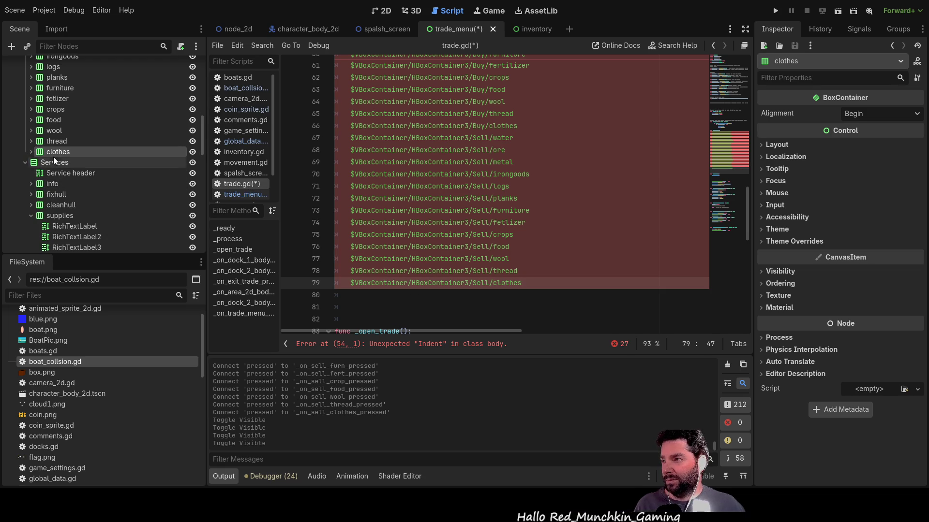
{"action": "scroll", "coordinate": [526, 232], "scroll_direction": "up", "scroll_amount": 8}
{"action": "scroll", "coordinate": [525, 192], "scroll_direction": "down", "scroll_amount": 2}
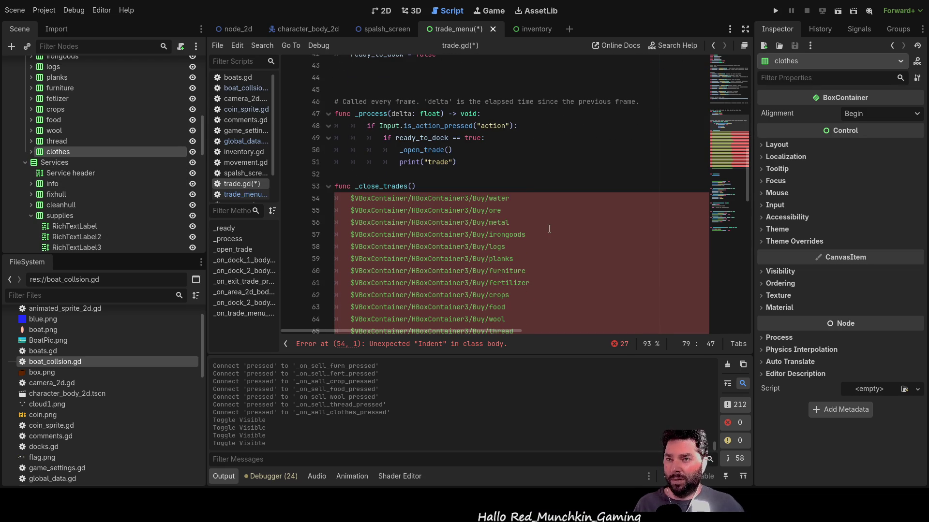
- Append .visible = false to the Buy water line and reuse it for ore
{"action": "left_click", "coordinate": [526, 199]}
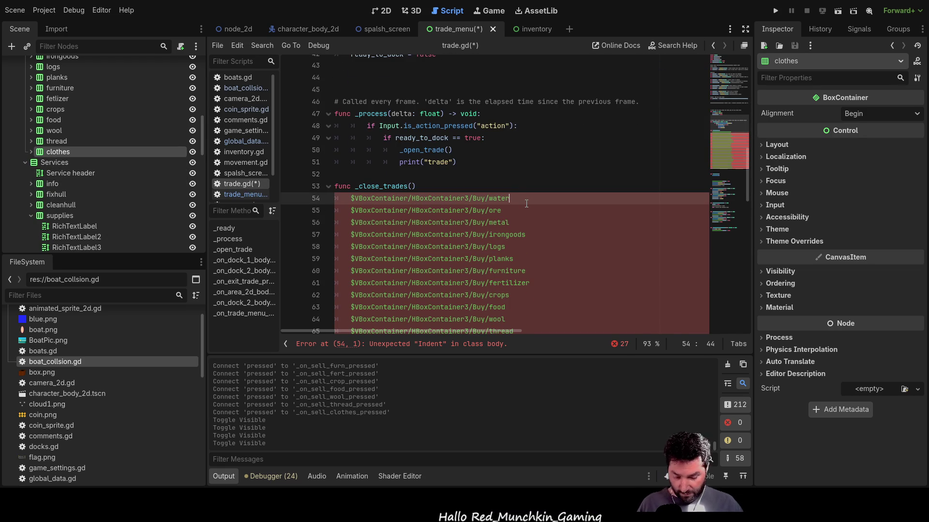
{"action": "type", "text": ".v"}
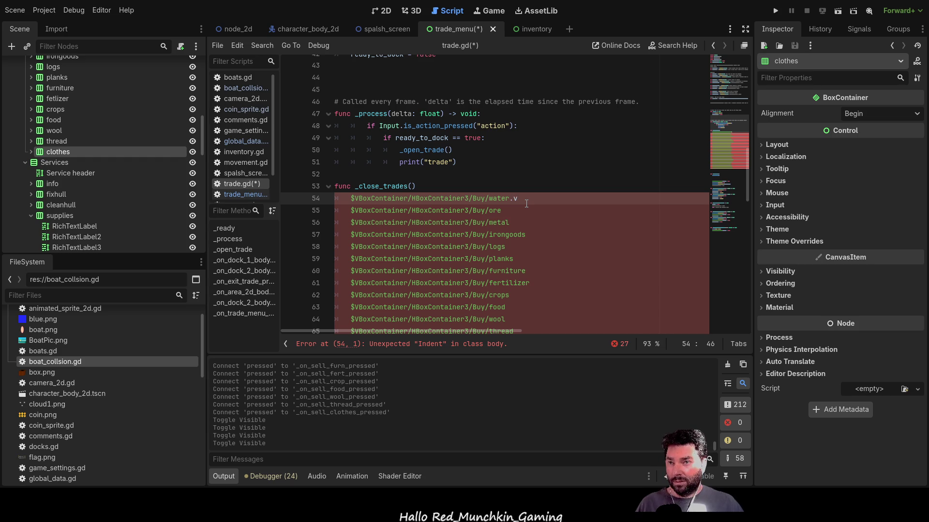
{"action": "type", "text": "isible = fa"}
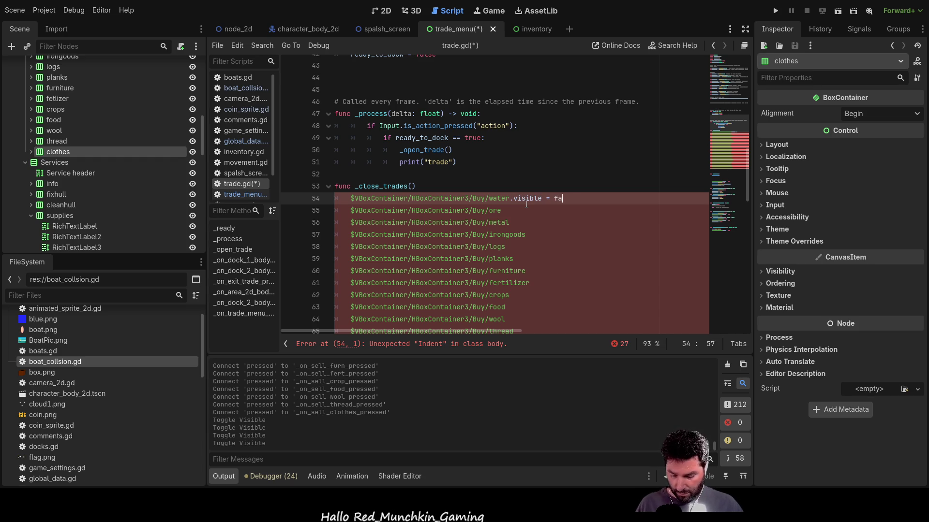
{"action": "key", "text": "shift+Left"}
{"action": "key", "text": "shift+Left"}
{"action": "key", "text": "shift+Left"}
{"action": "key", "text": "ctrl+c"}
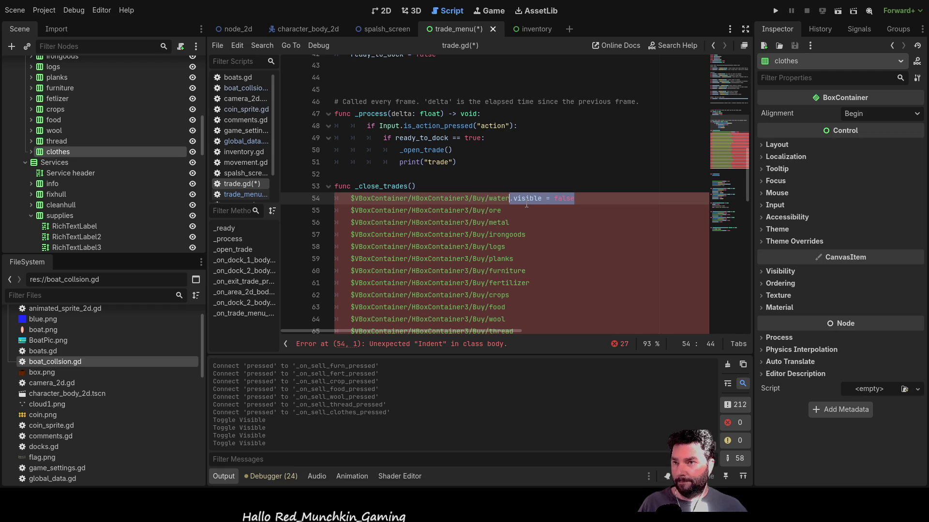
{"action": "key", "text": "Down"}
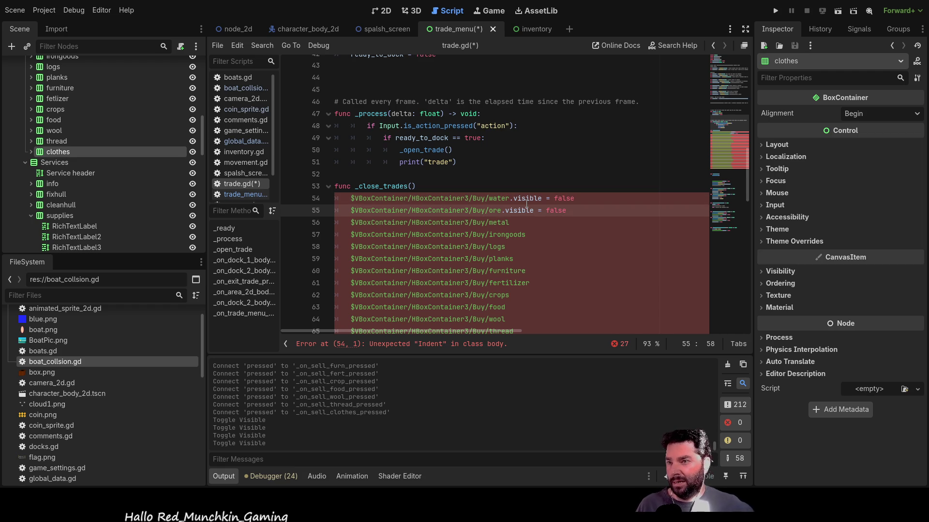
{"action": "left_click", "coordinate": [351, 199]}
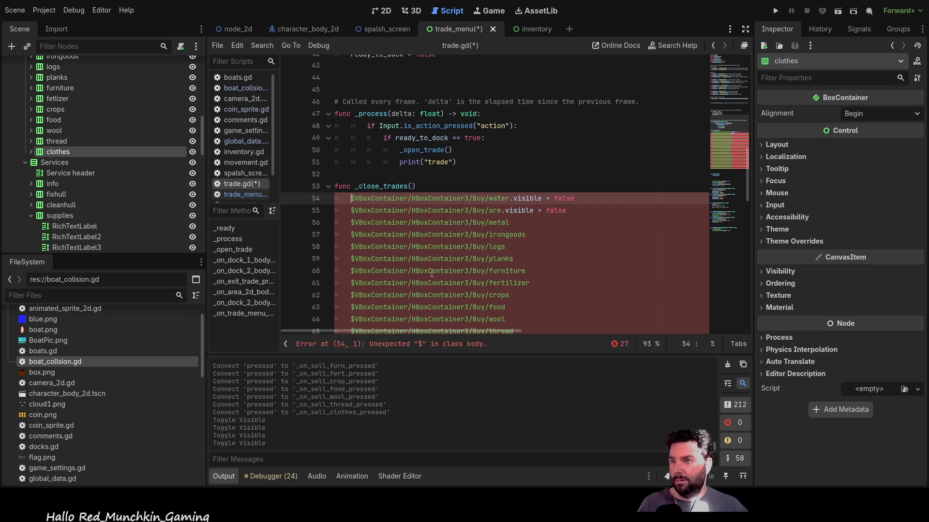
{"action": "key", "text": "BackSpace"}
{"action": "key", "text": "ctrl+z"}
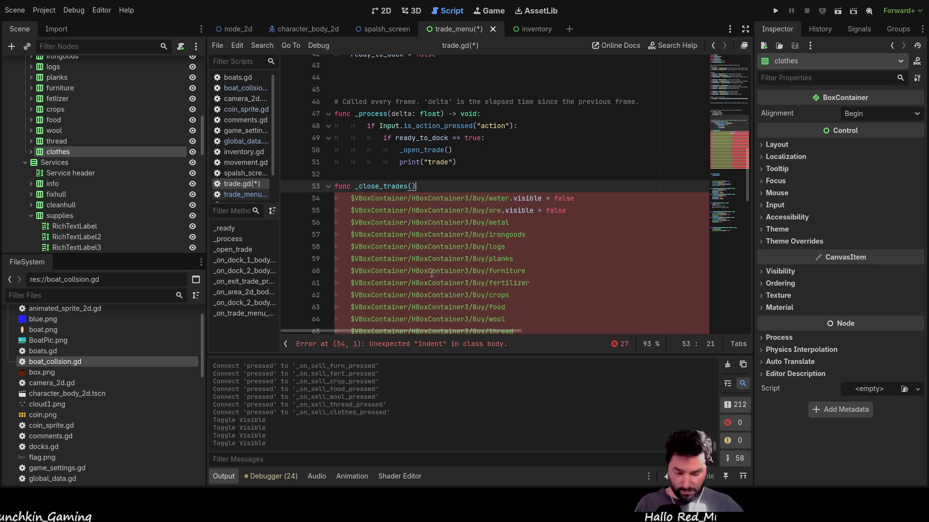
- Paste .visible = false onto the four path lines after the Buy metal line
{"action": "left_click", "coordinate": [521, 223]}
{"action": "key", "text": "Down"}
{"action": "key", "text": "ctrl+v"}
{"action": "key", "text": "Down"}
{"action": "key", "text": "ctrl+v"}
{"action": "key", "text": "Down"}
{"action": "key", "text": "ctrl+v"}
{"action": "key", "text": "Down"}
{"action": "key", "text": "ctrl+v"}
- Hide the Buy fertilizer, crops, food and wool rows with .visible = false
{"action": "key", "text": "Down"}
{"action": "key", "text": "ctrl+v"}
{"action": "key", "text": "Down"}
{"action": "key", "text": "ctrl+v"}
{"action": "key", "text": "Down"}
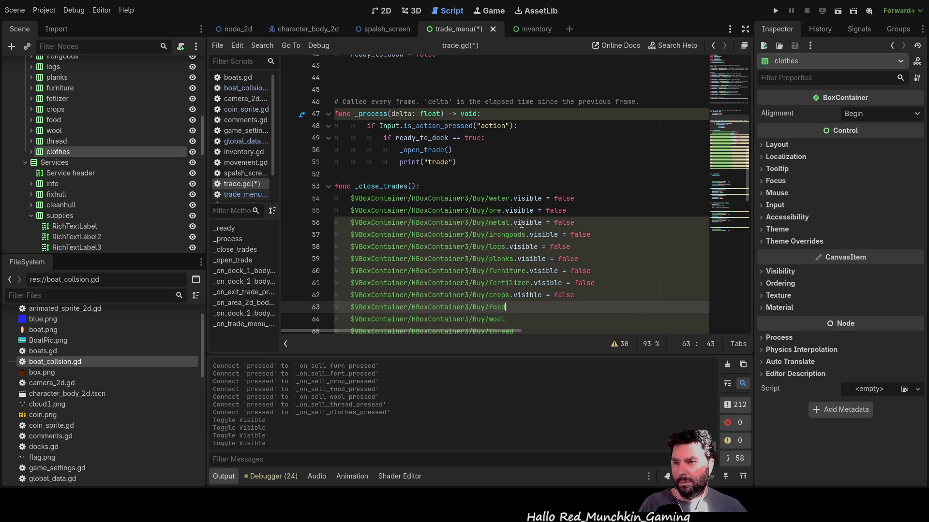
{"action": "key", "text": "ctrl+v"}
{"action": "key", "text": "Down"}
{"action": "key", "text": "ctrl+v"}
{"action": "key", "text": "Down"}
- Append .visible = false to the following lines through the Sell water, ore and metal rows
{"action": "key", "text": "Down"}
{"action": "key", "text": "ctrl+v"}
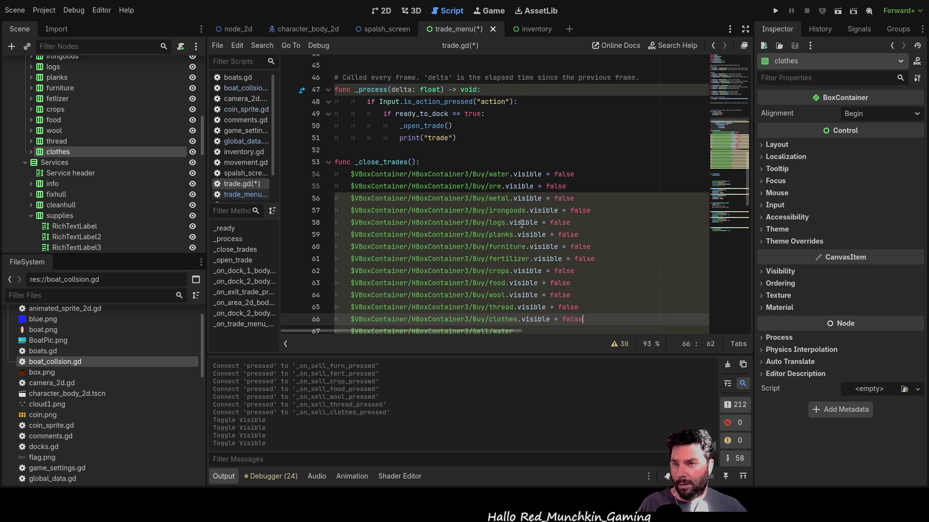
{"action": "key", "text": "Down"}
{"action": "key", "text": "ctrl+v"}
{"action": "key", "text": "Down"}
{"action": "key", "text": "ctrl+v"}
{"action": "key", "text": "Down"}
{"action": "key", "text": "ctrl+v"}
{"action": "key", "text": "Down"}
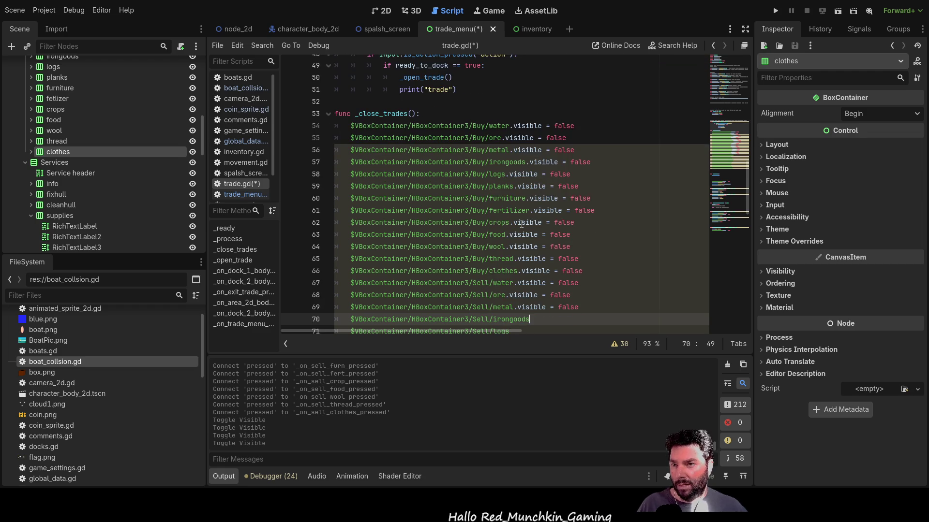
{"action": "key", "text": "ctrl+v"}
{"action": "key", "text": "Down"}
{"action": "key", "text": "ctrl+v"}
{"action": "key", "text": "Down"}
- Hide the Sell furniture, fertilizer and crops rows with .visible = false
{"action": "key", "text": "Down"}
{"action": "key", "text": "ctrl+v"}
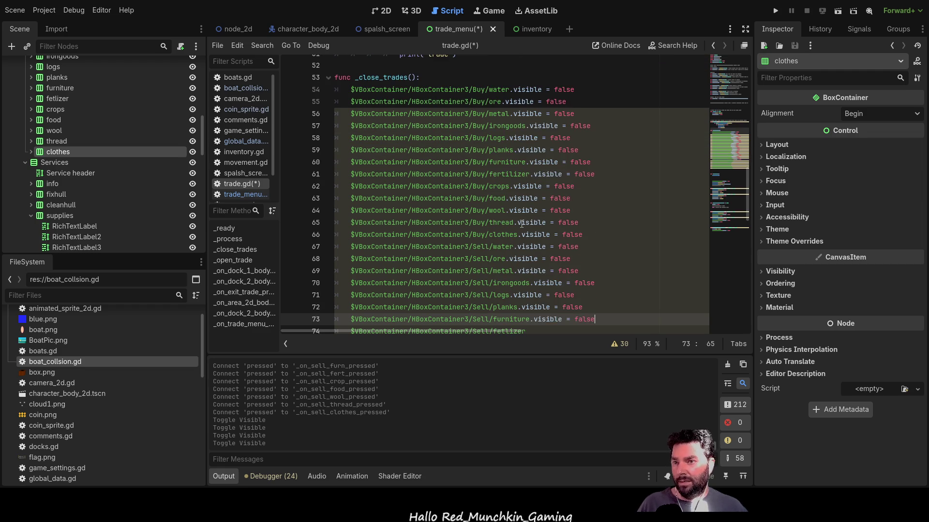
{"action": "key", "text": "Down"}
{"action": "key", "text": "ctrl+v"}
{"action": "key", "text": "Down"}
{"action": "key", "text": "ctrl+v"}
{"action": "key", "text": "Down"}
- Hide the Sell food, wool, thread and clothes rows, then run the game project
{"action": "key", "text": "ctrl+v"}
{"action": "key", "text": "Down"}
{"action": "key", "text": "ctrl+v"}
{"action": "key", "text": "Down"}
{"action": "key", "text": "ctrl+v"}
{"action": "key", "text": "Down"}
{"action": "key", "text": "ctrl+v"}
{"action": "key", "text": "Down"}
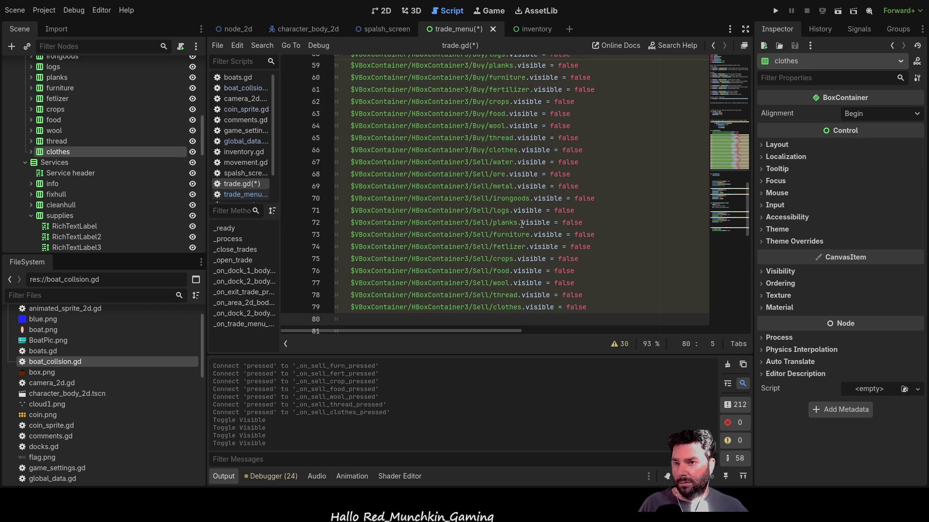
{"action": "scroll", "coordinate": [461, 167], "scroll_direction": "up", "scroll_amount": 8}
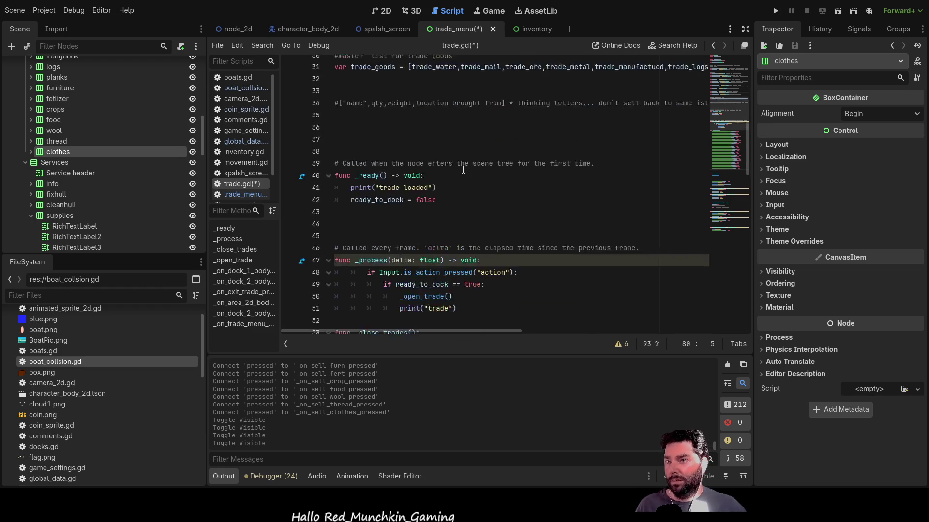
{"action": "scroll", "coordinate": [461, 167], "scroll_direction": "down", "scroll_amount": 3}
{"action": "left_click", "coordinate": [775, 10]}
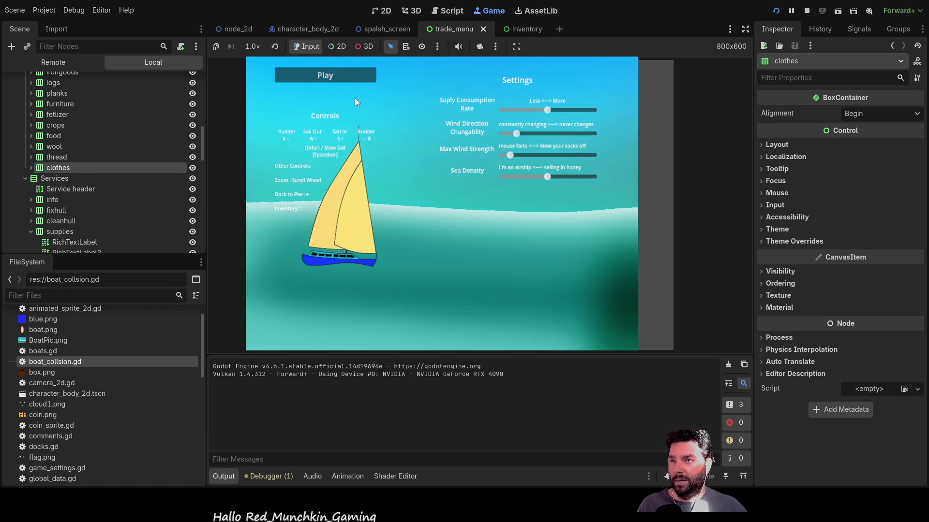
- Choose Play on the game's start screen and lower the sail with S to drift north
{"action": "left_click", "coordinate": [338, 74]}
{"action": "key", "text": "s"}
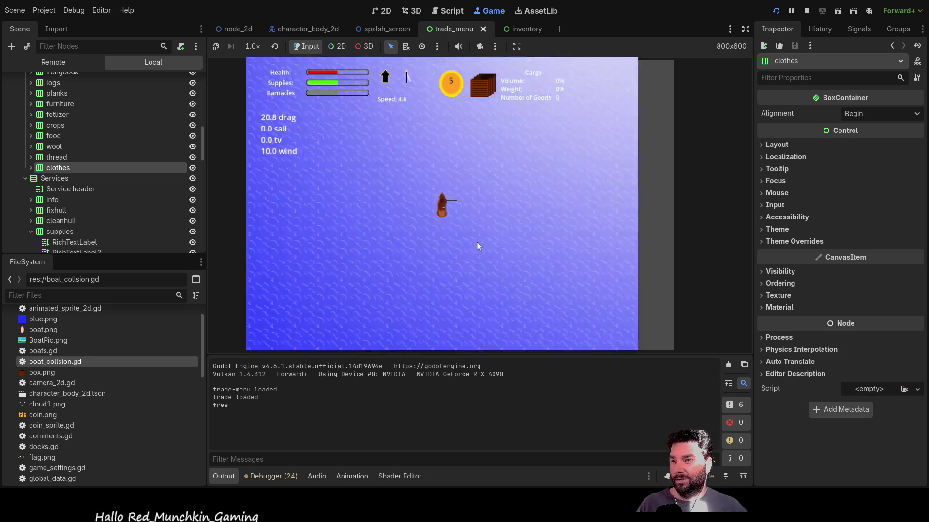
{"action": "scroll", "coordinate": [471, 241], "scroll_direction": "down", "scroll_amount": 3}
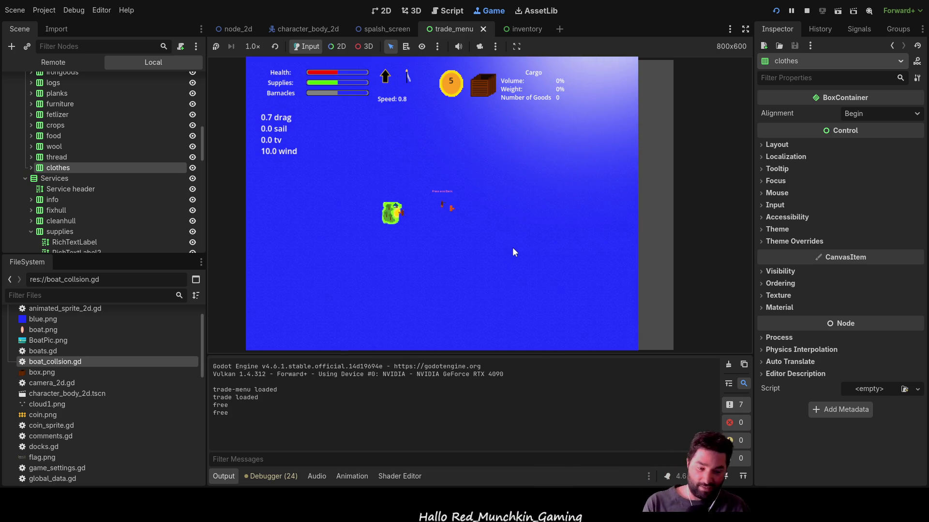
{"action": "scroll", "coordinate": [484, 252], "scroll_direction": "up", "scroll_amount": 5}
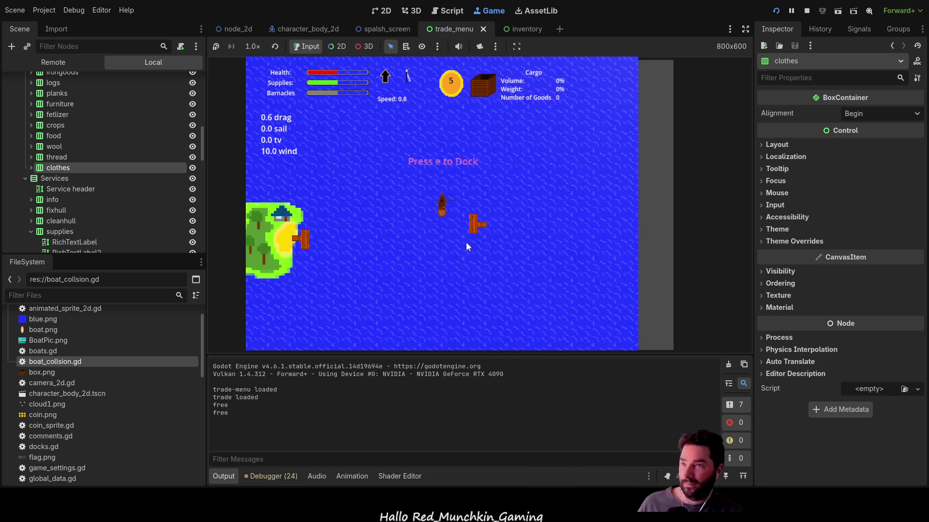
- Sail the boat to the island dock and dock to bring up the Cargo Hold panel
{"action": "key", "text": "w"}
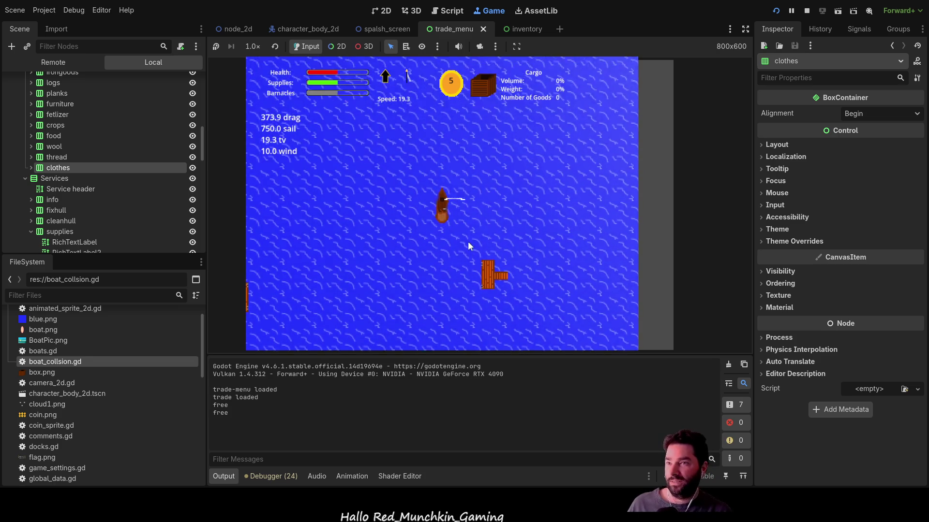
{"action": "key", "text": "a"}
{"action": "key", "text": "s"}
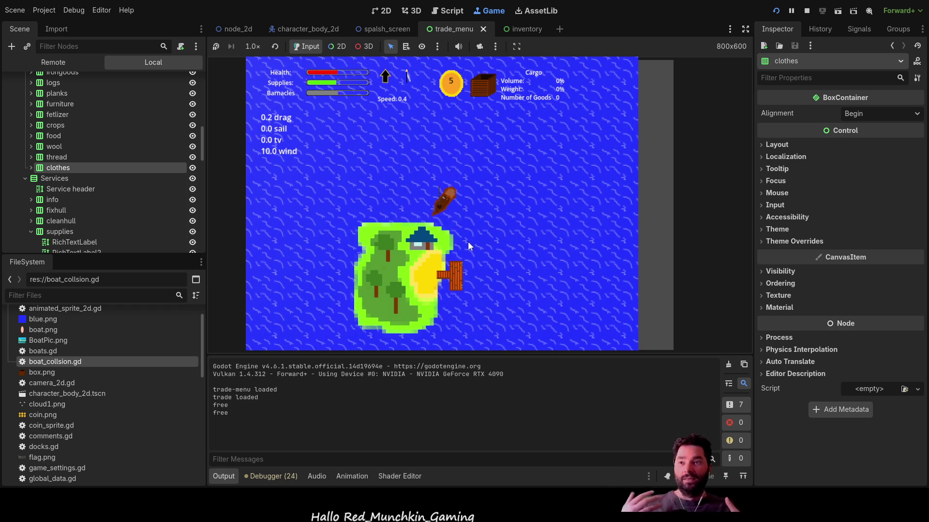
{"action": "key", "text": "Up"}
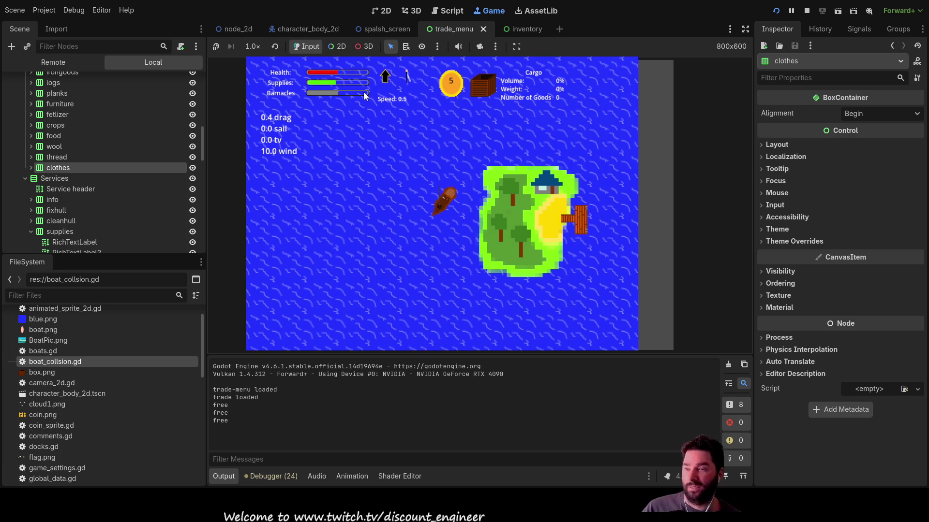
{"action": "key", "text": "i"}
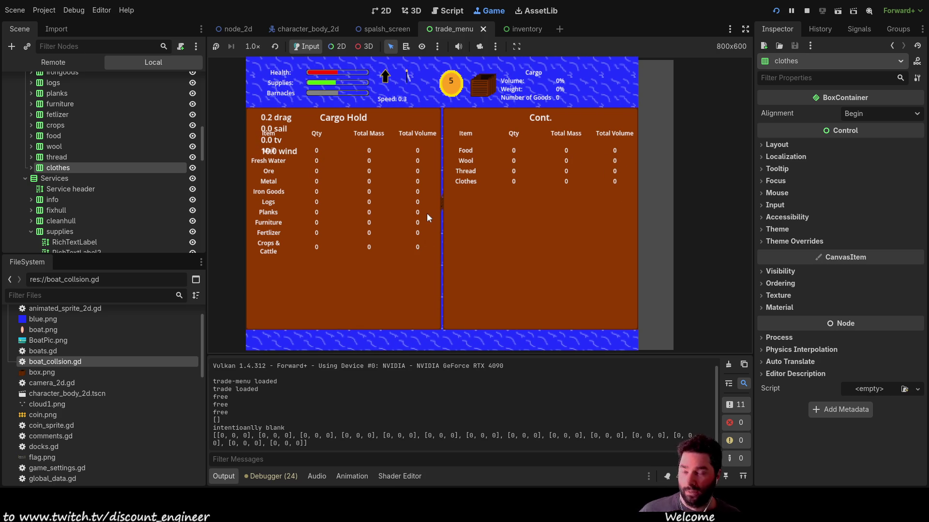
- Close the Cargo Hold panel with E and set the sail to move away from the island
{"action": "key", "text": "e"}
{"action": "key", "text": "e"}
{"action": "key", "text": "e"}
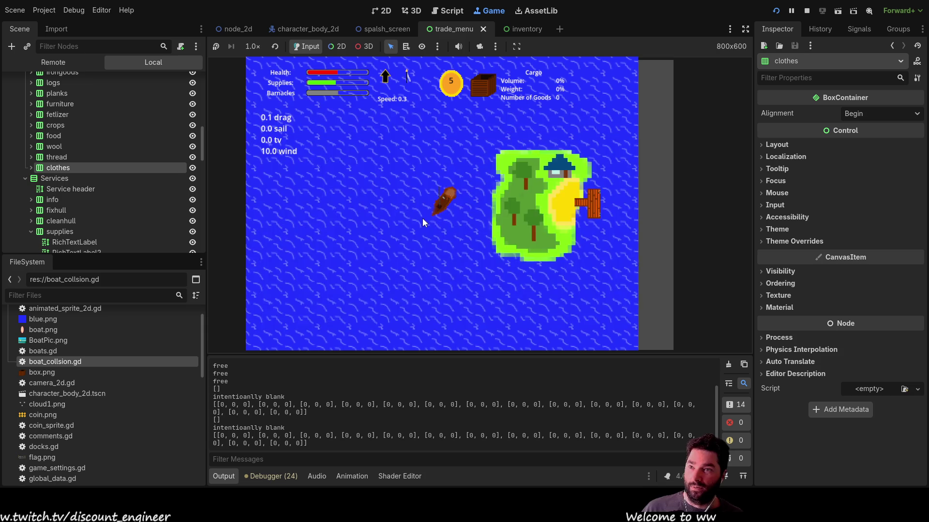
{"action": "key", "text": "e"}
{"action": "key", "text": "e"}
{"action": "key", "text": "e"}
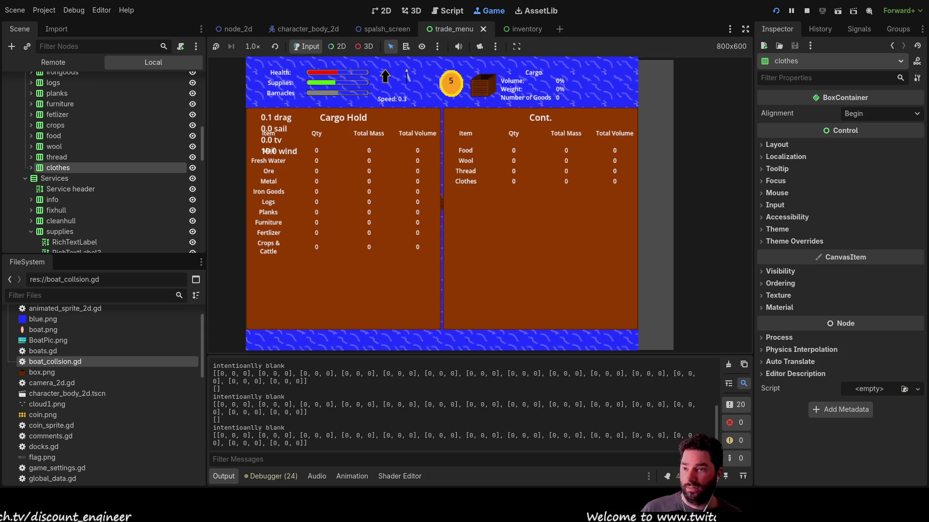
{"action": "key", "text": "e"}
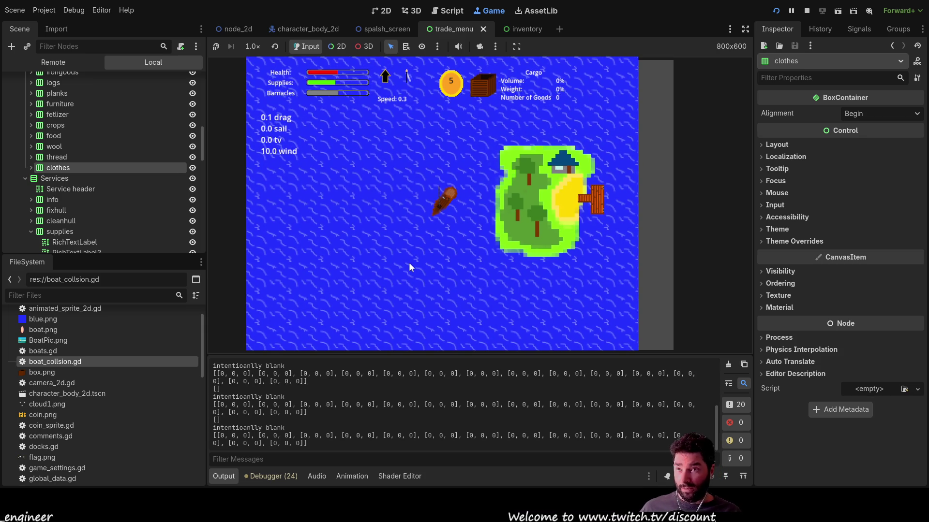
{"action": "key", "text": "s"}
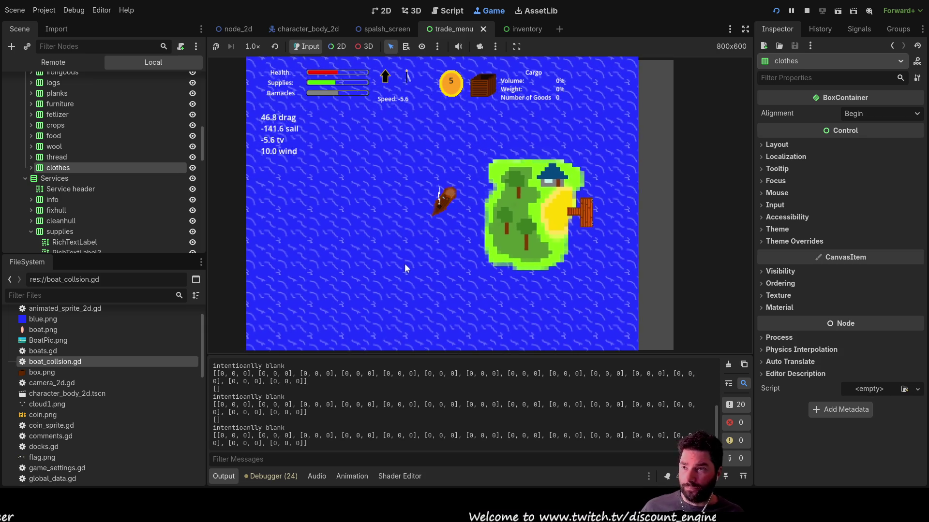
- Dock at the island pier with E, triggering the null-instance 'visible' error at trade.gd line 54
{"action": "scroll", "coordinate": [456, 220], "scroll_direction": "up", "scroll_amount": 3}
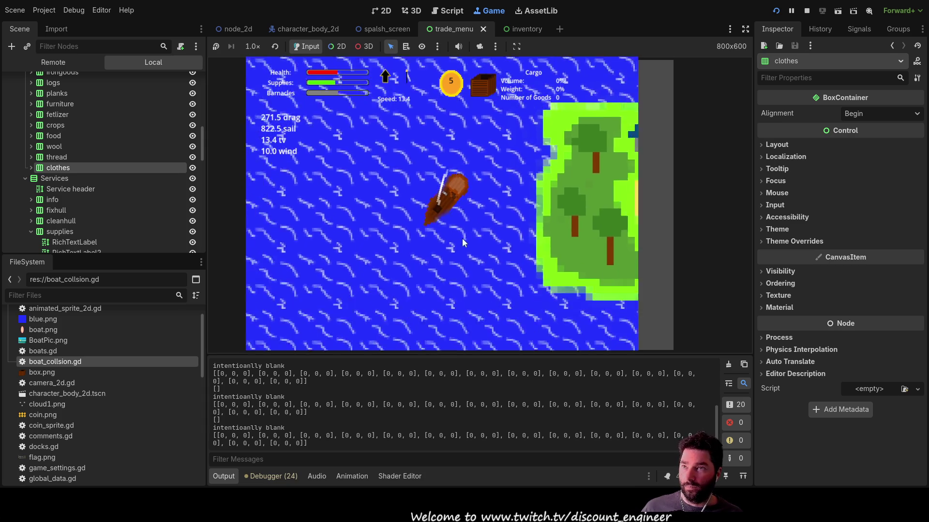
{"action": "scroll", "coordinate": [479, 246], "scroll_direction": "down", "scroll_amount": 3}
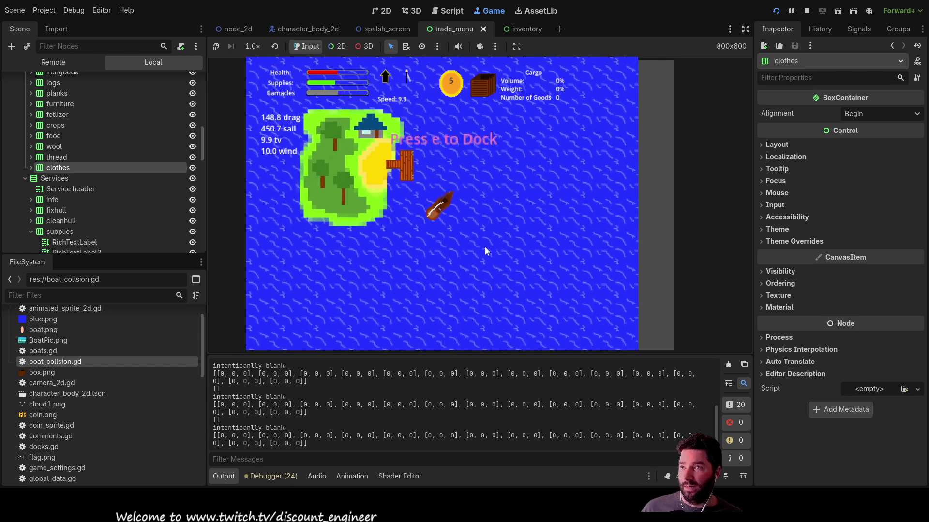
{"action": "key", "text": "e"}
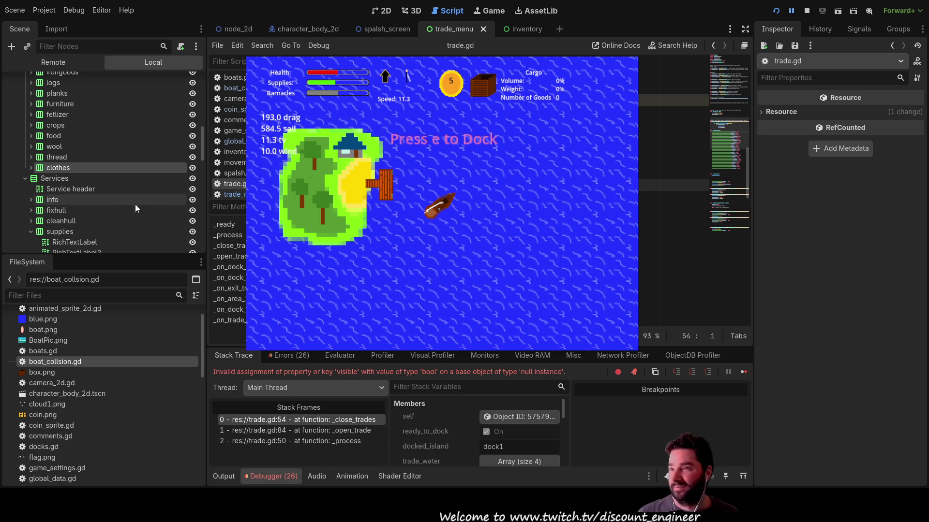
- Review the debugger output, then switch to the World (node_2d) scene showing Trade_menu/TradeMenu
{"action": "scroll", "coordinate": [129, 201], "scroll_direction": "up", "scroll_amount": 5}
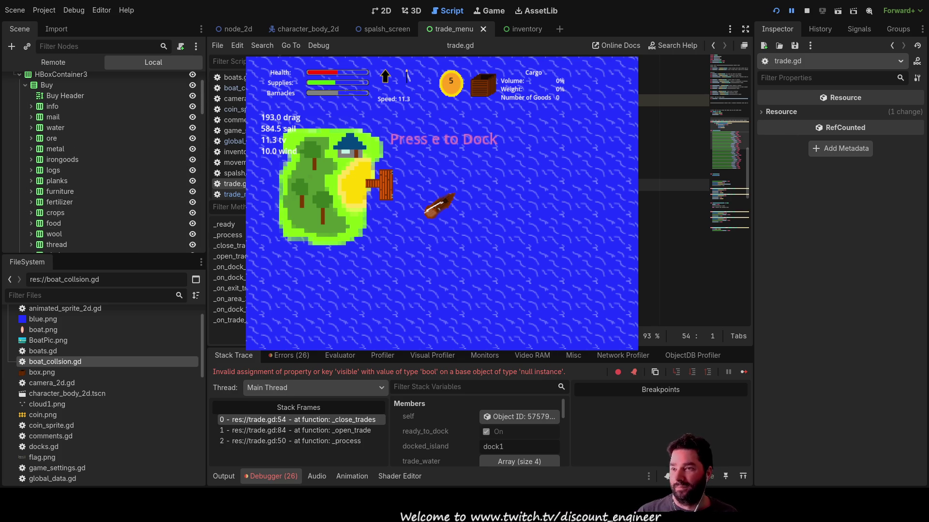
{"action": "key", "text": "End"}
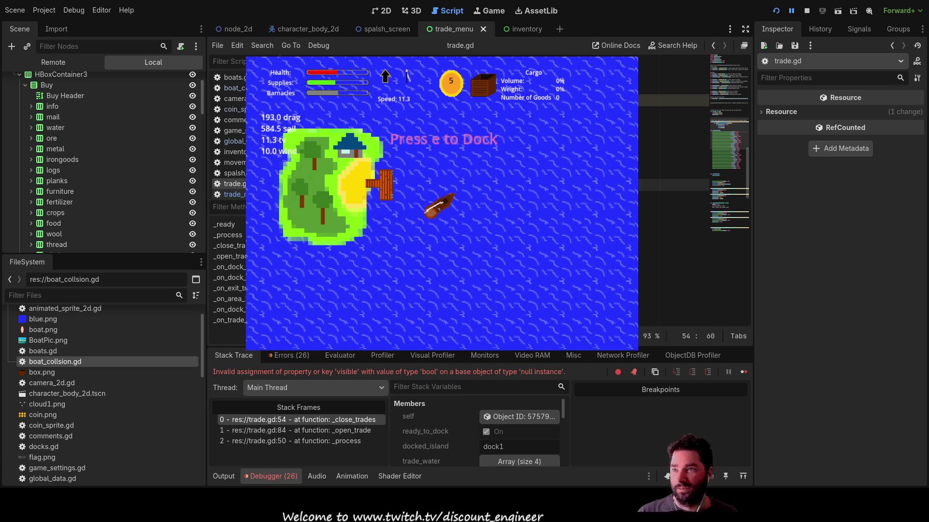
{"action": "scroll", "coordinate": [672, 194], "scroll_direction": "down", "scroll_amount": 3}
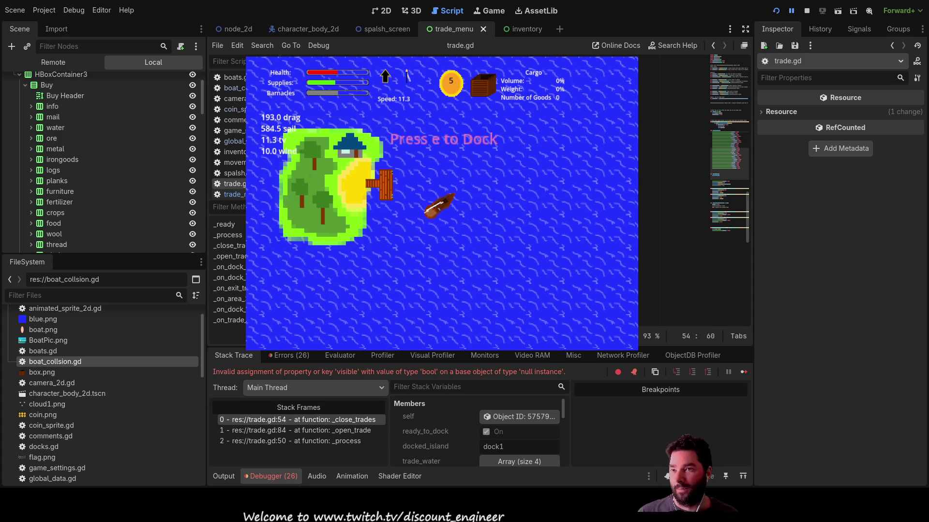
{"action": "scroll", "coordinate": [672, 193], "scroll_direction": "up", "scroll_amount": 5}
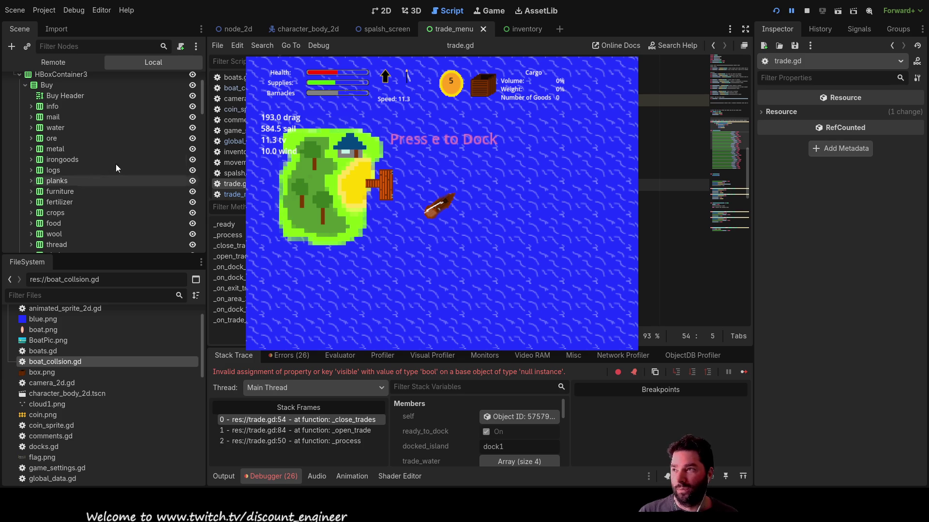
{"action": "scroll", "coordinate": [126, 170], "scroll_direction": "up", "scroll_amount": 3}
{"action": "left_click", "coordinate": [241, 30]}
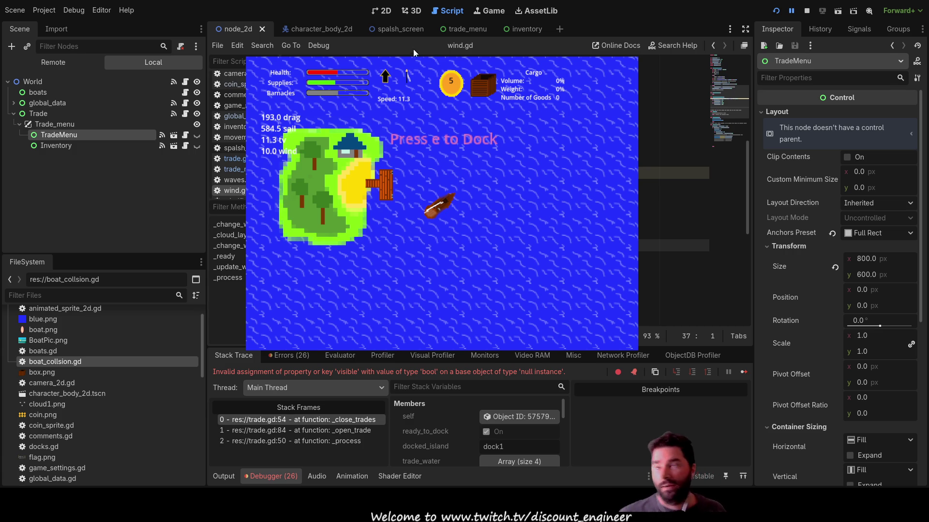
- Flip between the boat and World scenes, stop the game, and show the errors list
{"action": "left_click", "coordinate": [343, 27]}
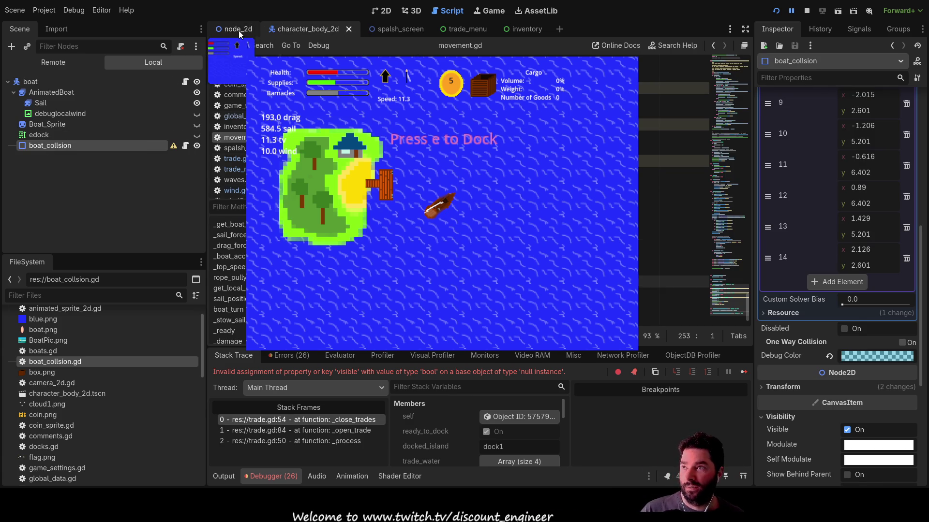
{"action": "left_click", "coordinate": [239, 31]}
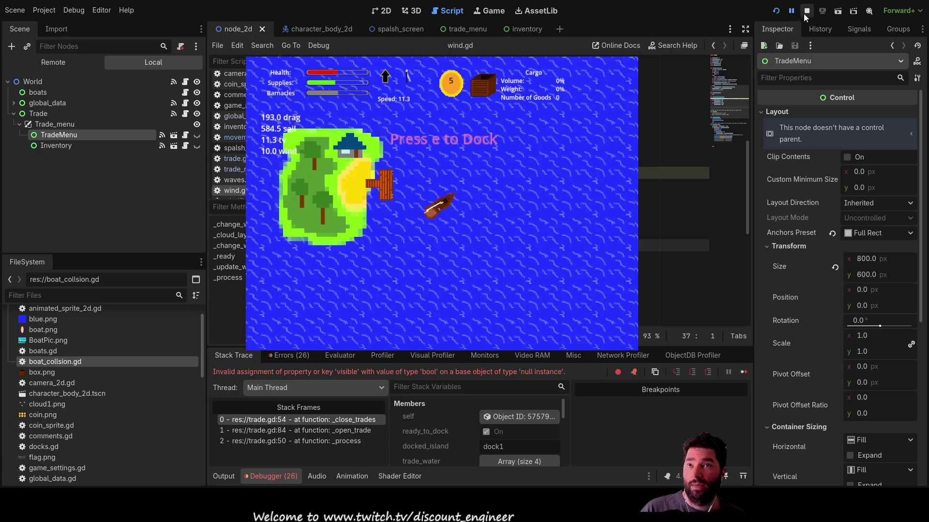
{"action": "left_click", "coordinate": [805, 14]}
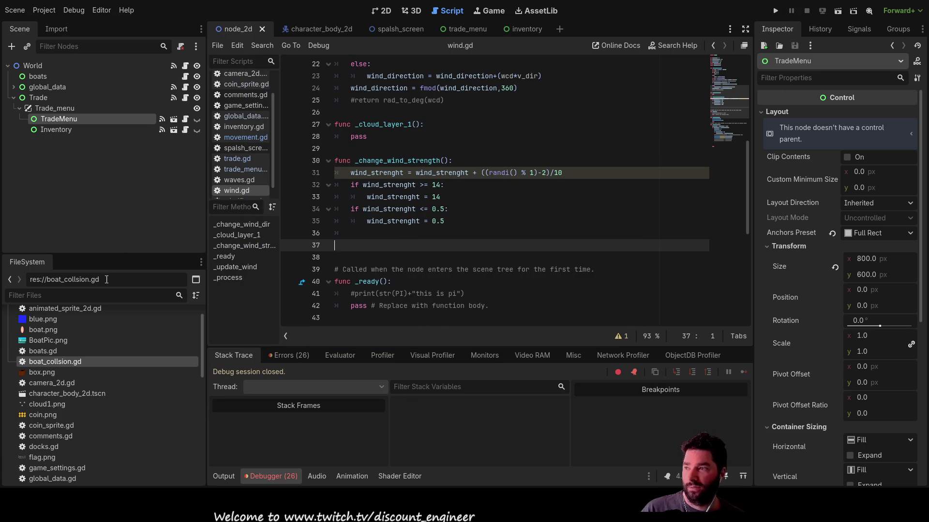
{"action": "left_click", "coordinate": [304, 354]}
- Jump from the trade.gd:54 error to its line, then open the trade_menu scene and script
{"action": "scroll", "coordinate": [396, 407], "scroll_direction": "down", "scroll_amount": 5}
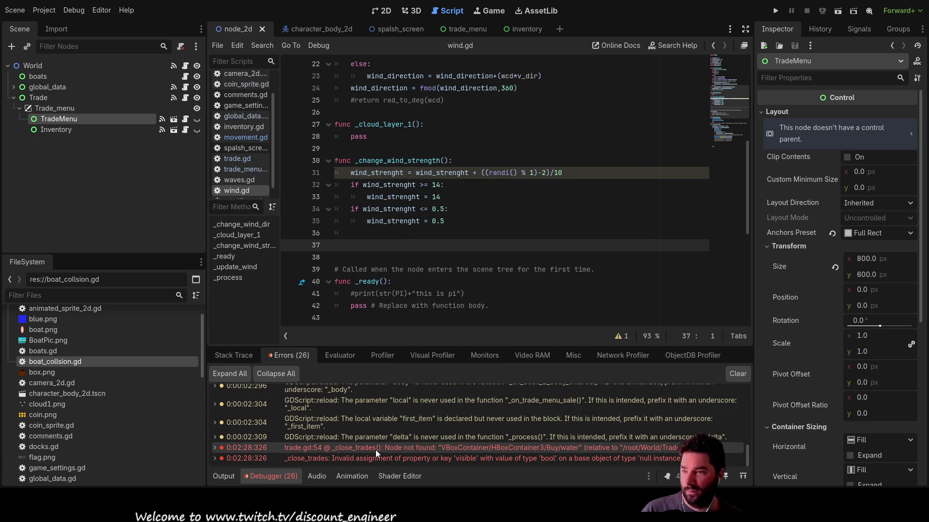
{"action": "double_click", "coordinate": [376, 448]}
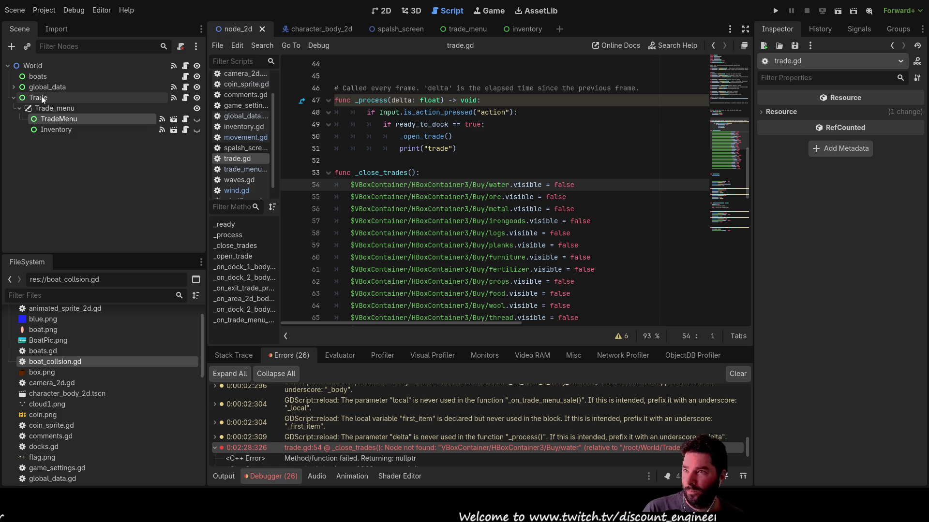
{"action": "left_click", "coordinate": [454, 31]}
{"action": "scroll", "coordinate": [97, 130], "scroll_direction": "up", "scroll_amount": 5}
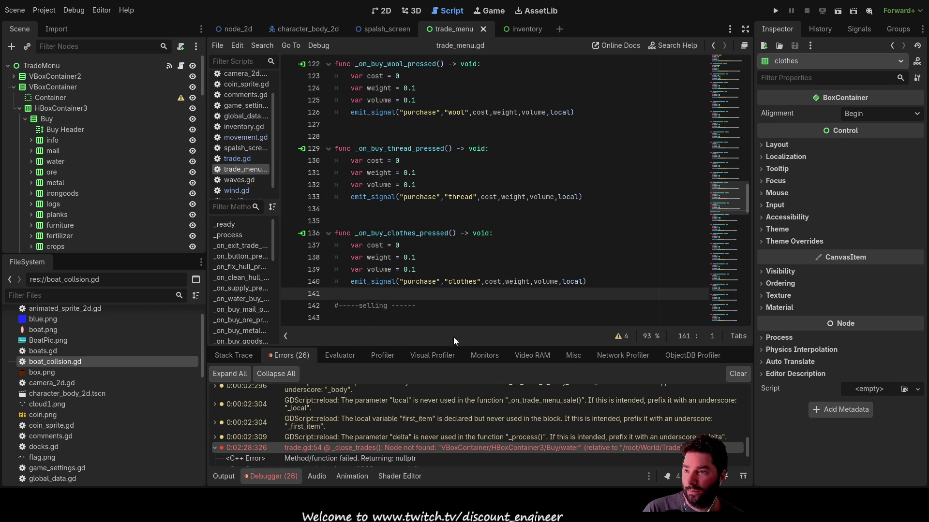
- Inspect the Buy list's mail and water nodes in the trade_menu Scene dock
{"action": "scroll", "coordinate": [454, 307], "scroll_direction": "down", "scroll_amount": 4}
{"action": "scroll", "coordinate": [387, 244], "scroll_direction": "up", "scroll_amount": 6}
{"action": "scroll", "coordinate": [387, 244], "scroll_direction": "up", "scroll_amount": 10}
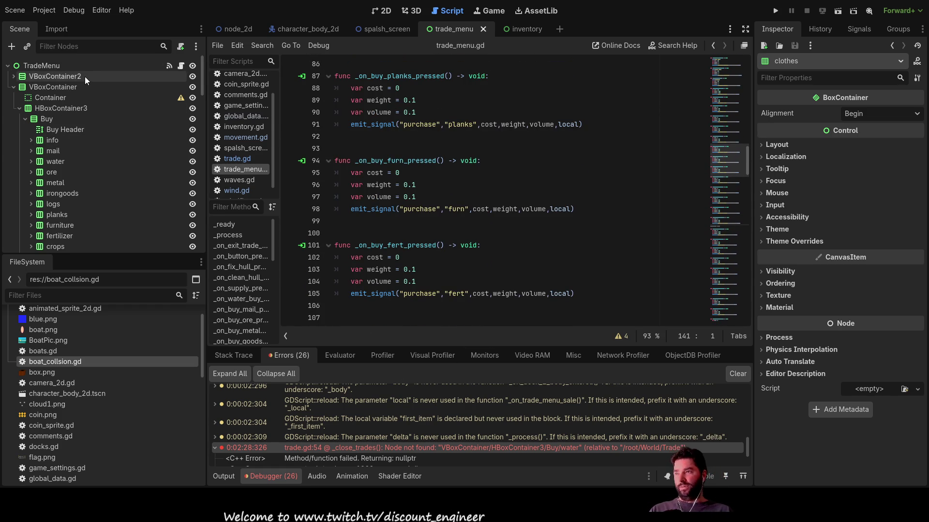
{"action": "scroll", "coordinate": [445, 206], "scroll_direction": "up", "scroll_amount": 15}
{"action": "scroll", "coordinate": [445, 206], "scroll_direction": "up", "scroll_amount": 13}
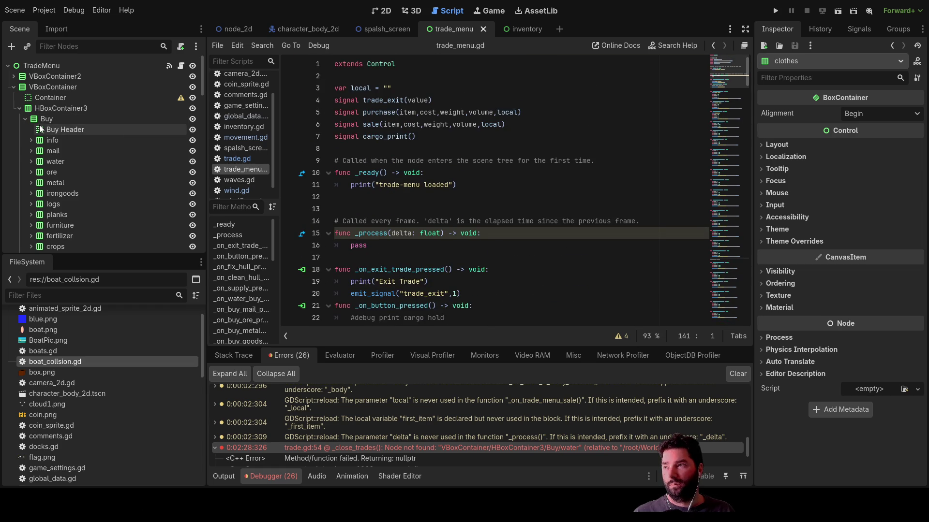
{"action": "left_click", "coordinate": [48, 152]}
{"action": "scroll", "coordinate": [491, 221], "scroll_direction": "down", "scroll_amount": 3}
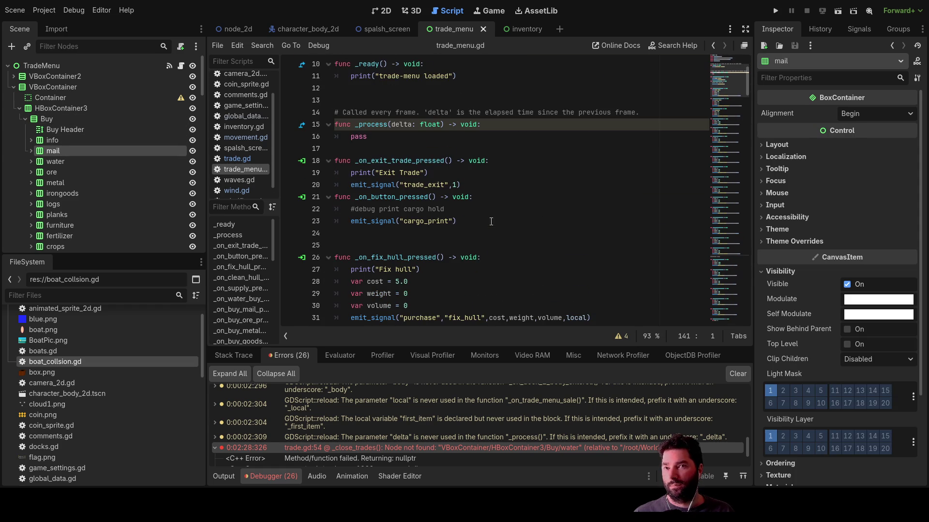
{"action": "left_click", "coordinate": [63, 163]}
- Delete the two extra blank lines after the clothes-selling function in trade_menu.gd, then return to trade.gd
{"action": "scroll", "coordinate": [483, 195], "scroll_direction": "down", "scroll_amount": 12}
{"action": "scroll", "coordinate": [482, 195], "scroll_direction": "down", "scroll_amount": 20}
{"action": "left_click", "coordinate": [418, 259]}
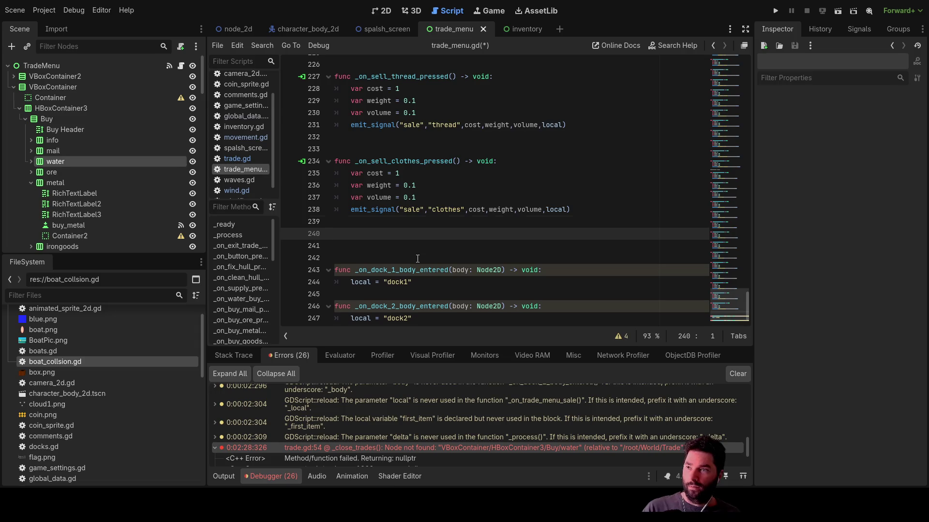
{"action": "key", "text": "BackSpace"}
{"action": "key", "text": "Delete"}
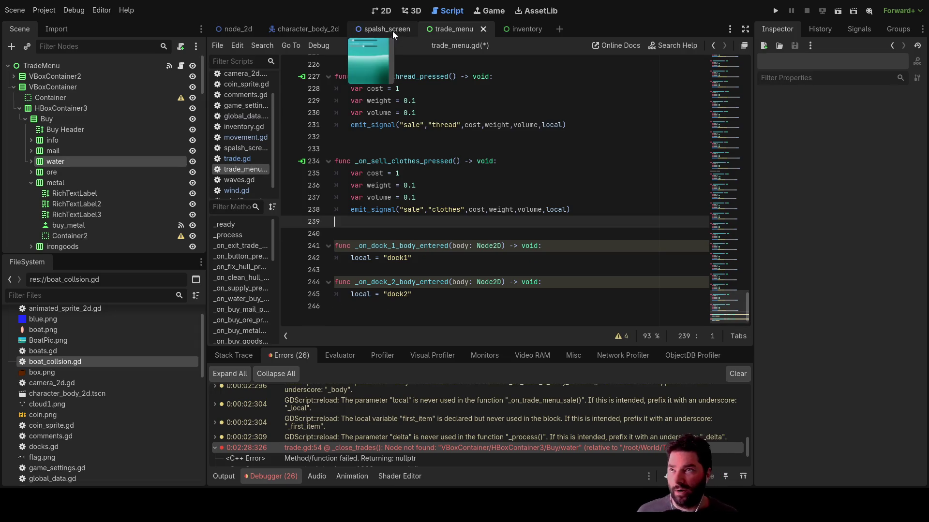
{"action": "left_click", "coordinate": [245, 159]}
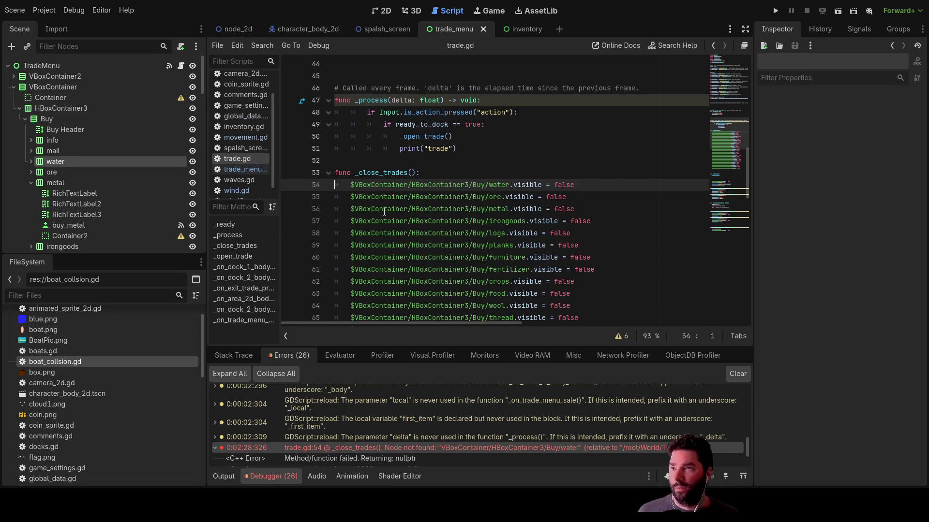
- Insert the water node's path on a new line 54 of trade.gd, then delete it again
{"action": "key", "text": "Return"}
{"action": "key", "text": "Up"}
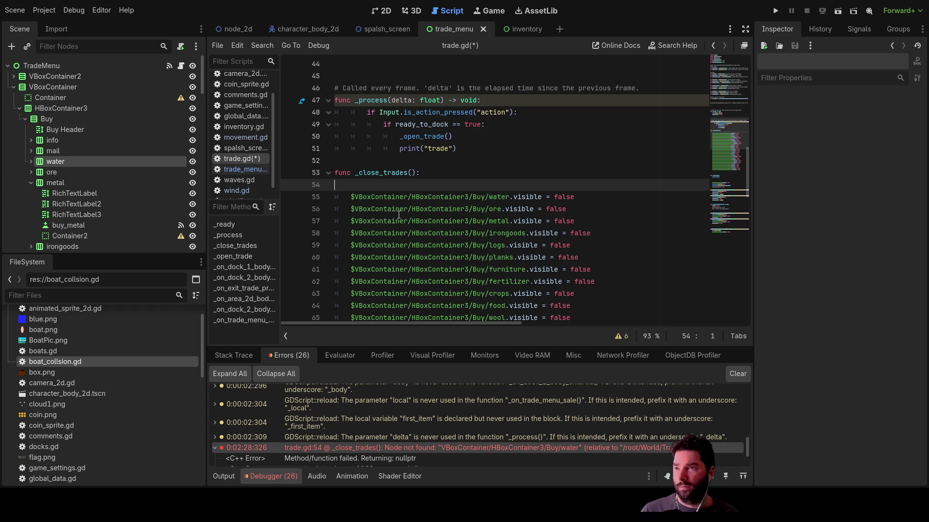
{"action": "mouse_move", "coordinate": [56, 162]}
{"action": "left_mouse_down"}
{"action": "mouse_move", "coordinate": [378, 176]}
{"action": "mouse_move", "coordinate": [353, 188]}
{"action": "left_mouse_up"}
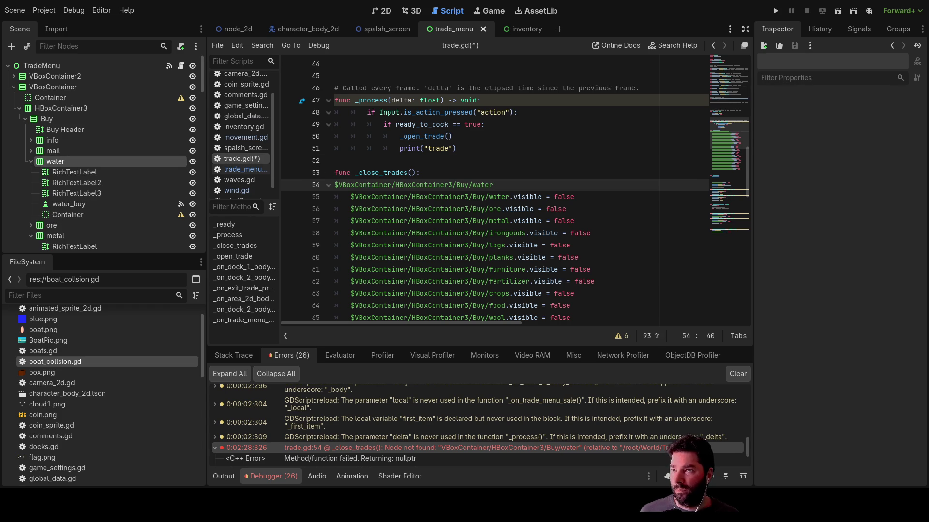
{"action": "left_click_drag", "start_coordinate": [502, 182], "coordinate": [335, 185]}
{"action": "key", "text": "BackSpace"}
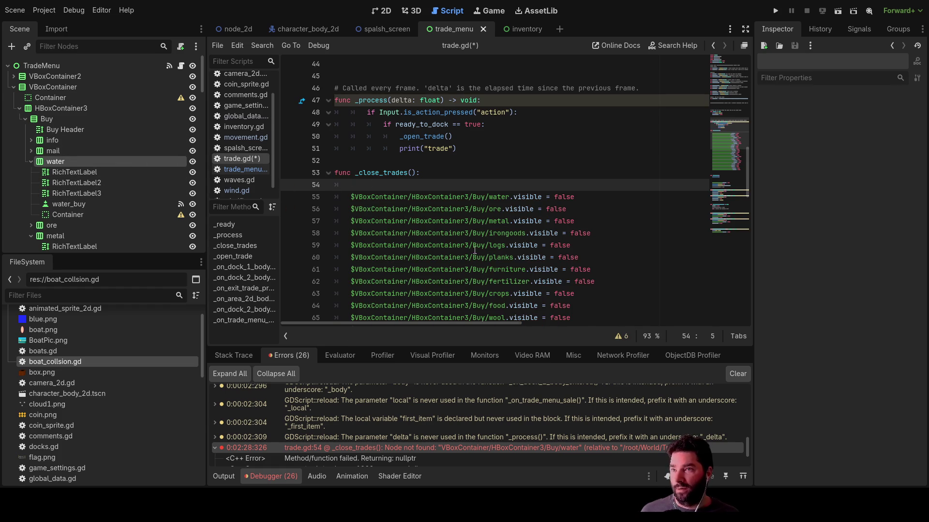
- Remove the leftover empty line 54 with Ctrl+Shift+K and go back to trade_menu.gd
{"action": "scroll", "coordinate": [408, 210], "scroll_direction": "down", "scroll_amount": 1}
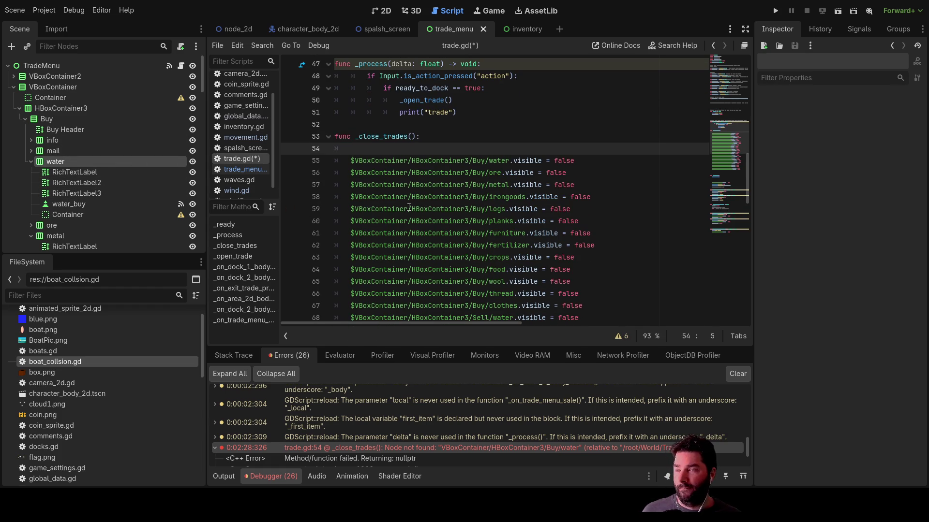
{"action": "scroll", "coordinate": [383, 157], "scroll_direction": "down", "scroll_amount": 1}
{"action": "scroll", "coordinate": [396, 179], "scroll_direction": "up", "scroll_amount": 2}
{"action": "key", "text": "ctrl+shift+k"}
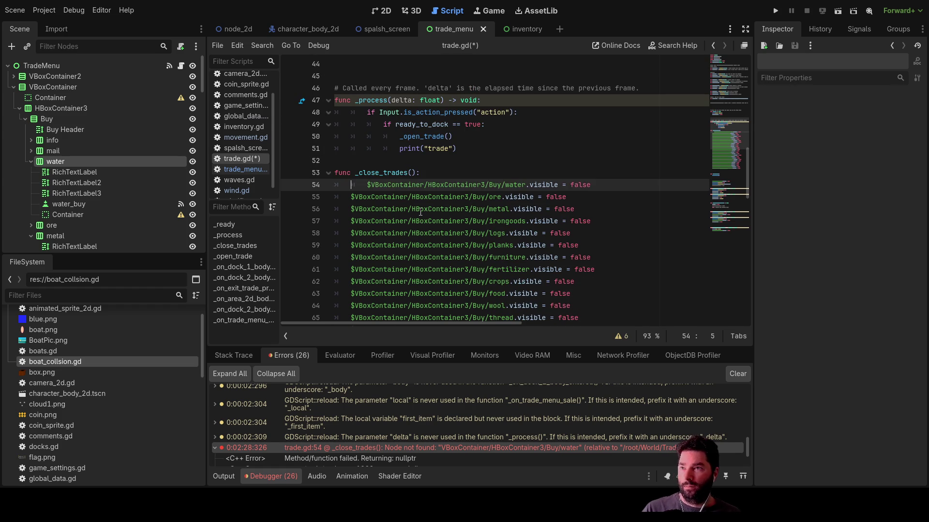
{"action": "left_click", "coordinate": [246, 170]}
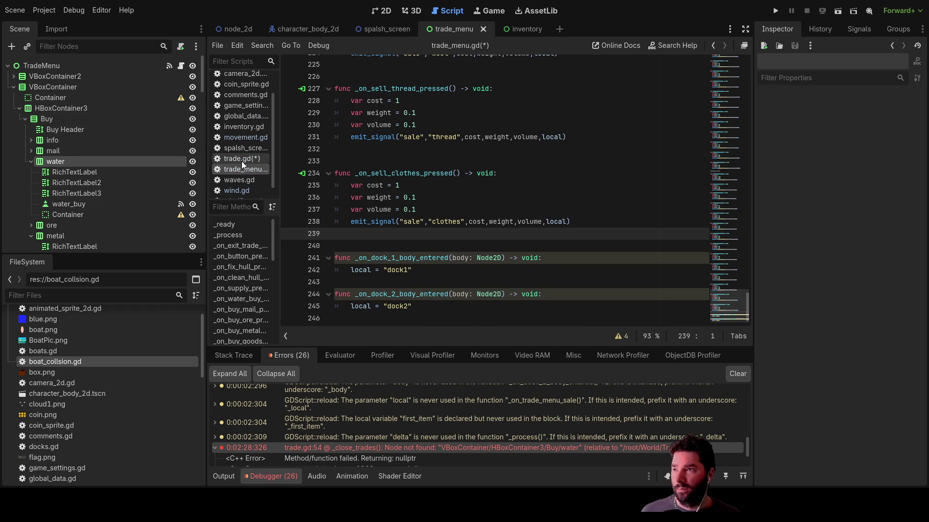
- Cut the whole _close_trades function out of trade.gd
{"action": "left_click", "coordinate": [241, 161]}
{"action": "mouse_move", "coordinate": [336, 172]}
{"action": "left_mouse_down"}
{"action": "mouse_move", "coordinate": [484, 213]}
{"action": "mouse_move", "coordinate": [550, 251]}
{"action": "mouse_move", "coordinate": [542, 229]}
{"action": "mouse_move", "coordinate": [490, 212]}
{"action": "mouse_move", "coordinate": [500, 237]}
{"action": "mouse_move", "coordinate": [587, 233]}
{"action": "left_mouse_up"}
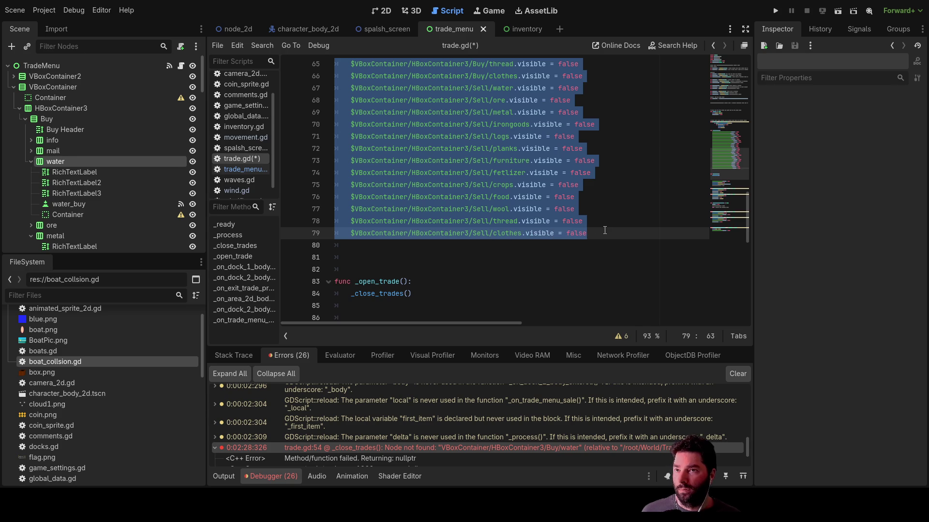
{"action": "scroll", "coordinate": [488, 233], "scroll_direction": "up", "scroll_amount": 6}
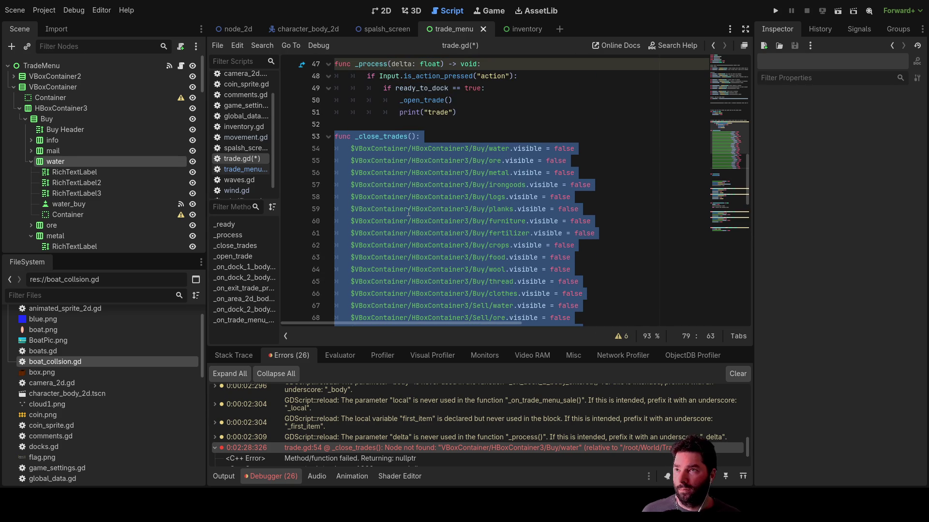
{"action": "left_click", "coordinate": [346, 150]}
{"action": "scroll", "coordinate": [346, 150], "scroll_direction": "down", "scroll_amount": 5}
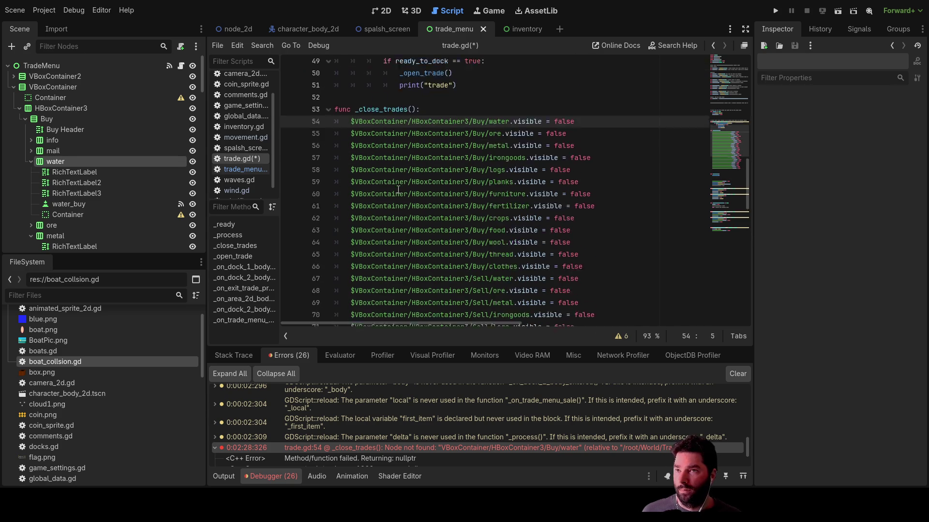
{"action": "left_click", "coordinate": [57, 65]}
{"action": "scroll", "coordinate": [869, 385], "scroll_direction": "down", "scroll_amount": 2}
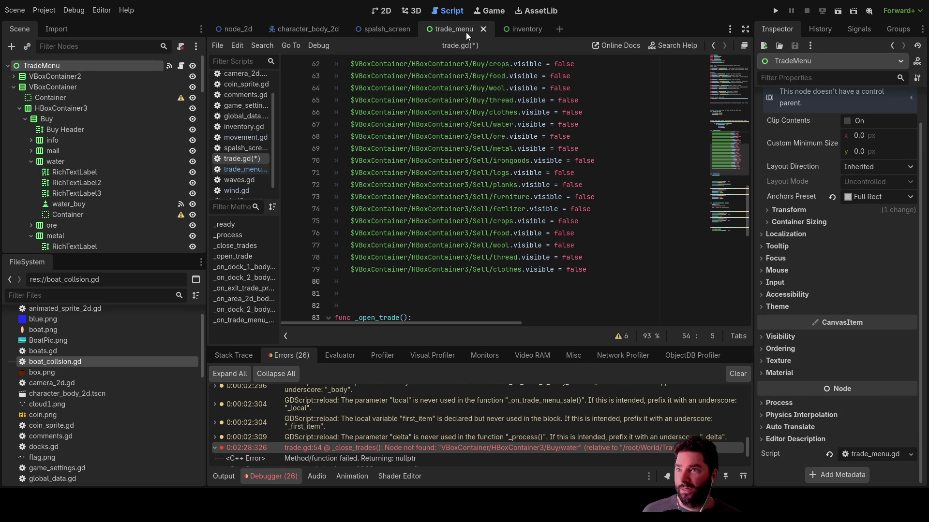
{"action": "scroll", "coordinate": [417, 253], "scroll_direction": "down", "scroll_amount": 3}
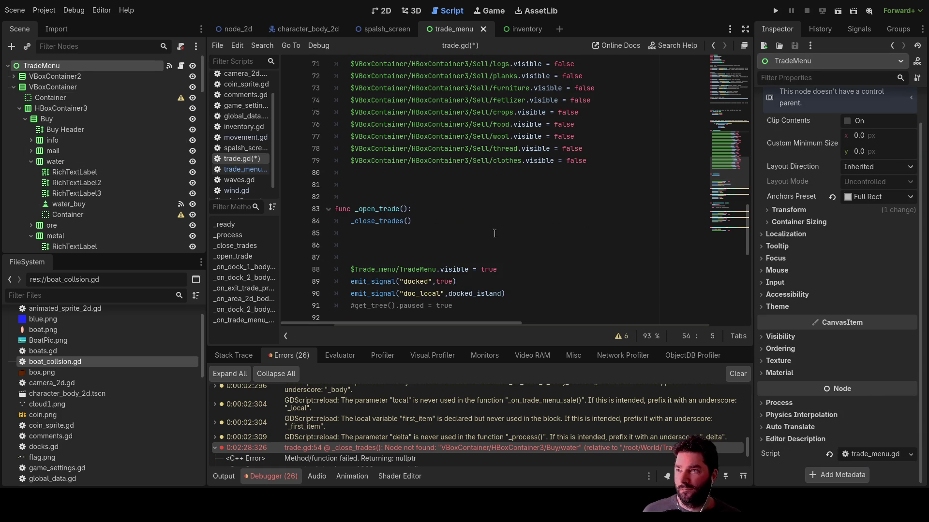
{"action": "scroll", "coordinate": [472, 202], "scroll_direction": "up", "scroll_amount": 2}
{"action": "mouse_move", "coordinate": [599, 234]}
{"action": "left_mouse_down"}
{"action": "mouse_move", "coordinate": [384, 150]}
{"action": "mouse_move", "coordinate": [338, 106]}
{"action": "mouse_move", "coordinate": [319, 67]}
{"action": "mouse_move", "coordinate": [314, 102]}
{"action": "left_mouse_up"}
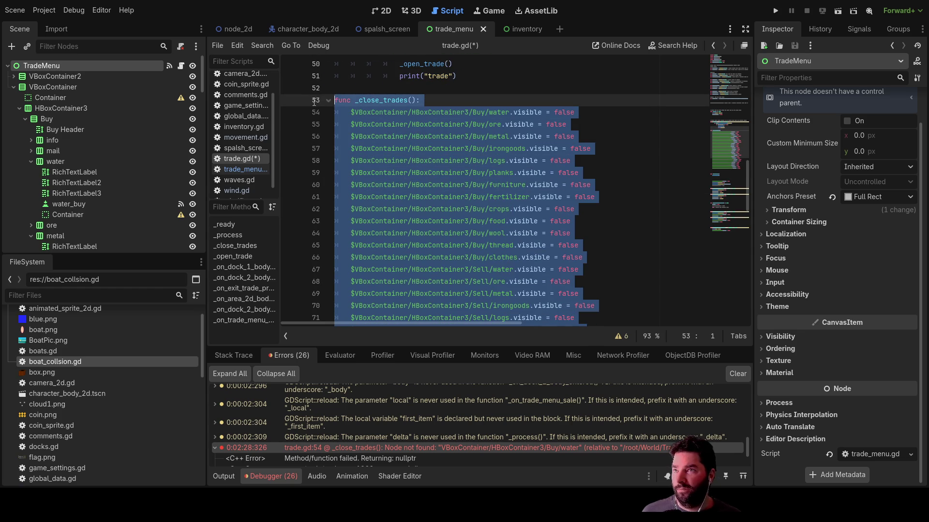
{"action": "key", "text": "Delete"}
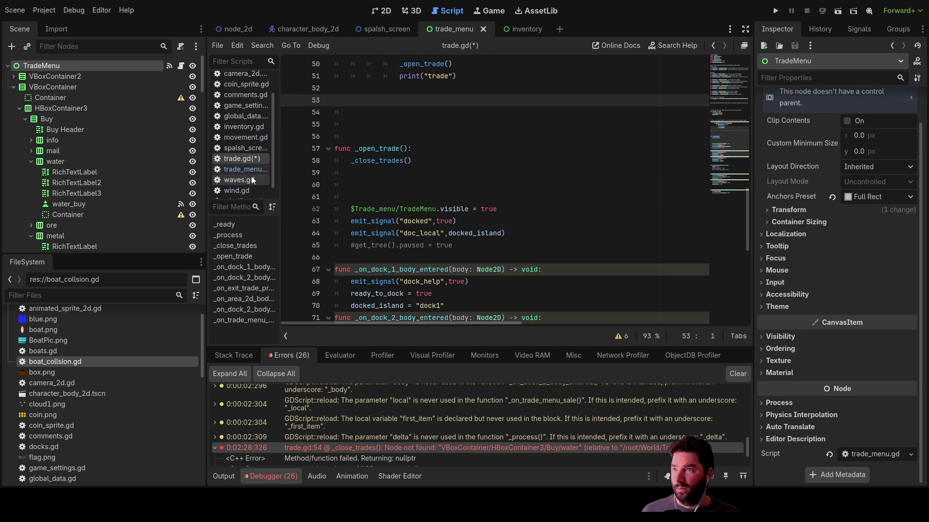
- Paste _close_trades at the end of trade_menu.gd after a blank line
{"action": "left_click", "coordinate": [251, 171]}
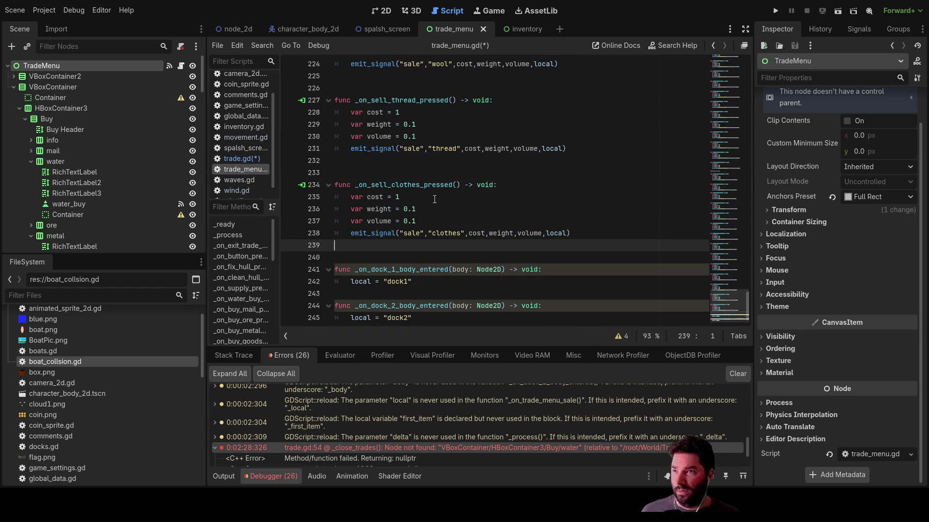
{"action": "scroll", "coordinate": [436, 201], "scroll_direction": "down", "scroll_amount": 1}
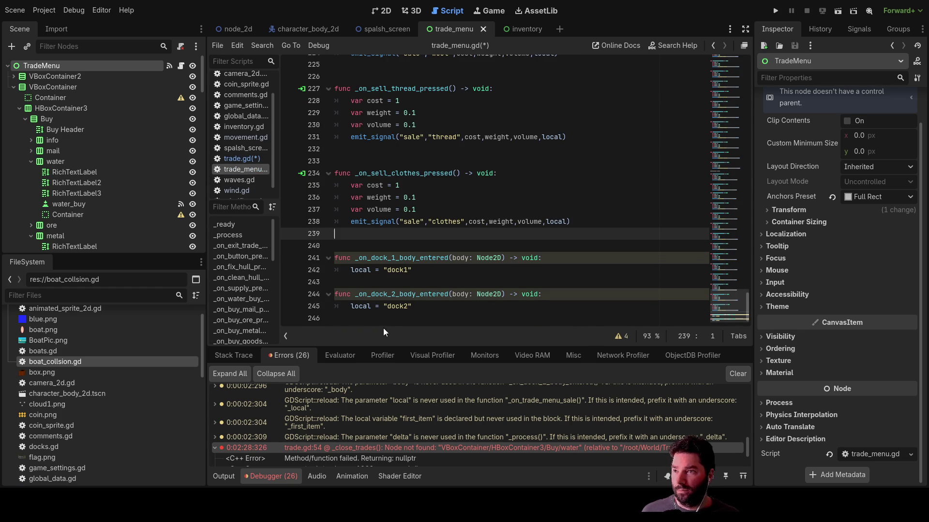
{"action": "left_click", "coordinate": [350, 318]}
{"action": "key", "text": "Return"}
{"action": "key", "text": "Return"}
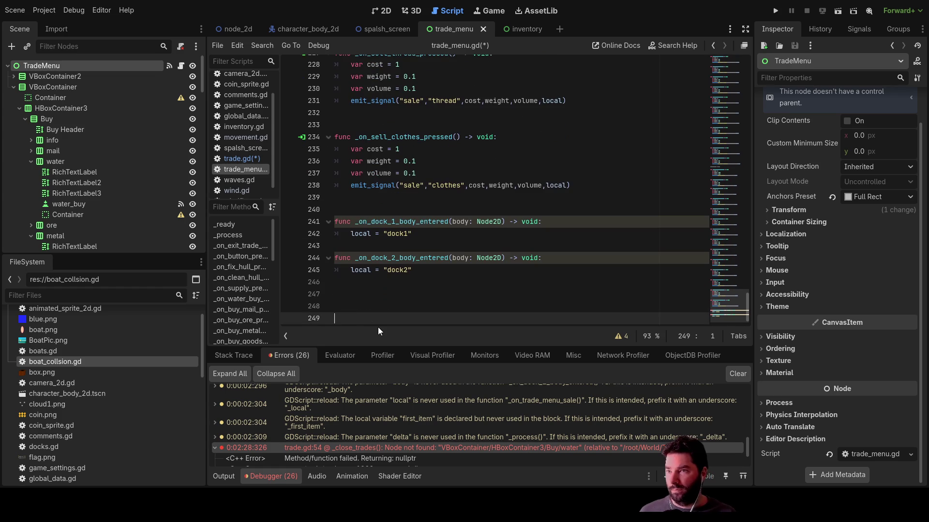
{"action": "key", "text": "ctrl+v"}
{"action": "scroll", "coordinate": [427, 199], "scroll_direction": "up", "scroll_amount": 5}
{"action": "scroll", "coordinate": [427, 199], "scroll_direction": "down", "scroll_amount": 5}
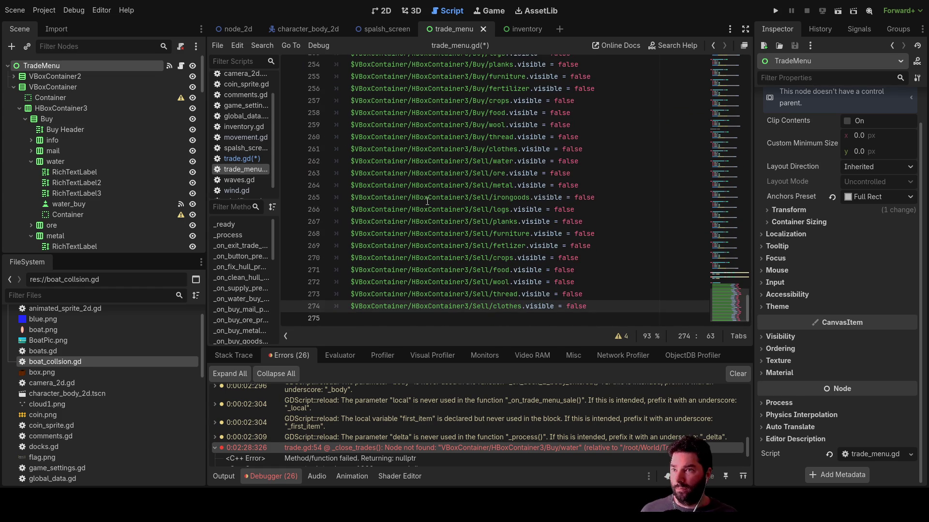
- Add blank lines after the _close_trades function at the end of trade_menu.gd
{"action": "left_click", "coordinate": [383, 14]}
{"action": "left_click", "coordinate": [453, 12]}
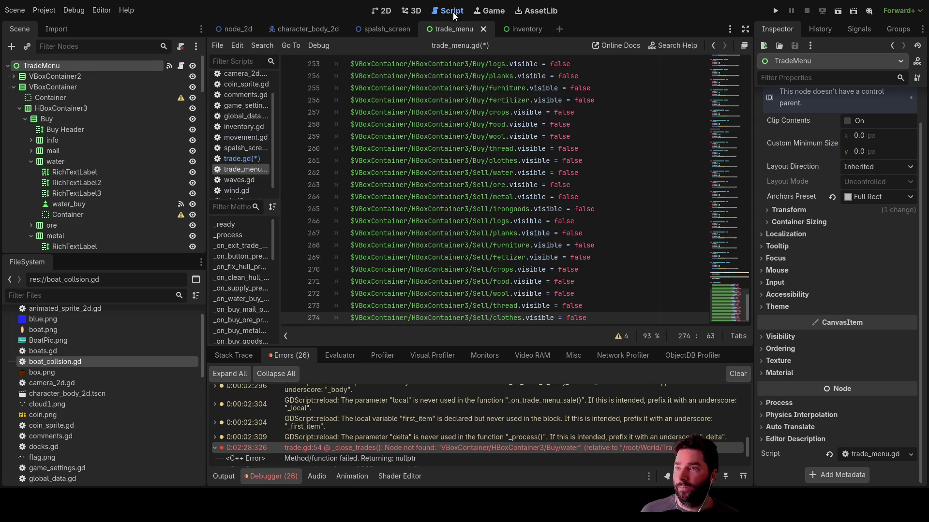
{"action": "scroll", "coordinate": [398, 223], "scroll_direction": "up", "scroll_amount": 5}
{"action": "scroll", "coordinate": [398, 223], "scroll_direction": "down", "scroll_amount": 5}
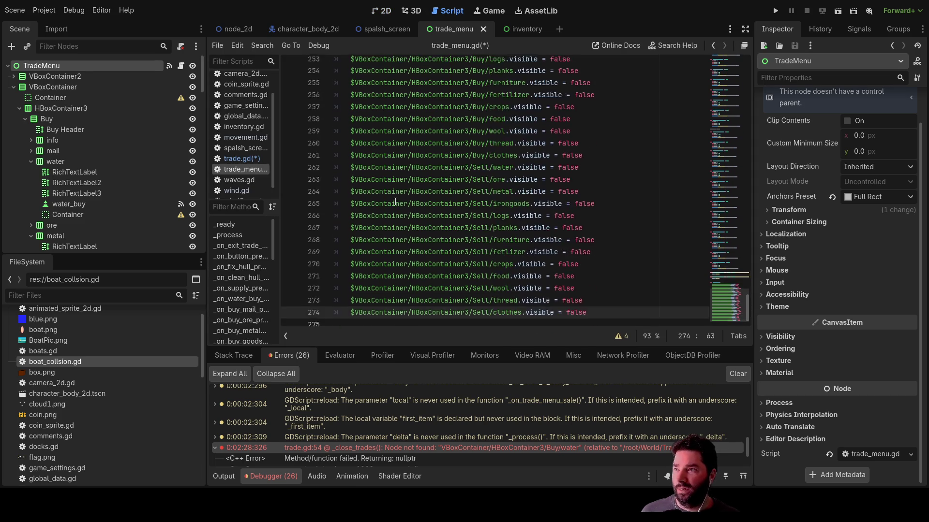
{"action": "left_click", "coordinate": [363, 319]}
{"action": "key", "text": "Return"}
{"action": "key", "text": "Return"}
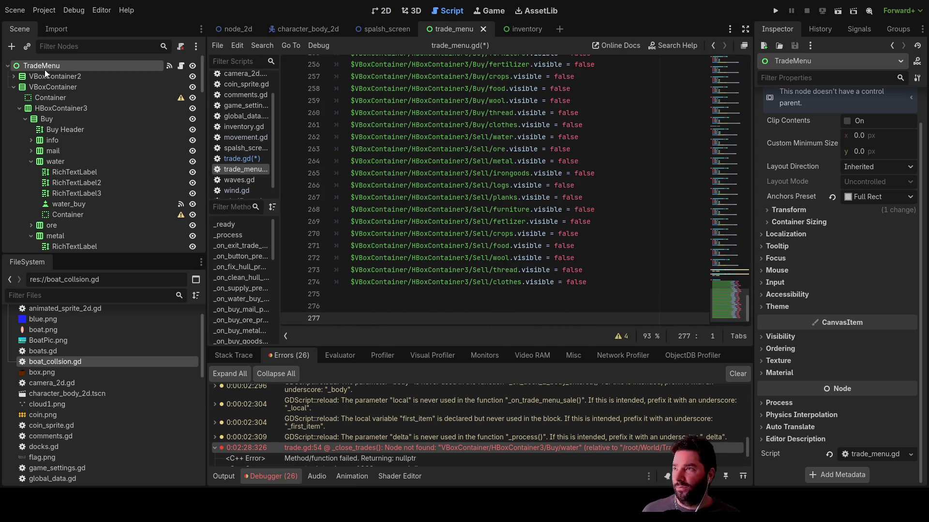
- Drag the water node's path into the script, delete it again, and return to the 2D layout
{"action": "left_click", "coordinate": [54, 151]}
{"action": "mouse_move", "coordinate": [56, 159]}
{"action": "left_mouse_down"}
{"action": "mouse_move", "coordinate": [332, 291]}
{"action": "mouse_move", "coordinate": [387, 295]}
{"action": "left_mouse_up"}
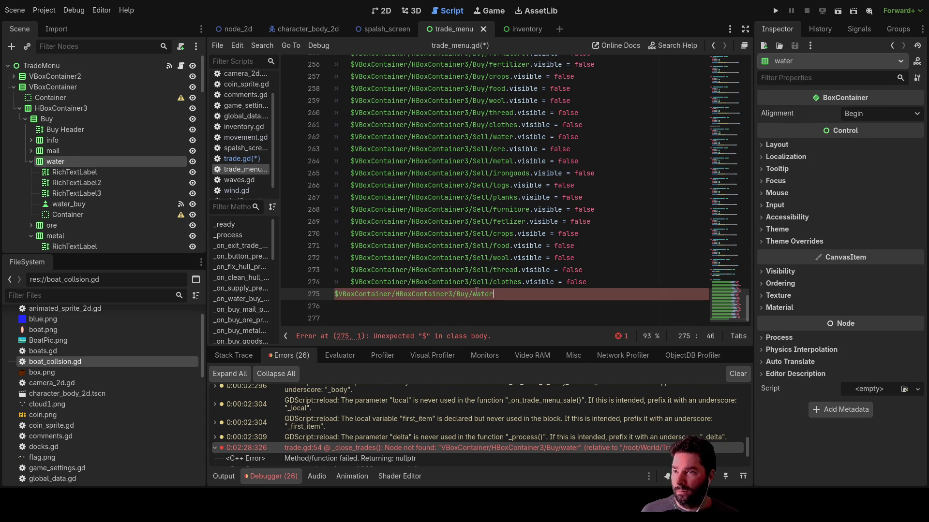
{"action": "left_click_drag", "start_coordinate": [493, 294], "coordinate": [334, 294]}
{"action": "key", "text": "BackSpace"}
{"action": "key", "text": "BackSpace"}
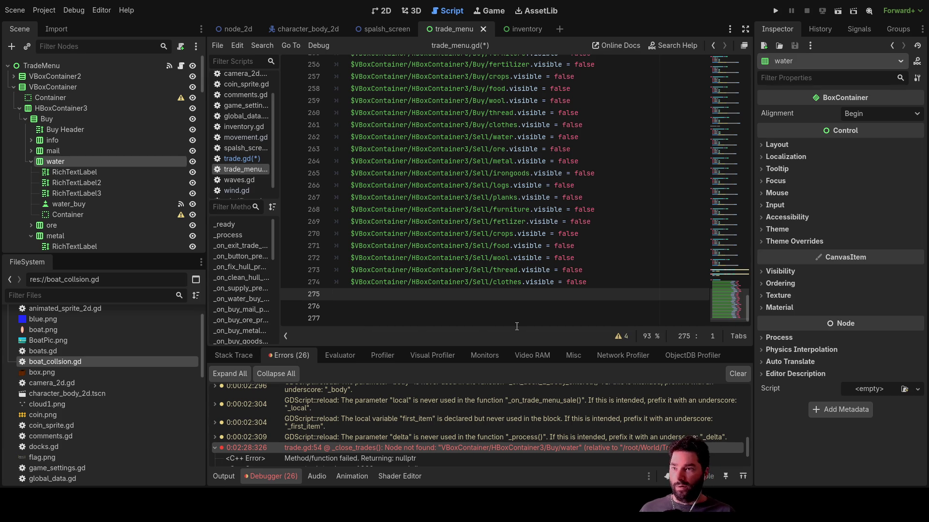
{"action": "scroll", "coordinate": [445, 268], "scroll_direction": "up", "scroll_amount": 6}
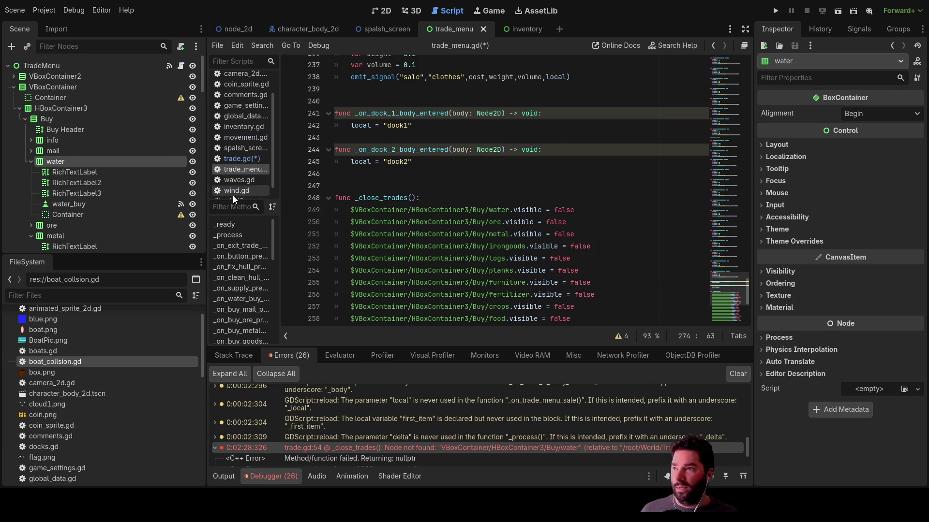
{"action": "left_click", "coordinate": [387, 12]}
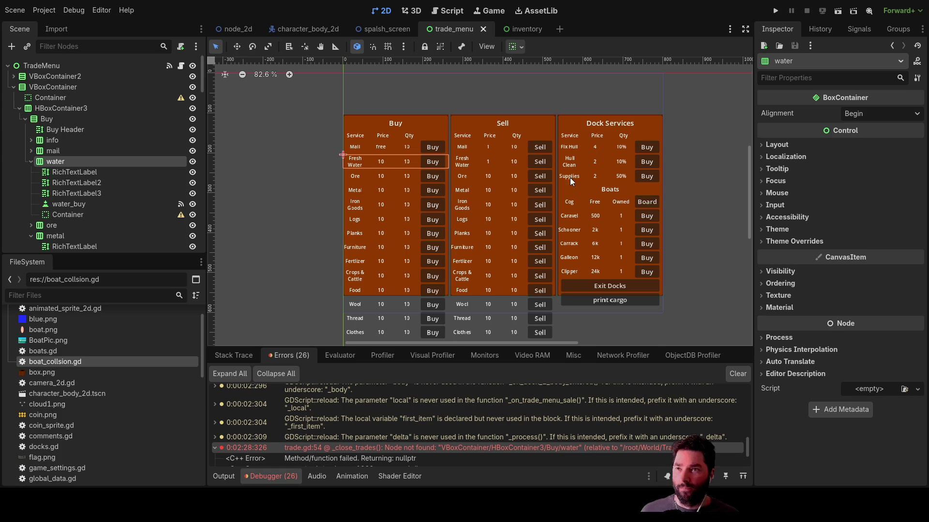
- Select RichTextLabel2, the Boats heading under Services, then go back to trade_menu.gd
{"action": "left_click", "coordinate": [612, 189]}
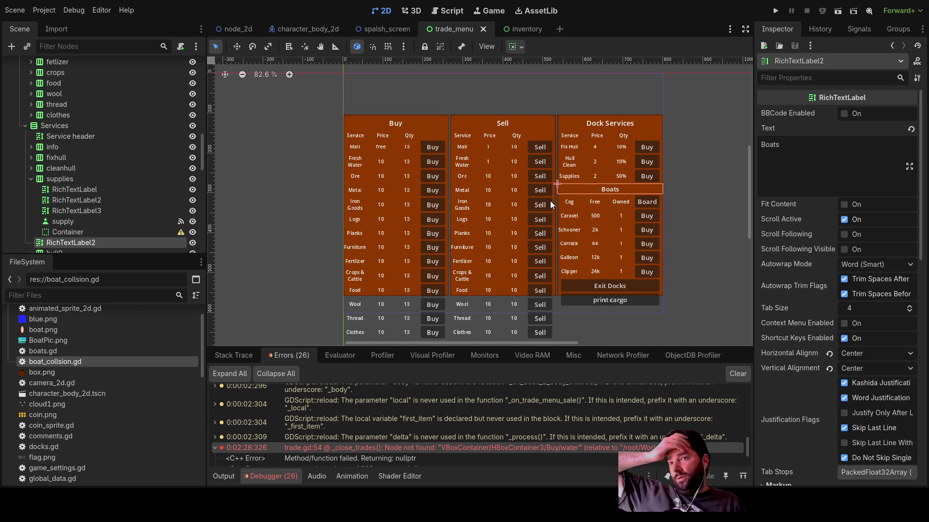
{"action": "scroll", "coordinate": [135, 193], "scroll_direction": "down", "scroll_amount": 2}
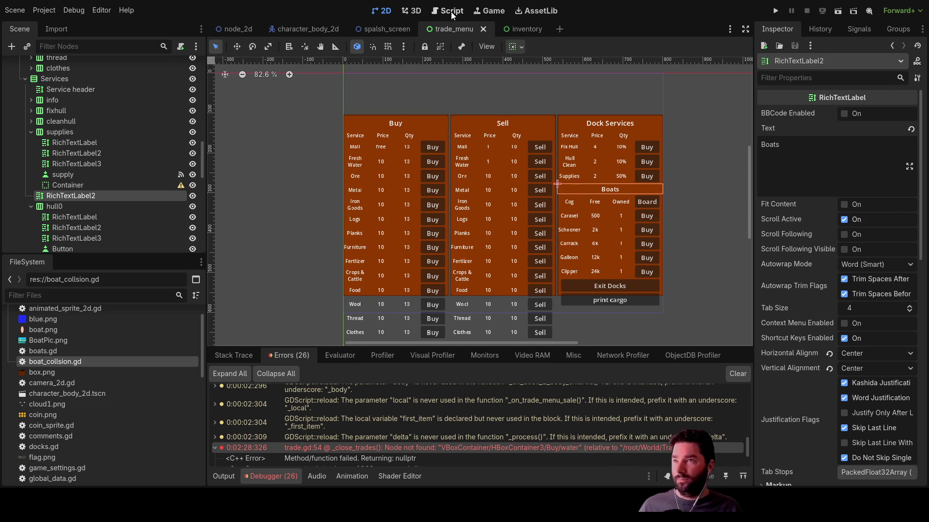
{"action": "left_click", "coordinate": [450, 12]}
- Add the RichTextLabel2 Boats heading path on line 275 with .visible = false in _close_trades
{"action": "scroll", "coordinate": [469, 223], "scroll_direction": "down", "scroll_amount": 5}
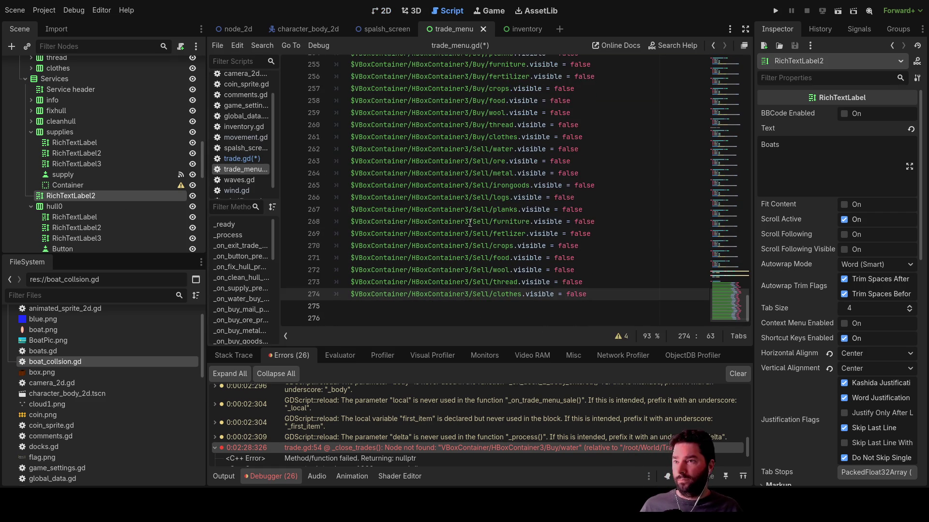
{"action": "mouse_move", "coordinate": [312, 238]}
{"action": "left_mouse_down"}
{"action": "mouse_move", "coordinate": [370, 296]}
{"action": "mouse_move", "coordinate": [360, 308]}
{"action": "left_mouse_up"}
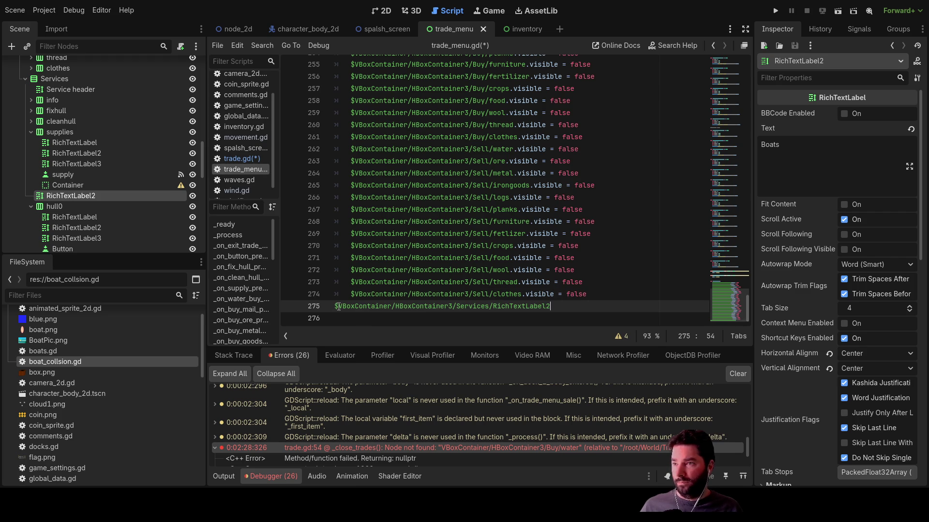
{"action": "left_click_drag", "start_coordinate": [592, 294], "coordinate": [526, 296]}
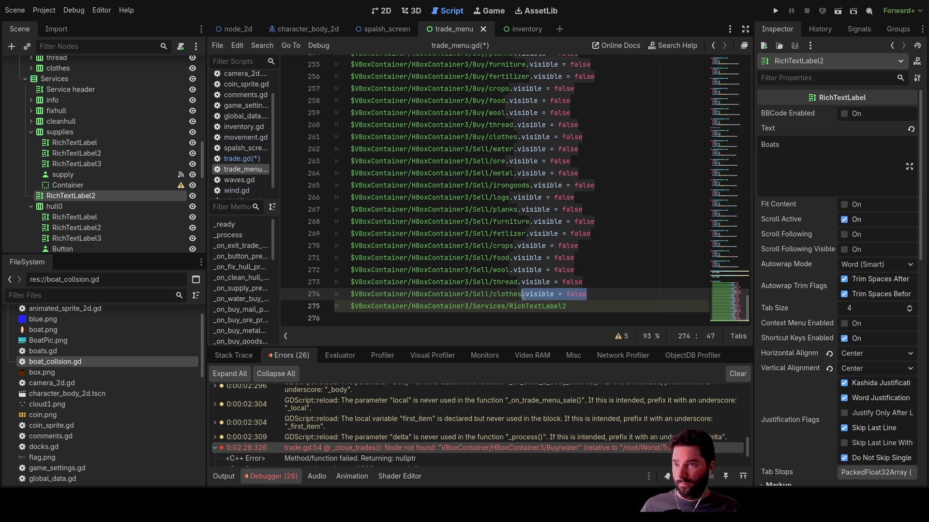
{"action": "left_click", "coordinate": [577, 308]}
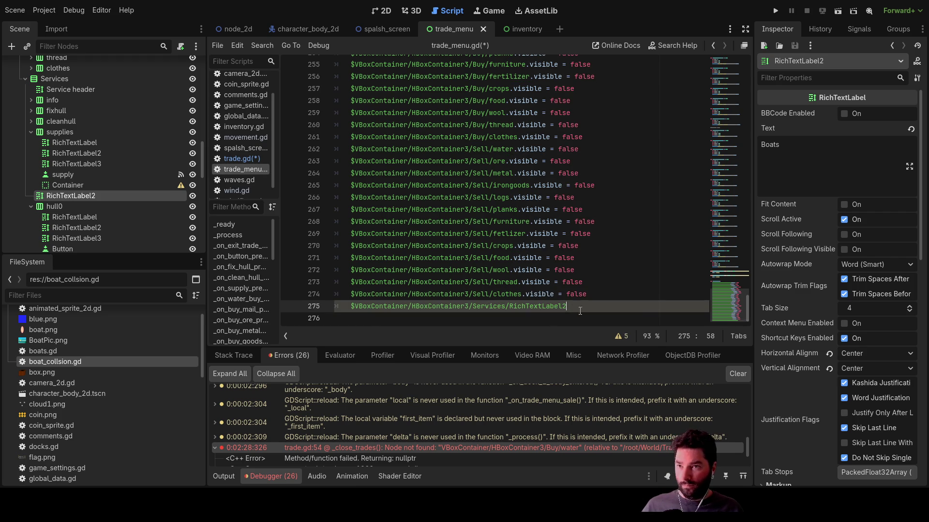
{"action": "key", "text": "Return"}
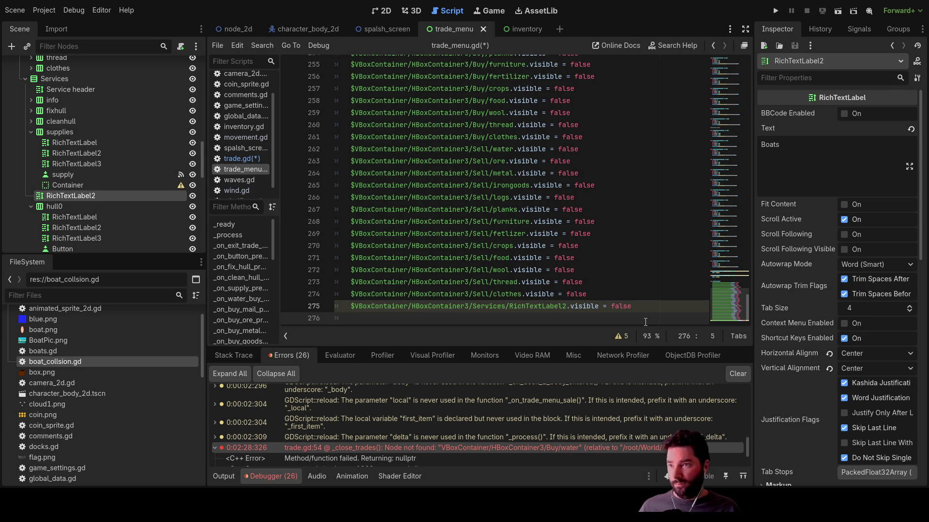
{"action": "scroll", "coordinate": [172, 197], "scroll_direction": "down", "scroll_amount": 3}
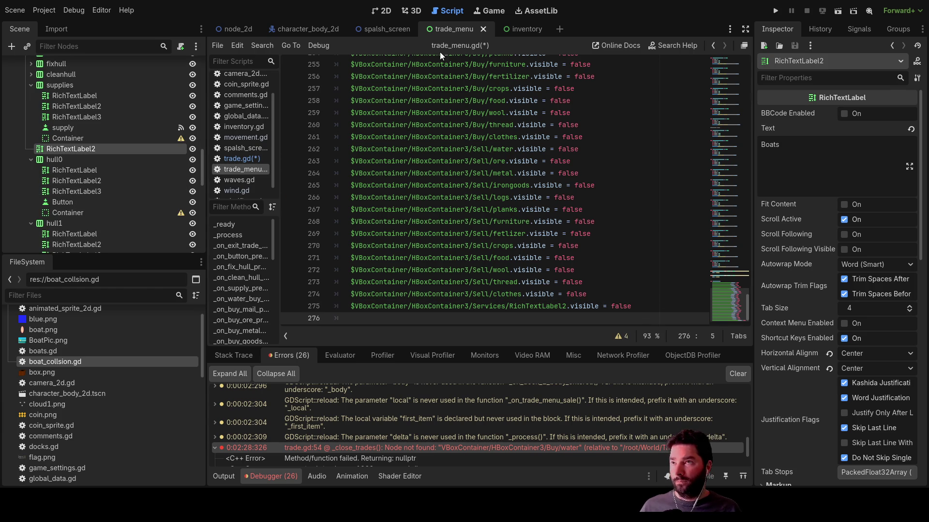
- Collapse the hull0 through hull4 rows in the Scene dock, then return to trade_menu.gd
{"action": "left_click", "coordinate": [381, 12]}
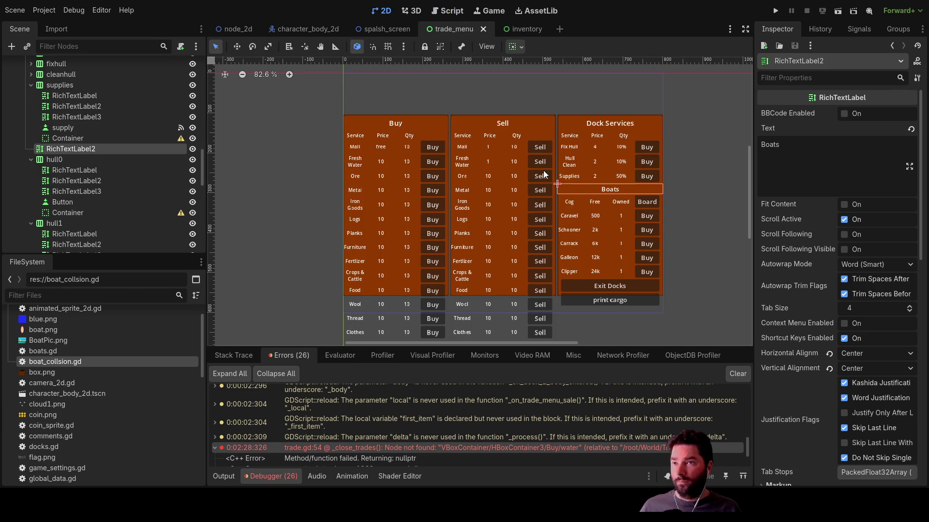
{"action": "left_click", "coordinate": [53, 159]}
{"action": "left_click", "coordinate": [31, 159]}
{"action": "left_click", "coordinate": [30, 170]}
{"action": "left_click", "coordinate": [29, 181]}
{"action": "left_click", "coordinate": [28, 192]}
{"action": "left_click", "coordinate": [29, 202]}
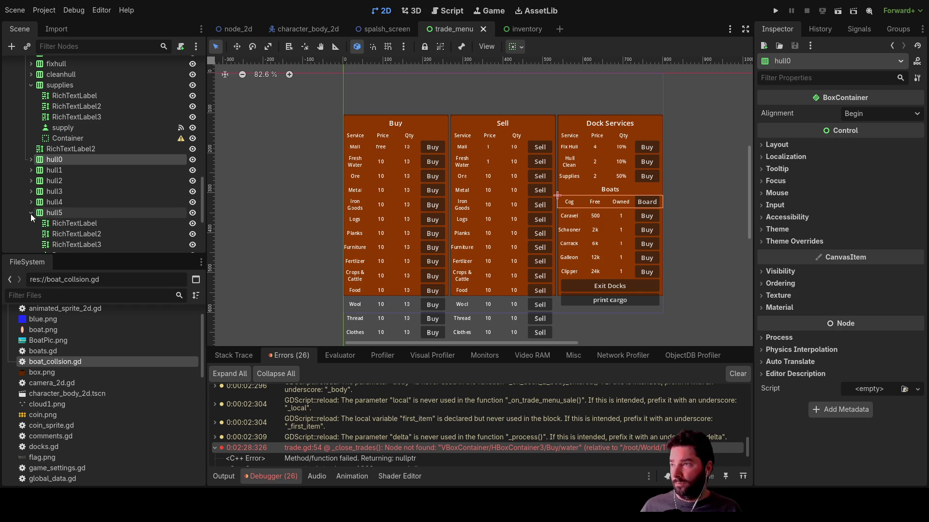
{"action": "scroll", "coordinate": [84, 213], "scroll_direction": "down", "scroll_amount": 2}
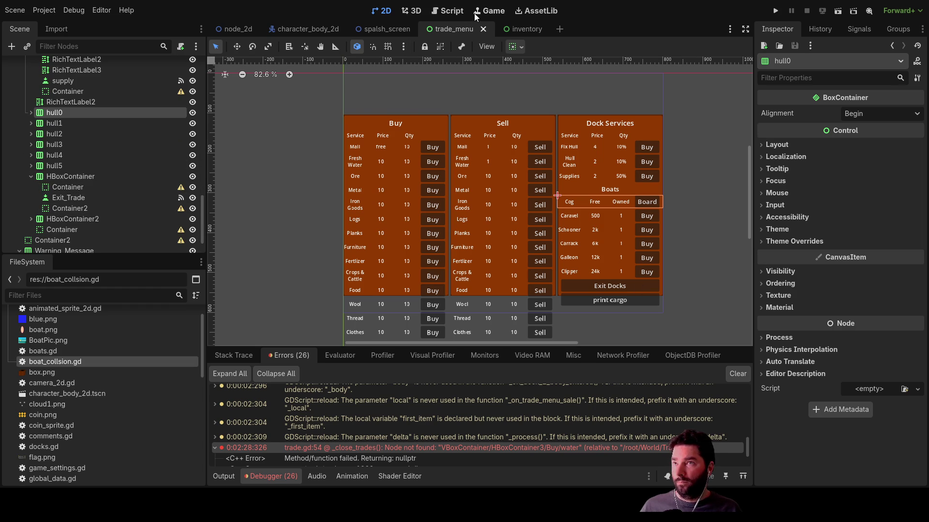
{"action": "left_click", "coordinate": [449, 12]}
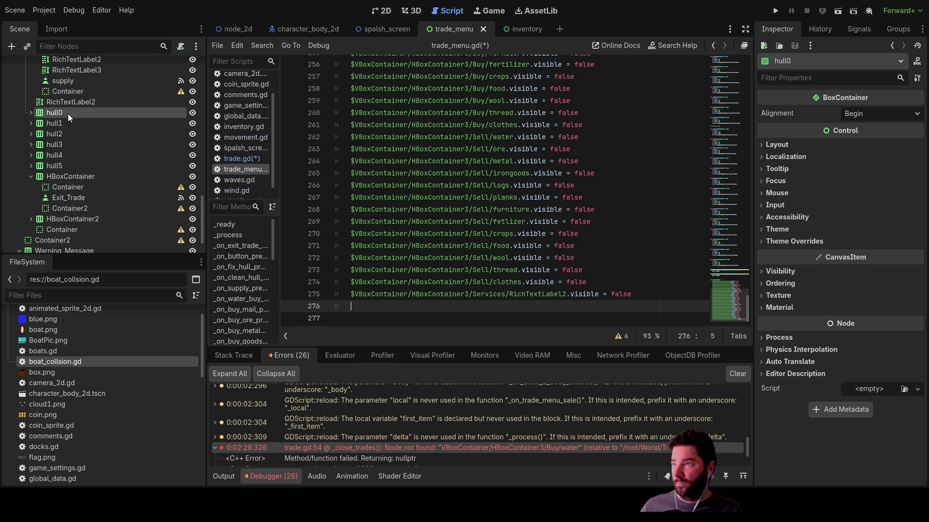
- Insert the hull0 through hull5 node paths on their own indented lines in _close_trades
{"action": "mouse_move", "coordinate": [53, 112]}
{"action": "left_mouse_down"}
{"action": "mouse_move", "coordinate": [353, 274]}
{"action": "mouse_move", "coordinate": [367, 309]}
{"action": "left_mouse_up"}
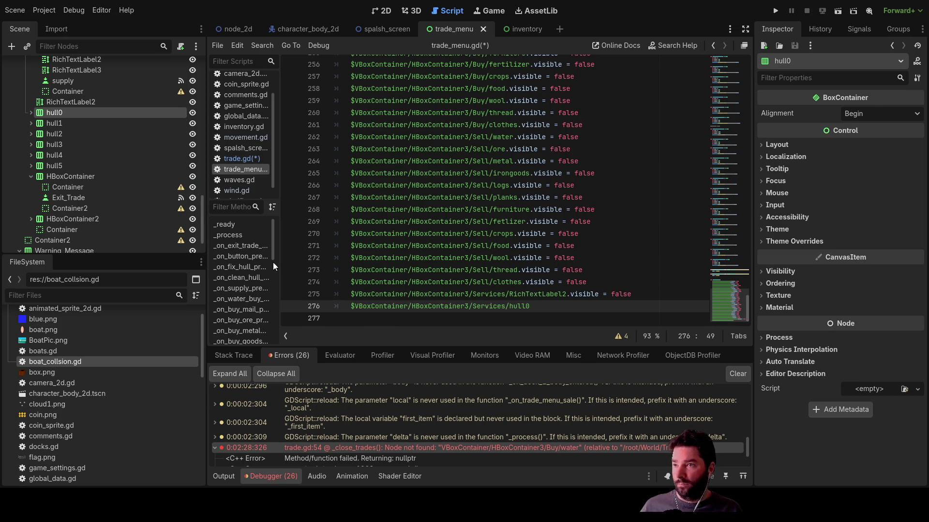
{"action": "left_click_drag", "start_coordinate": [59, 126], "coordinate": [365, 320]}
{"action": "mouse_move", "coordinate": [53, 135]}
{"action": "left_mouse_down"}
{"action": "mouse_move", "coordinate": [364, 223]}
{"action": "mouse_move", "coordinate": [522, 318]}
{"action": "left_mouse_up"}
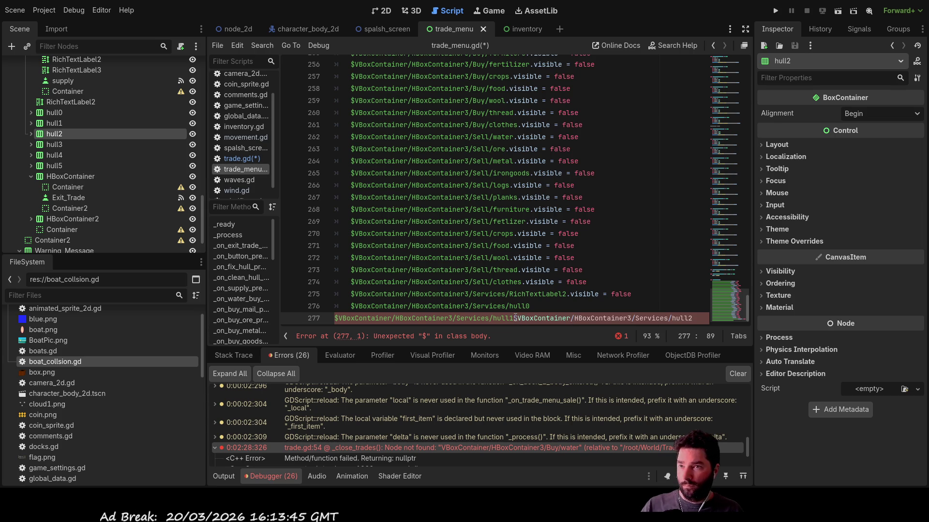
{"action": "left_click", "coordinate": [515, 318]}
{"action": "key", "text": "Return"}
{"action": "key", "text": "Up"}
{"action": "key", "text": "Tab"}
{"action": "key", "text": "Down"}
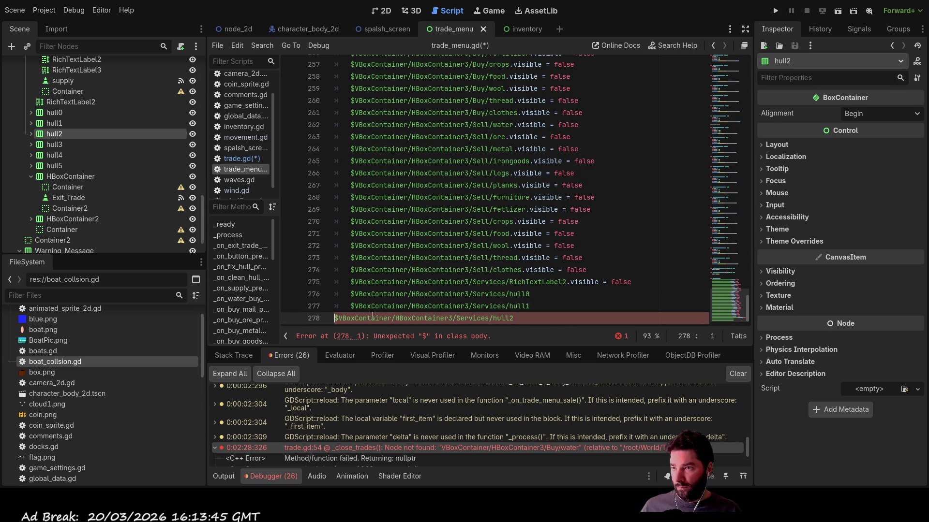
{"action": "key", "text": "Tab"}
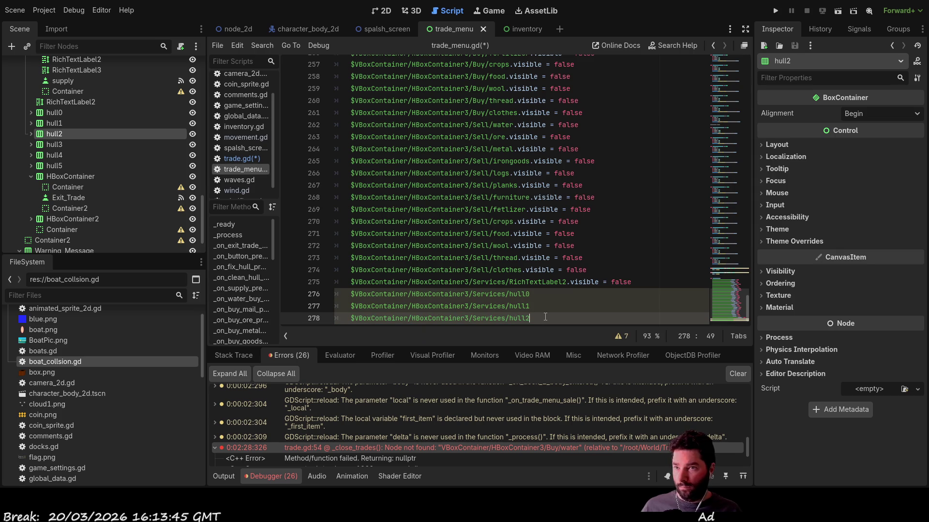
{"action": "key", "text": "Return"}
{"action": "key", "text": "Return"}
{"action": "key", "text": "Return"}
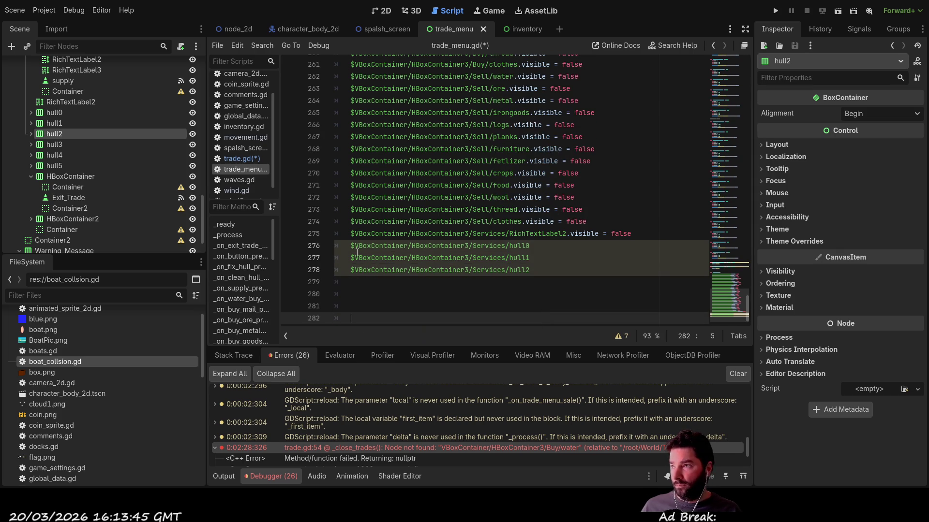
{"action": "mouse_move", "coordinate": [60, 148]}
{"action": "left_mouse_down"}
{"action": "mouse_move", "coordinate": [50, 144]}
{"action": "mouse_move", "coordinate": [372, 265]}
{"action": "mouse_move", "coordinate": [373, 282]}
{"action": "left_mouse_up"}
{"action": "left_click", "coordinate": [56, 154]}
{"action": "mouse_move", "coordinate": [56, 155]}
{"action": "left_mouse_down"}
{"action": "mouse_move", "coordinate": [355, 251]}
{"action": "mouse_move", "coordinate": [372, 294]}
{"action": "left_mouse_up"}
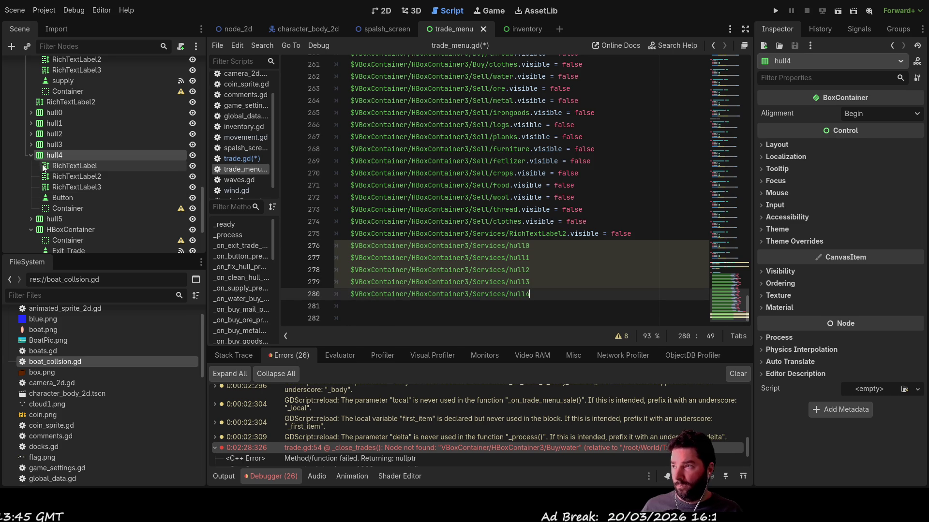
{"action": "left_click", "coordinate": [30, 155]}
{"action": "mouse_move", "coordinate": [54, 166]}
{"action": "left_mouse_down"}
{"action": "mouse_move", "coordinate": [341, 269]}
{"action": "mouse_move", "coordinate": [359, 318]}
{"action": "mouse_move", "coordinate": [359, 306]}
{"action": "left_mouse_up"}
- Append .visible = false to each of the hull0 through hull5 path lines
{"action": "left_click_drag", "start_coordinate": [631, 233], "coordinate": [566, 234]}
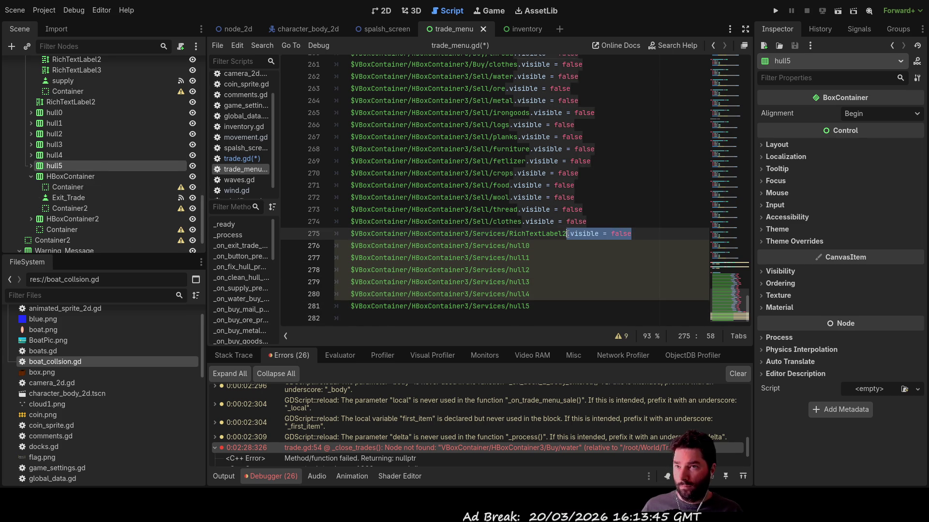
{"action": "key", "text": "ctrl+c"}
{"action": "key", "text": "Down"}
{"action": "key", "text": "ctrl+v"}
{"action": "key", "text": "Down"}
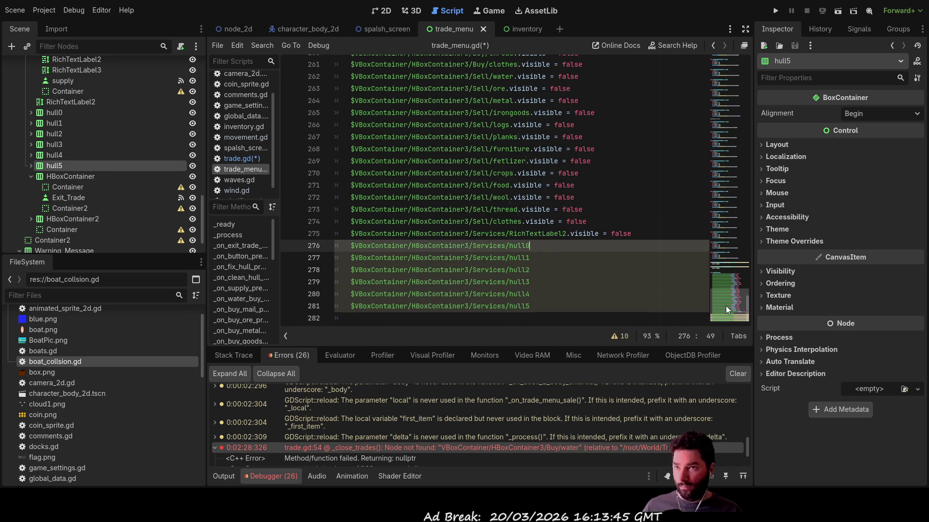
{"action": "key", "text": "ctrl+v"}
{"action": "key", "text": "Down"}
{"action": "key", "text": "ctrl+v"}
{"action": "key", "text": "Down"}
{"action": "key", "text": "ctrl+v"}
{"action": "key", "text": "Down"}
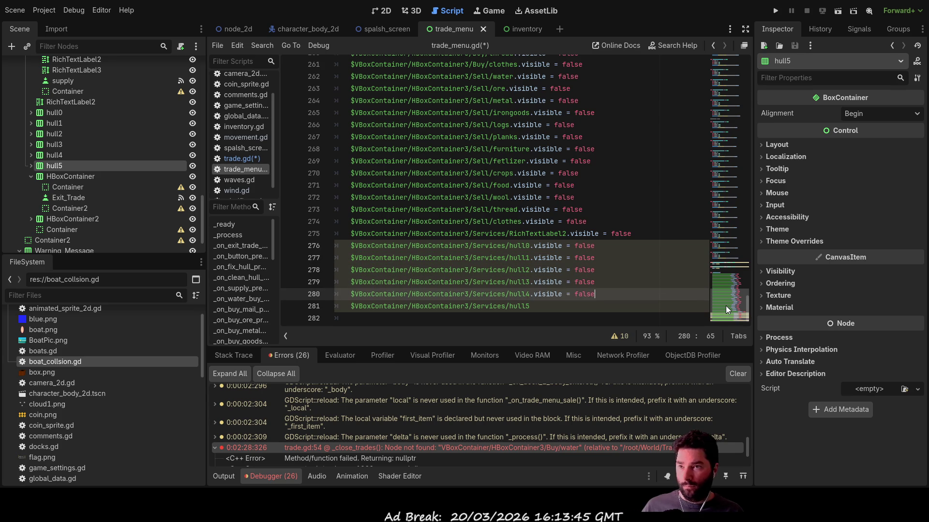
{"action": "key", "text": "ctrl+v"}
{"action": "key", "text": "Down"}
{"action": "key", "text": "ctrl+v"}
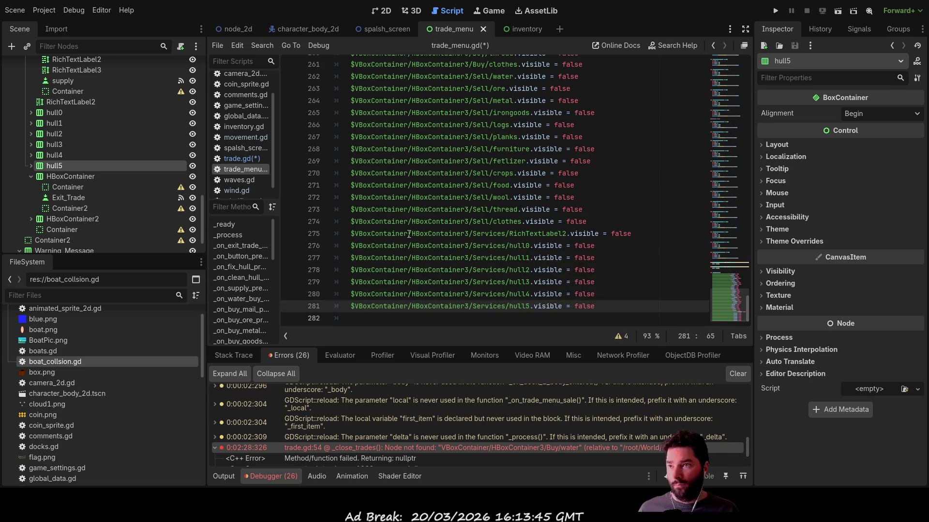
{"action": "scroll", "coordinate": [424, 195], "scroll_direction": "up", "scroll_amount": 8}
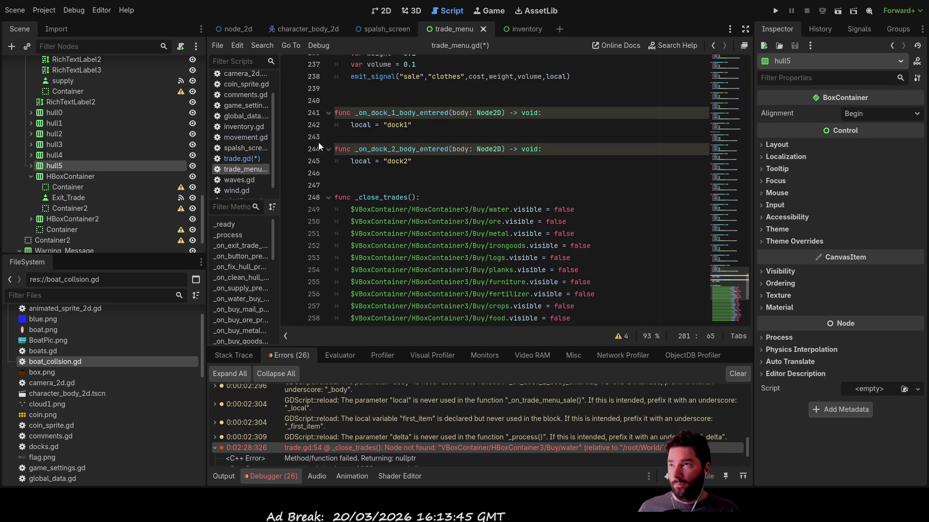
- Clear the hull5 selection in the 2D view and open trade.gd in the script editor
{"action": "left_click", "coordinate": [386, 10]}
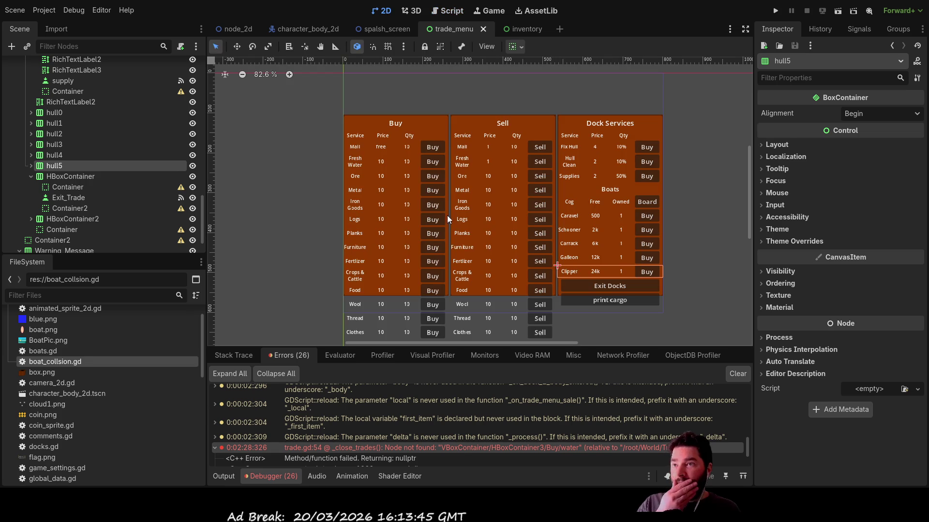
{"action": "left_click", "coordinate": [692, 199]}
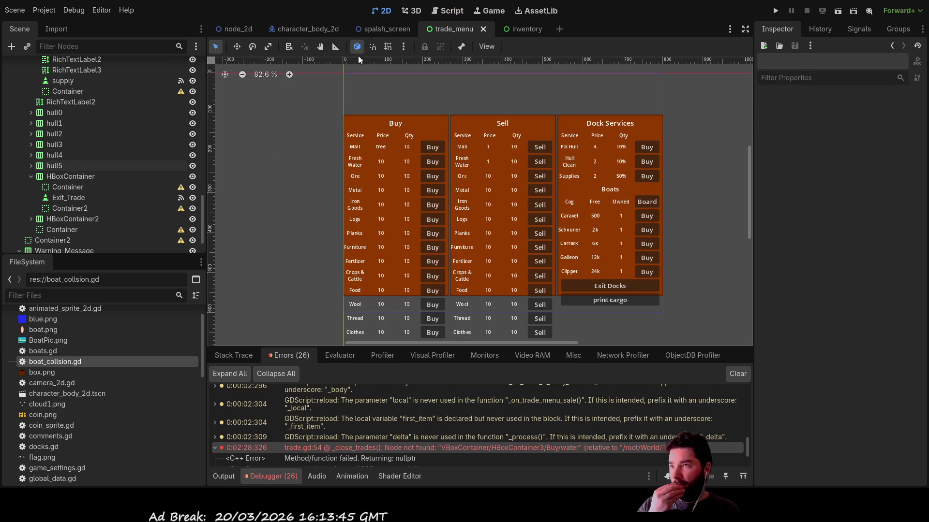
{"action": "left_click", "coordinate": [445, 10]}
{"action": "left_click", "coordinate": [250, 161]}
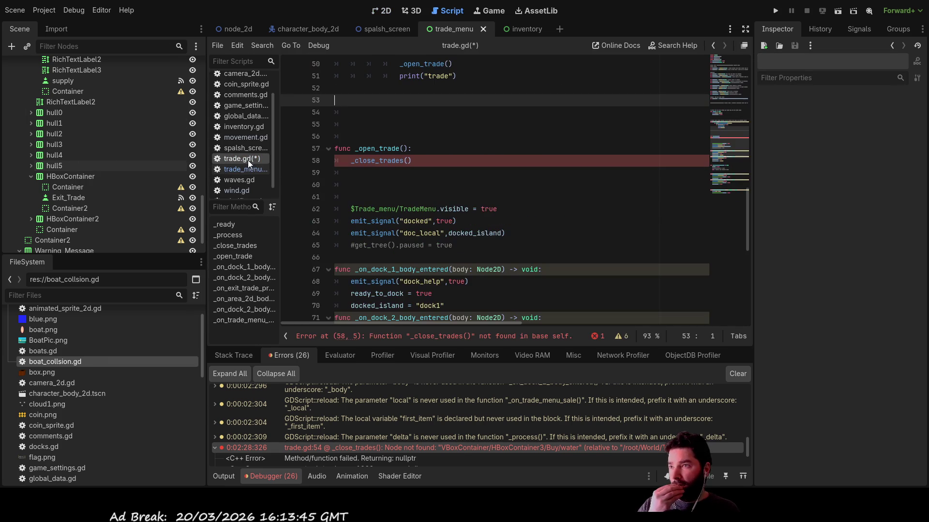
- In _open_trade, replace the _close_trades() call with an empty emit_signal() from autocomplete
{"action": "left_click", "coordinate": [373, 173]}
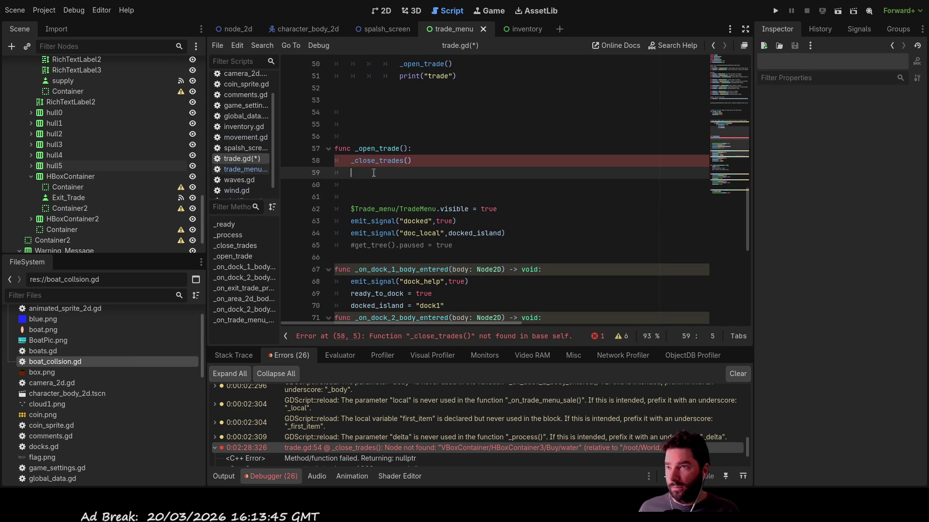
{"action": "left_click", "coordinate": [409, 164]}
{"action": "key", "text": "shift+Home"}
{"action": "key", "text": "shift+Home"}
{"action": "key", "text": "BackSpace"}
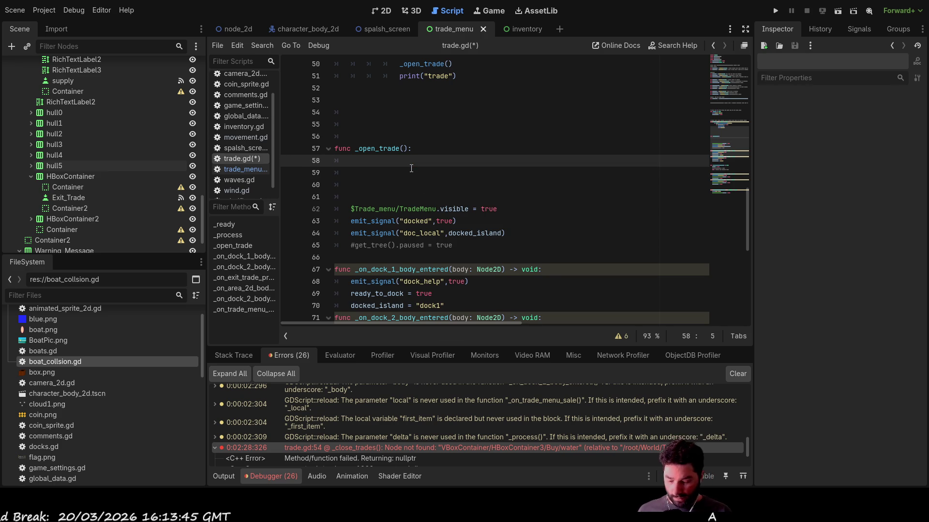
{"action": "type", "text": "emit"}
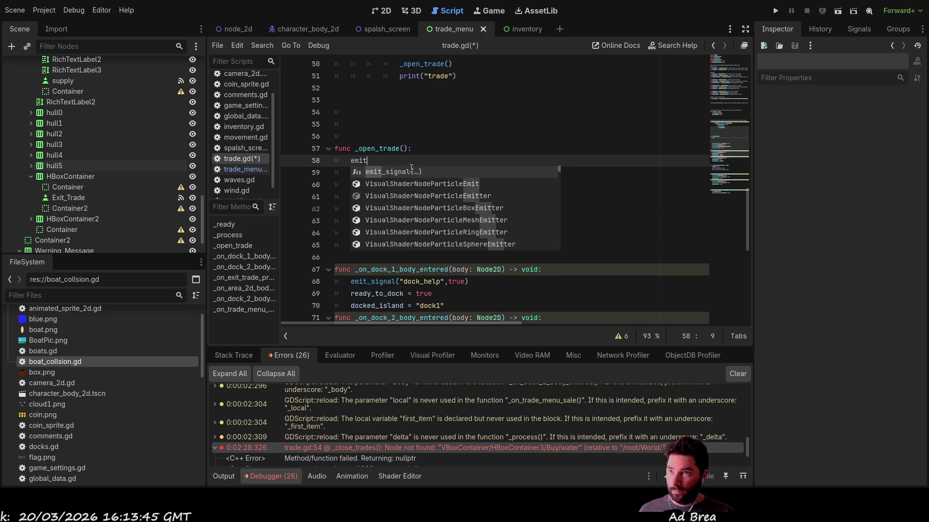
{"action": "key", "text": "Return"}
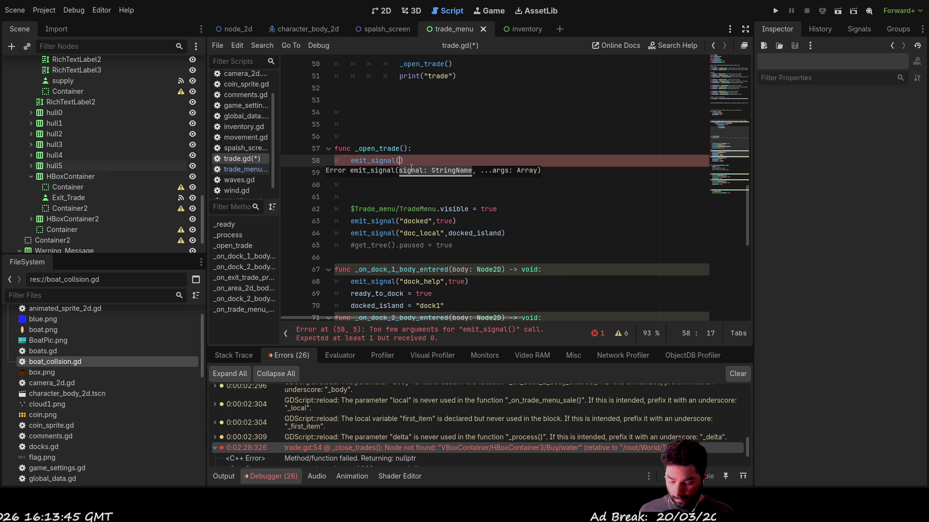
{"action": "key", "text": "BackSpace"}
{"action": "key", "text": "BackSpace"}
{"action": "key", "text": "BackSpace"}
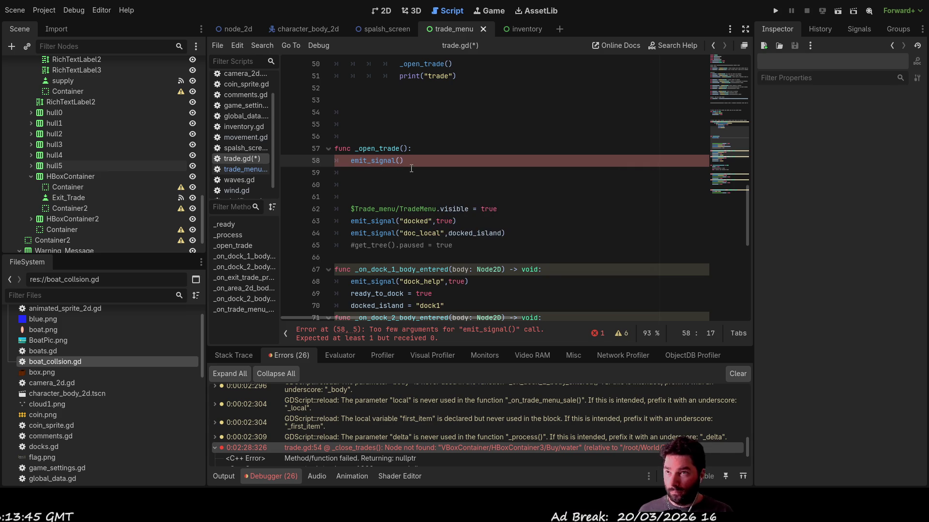
{"action": "scroll", "coordinate": [419, 181], "scroll_direction": "up", "scroll_amount": 10}
{"action": "scroll", "coordinate": [419, 181], "scroll_direction": "up", "scroll_amount": 5}
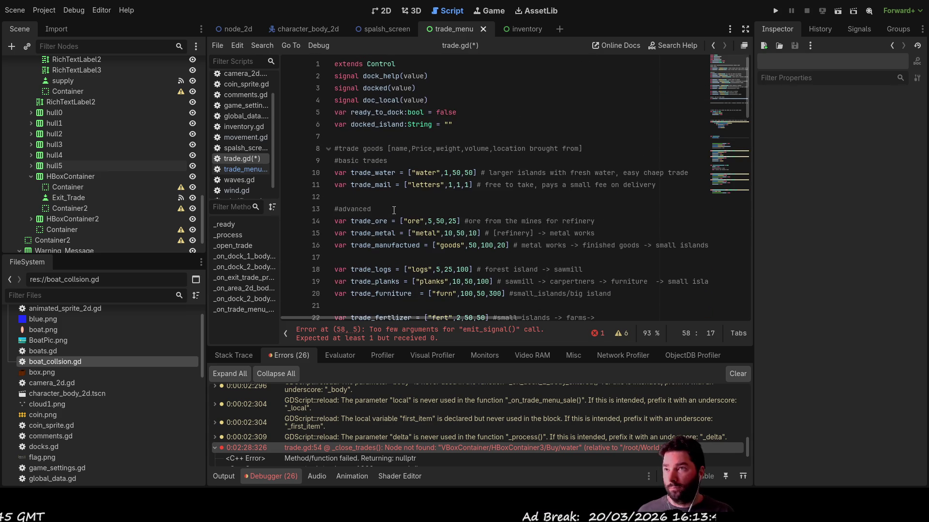
- Declare signal close_trades() on line 5 below the existing signal declarations
{"action": "left_click", "coordinate": [338, 110]}
{"action": "key", "text": "Return"}
{"action": "key", "text": "Return"}
{"action": "key", "text": "Return"}
{"action": "key", "text": "Up"}
{"action": "key", "text": "Up"}
{"action": "key", "text": "Up"}
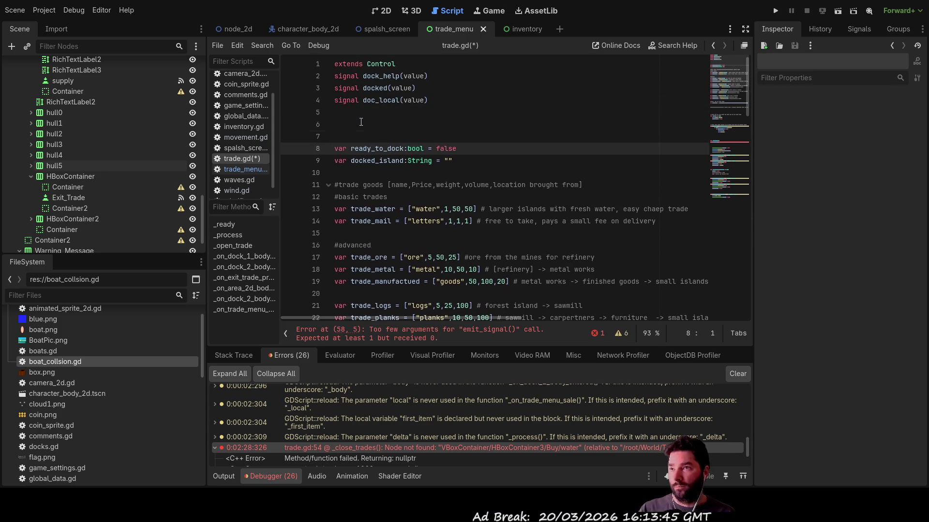
{"action": "type", "text": "signal "}
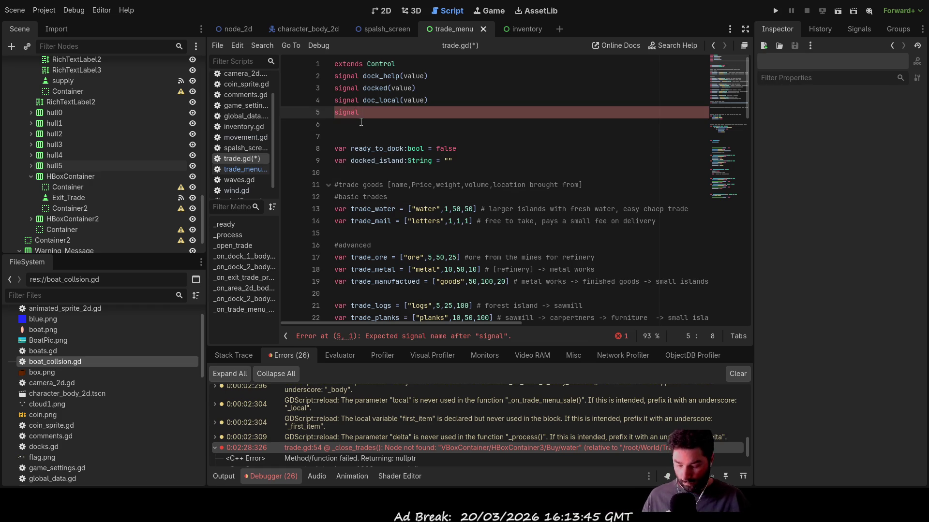
{"action": "type", "text": "close_tra"}
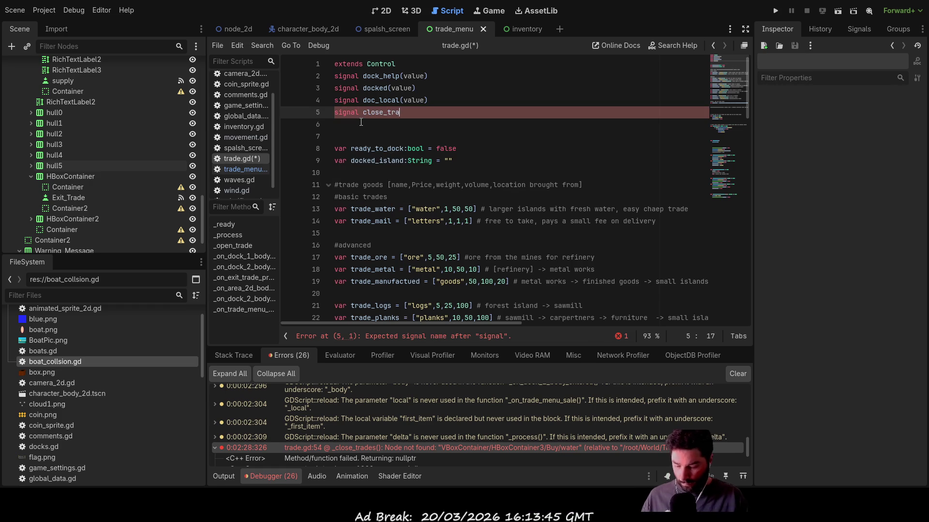
{"action": "type", "text": "des()"}
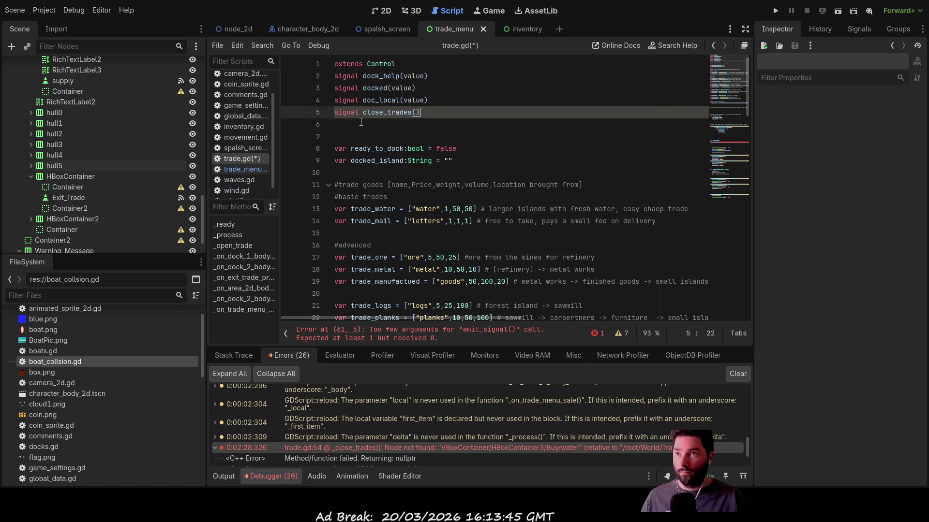
{"action": "double_click", "coordinate": [392, 112]}
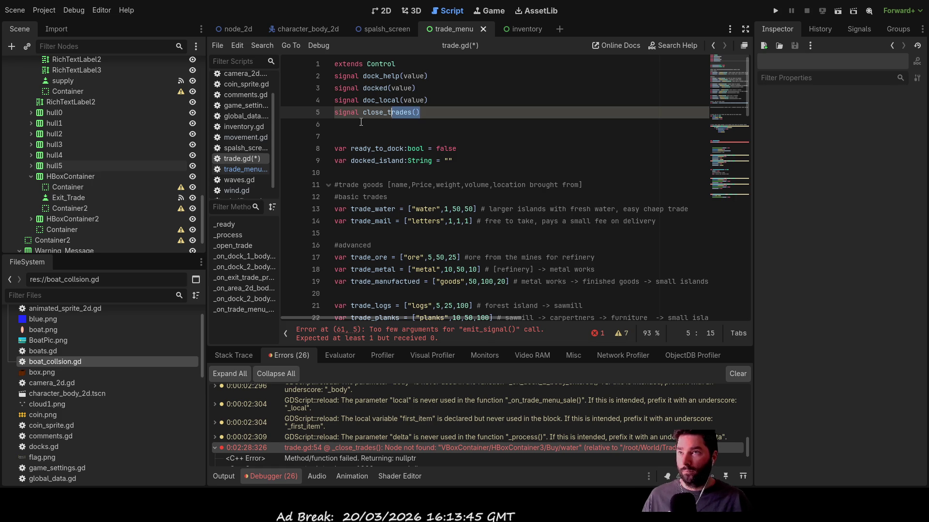
- Start entering the close_trades name into the emit_signal call on line 61, then recheck line 5
{"action": "scroll", "coordinate": [437, 177], "scroll_direction": "down", "scroll_amount": 3}
{"action": "scroll", "coordinate": [437, 177], "scroll_direction": "down", "scroll_amount": 11}
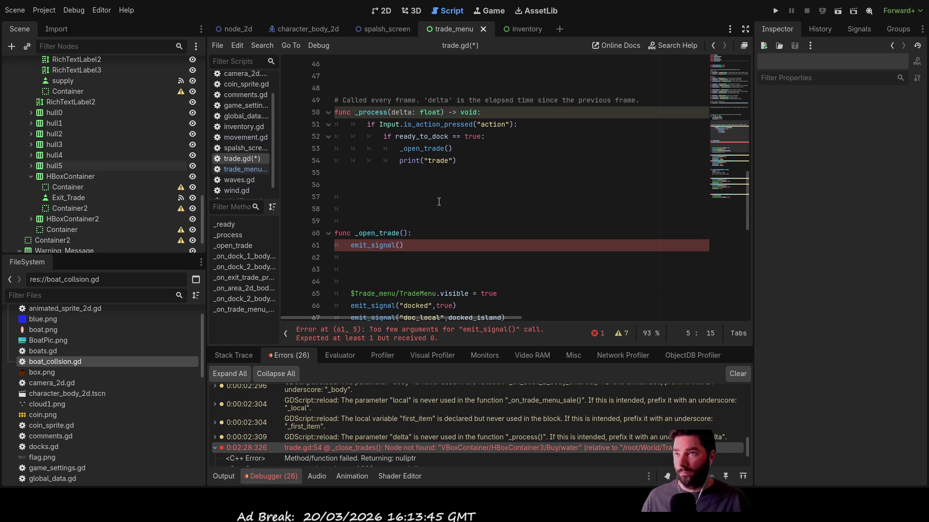
{"action": "left_click", "coordinate": [401, 245]}
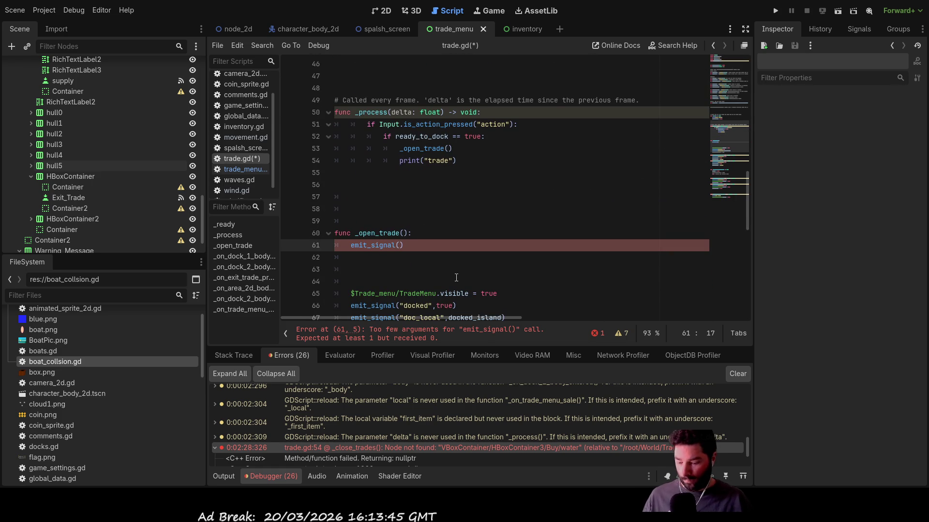
{"action": "type", "text": "\""}
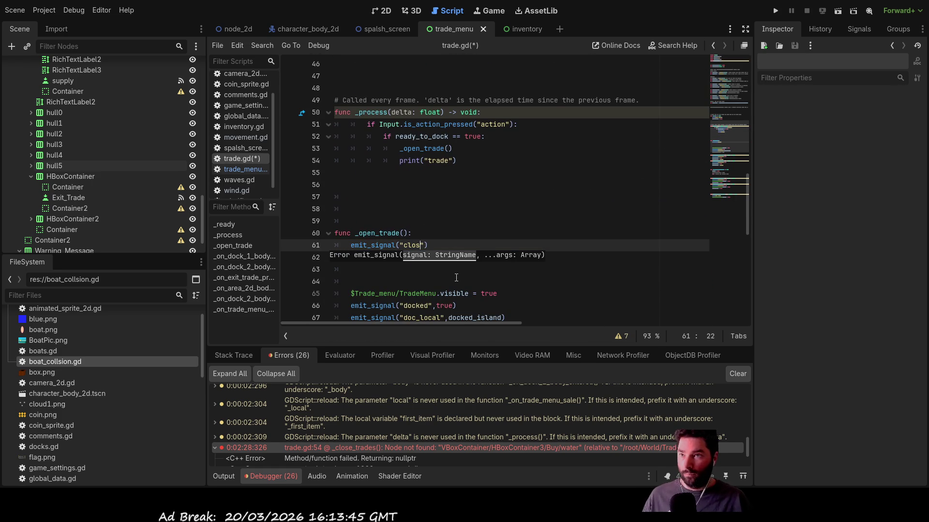
{"action": "type", "text": "clos"}
{"action": "key", "text": "Return"}
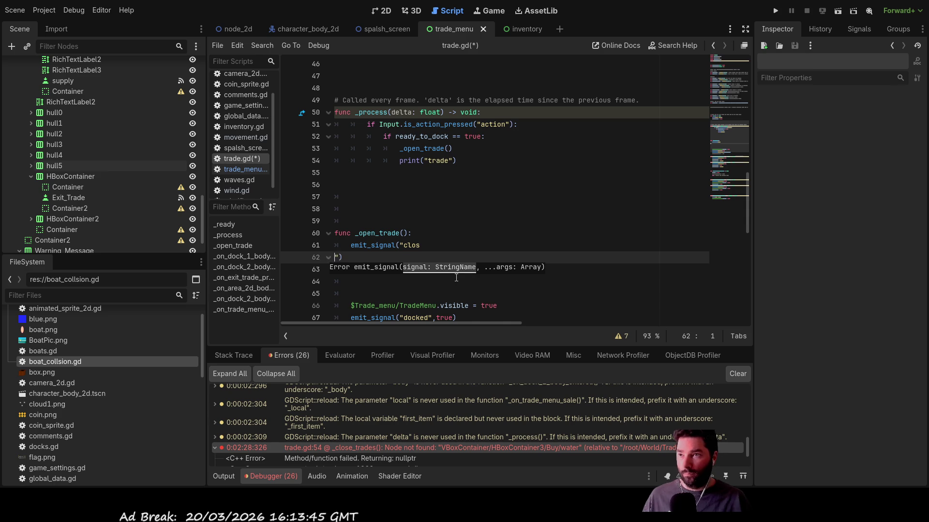
{"action": "key", "text": "BackSpace"}
{"action": "key", "text": "BackSpace"}
{"action": "key", "text": "BackSpace"}
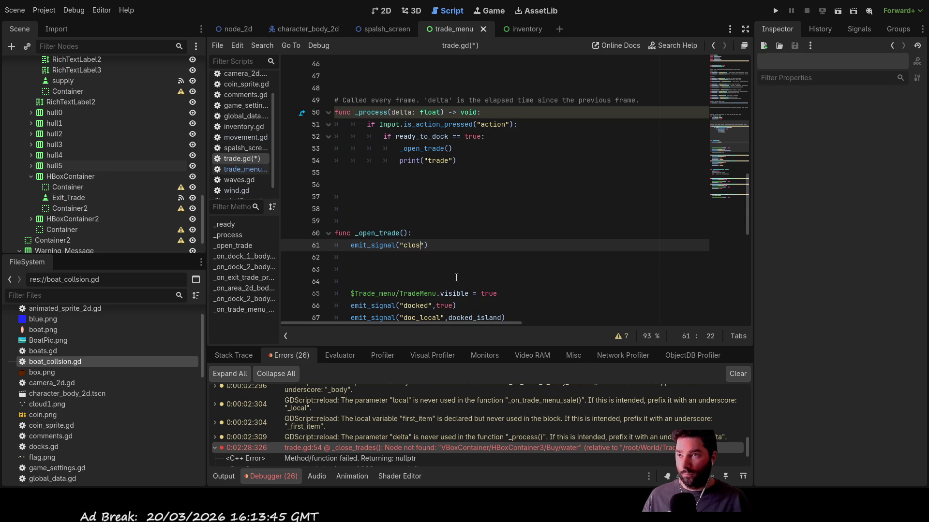
{"action": "type", "text": "se"}
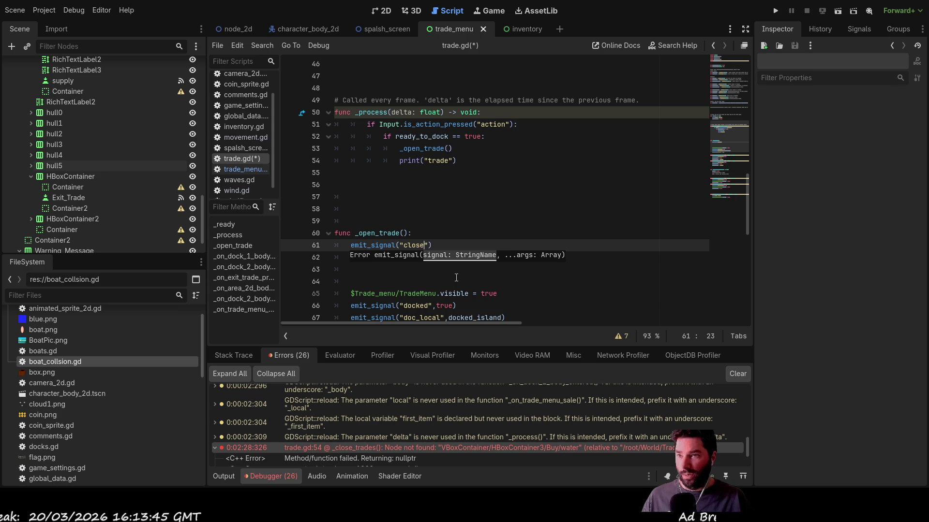
{"action": "scroll", "coordinate": [456, 277], "scroll_direction": "up", "scroll_amount": 15}
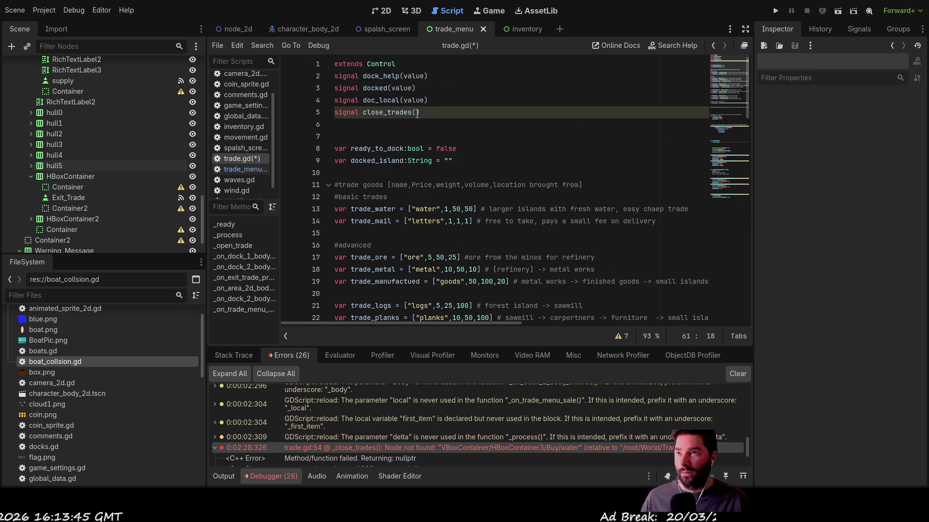
{"action": "left_click", "coordinate": [416, 113]}
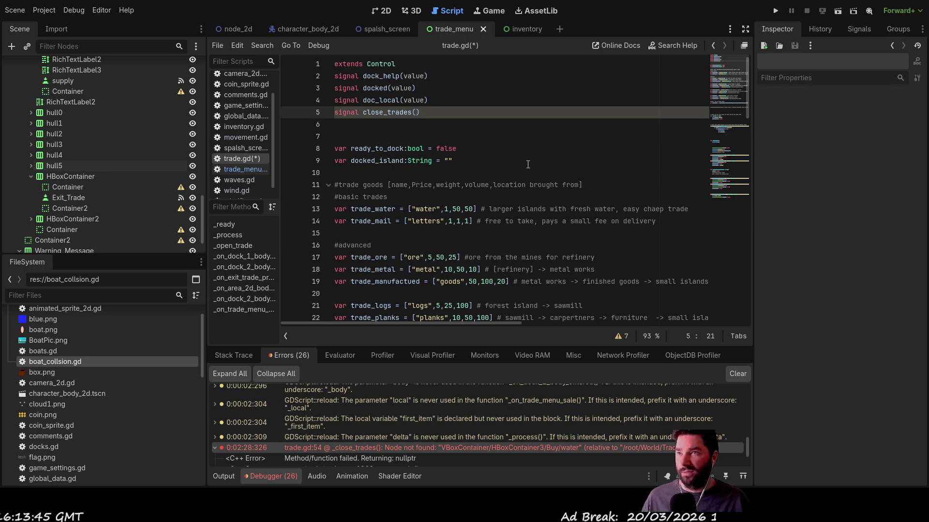
{"action": "scroll", "coordinate": [489, 186], "scroll_direction": "down", "scroll_amount": 12}
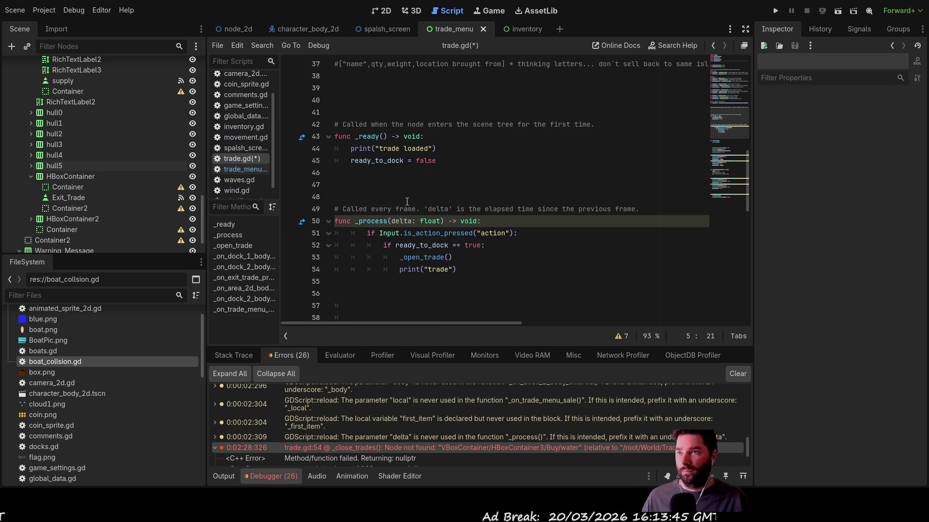
- Change line 61 to emit_signal("close_trades") with correct quoting
{"action": "scroll", "coordinate": [408, 203], "scroll_direction": "up", "scroll_amount": 4}
{"action": "scroll", "coordinate": [422, 212], "scroll_direction": "down", "scroll_amount": 2}
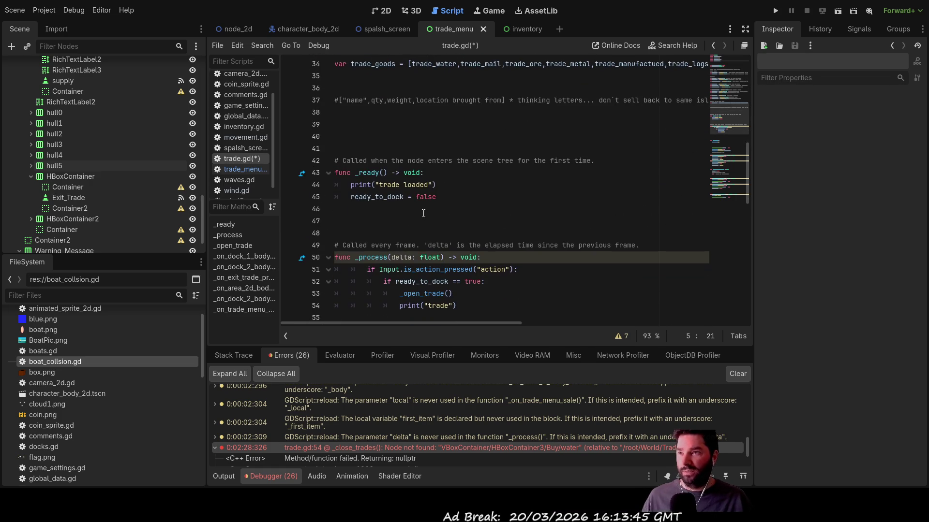
{"action": "scroll", "coordinate": [425, 221], "scroll_direction": "down", "scroll_amount": 8}
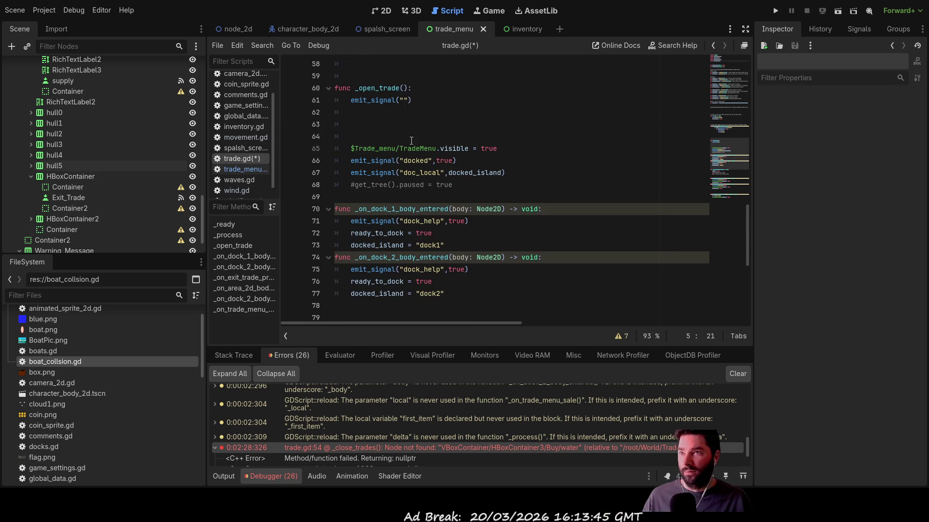
{"action": "left_click", "coordinate": [408, 100]}
{"action": "key", "text": "BackSpace"}
{"action": "key", "text": "BackSpace"}
{"action": "type", "text": "close_trades"}
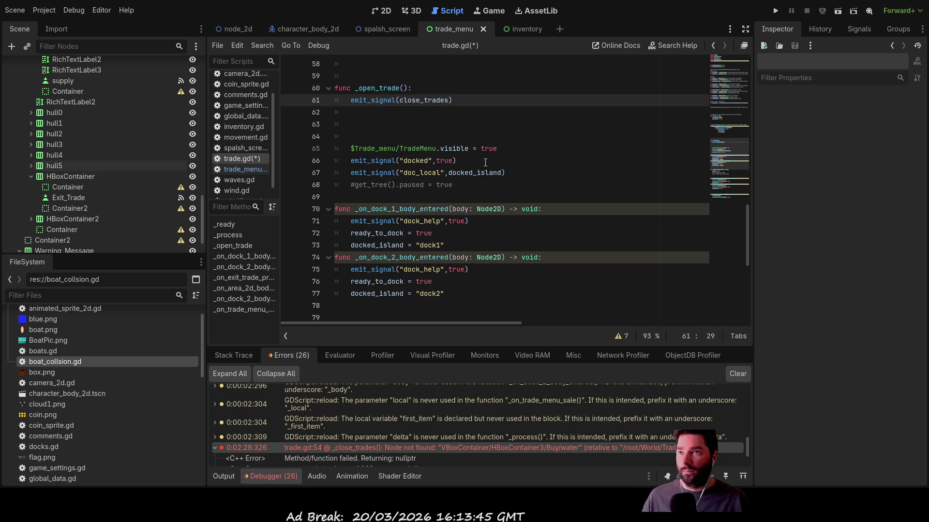
{"action": "type", "text": "\""}
{"action": "key", "text": "Delete"}
{"action": "key", "text": "Left"}
{"action": "key", "text": "Left"}
{"action": "key", "text": "Left"}
{"action": "key", "text": "Left"}
{"action": "key", "text": "Left"}
{"action": "type", "text": "\""}
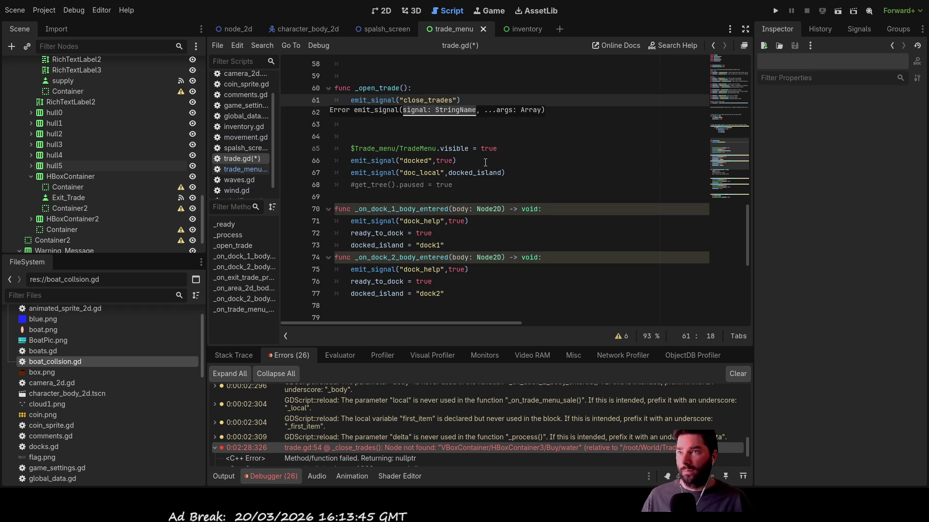
{"action": "left_click", "coordinate": [529, 121]}
- Show the Signals panel in the right dock
{"action": "scroll", "coordinate": [529, 117], "scroll_direction": "up", "scroll_amount": 2}
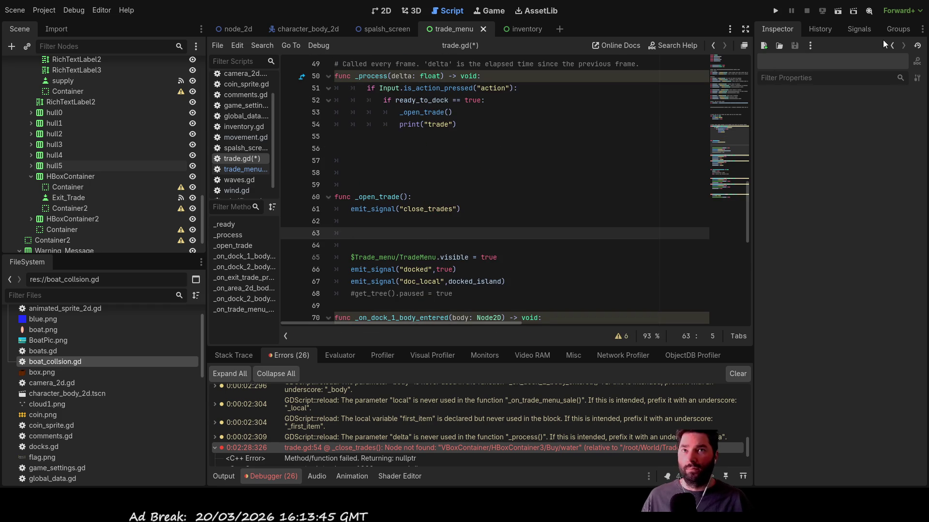
{"action": "left_click", "coordinate": [865, 28]}
{"action": "scroll", "coordinate": [356, 283], "scroll_direction": "down", "scroll_amount": 2}
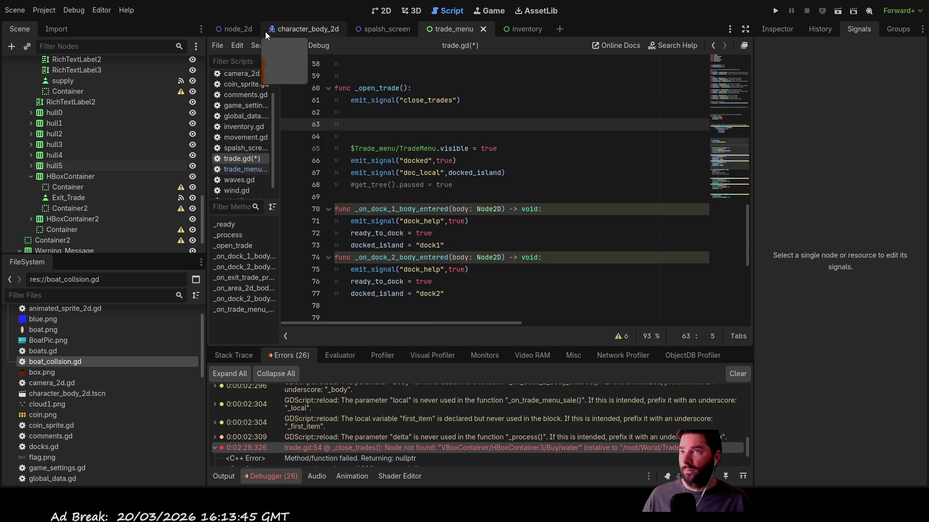
- In the node_2d scene, select the Trade node and its close_trades() signal in the Signals dock
{"action": "left_click", "coordinate": [234, 29]}
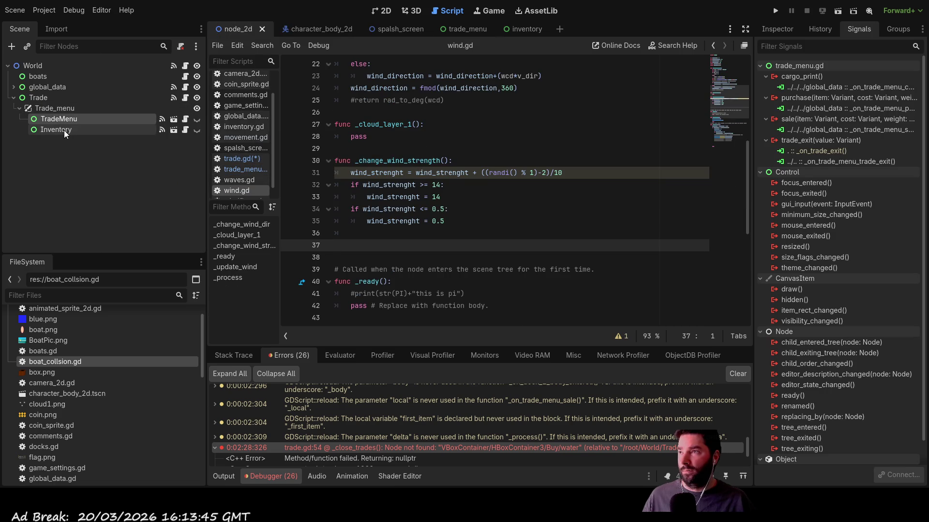
{"action": "left_click", "coordinate": [39, 96]}
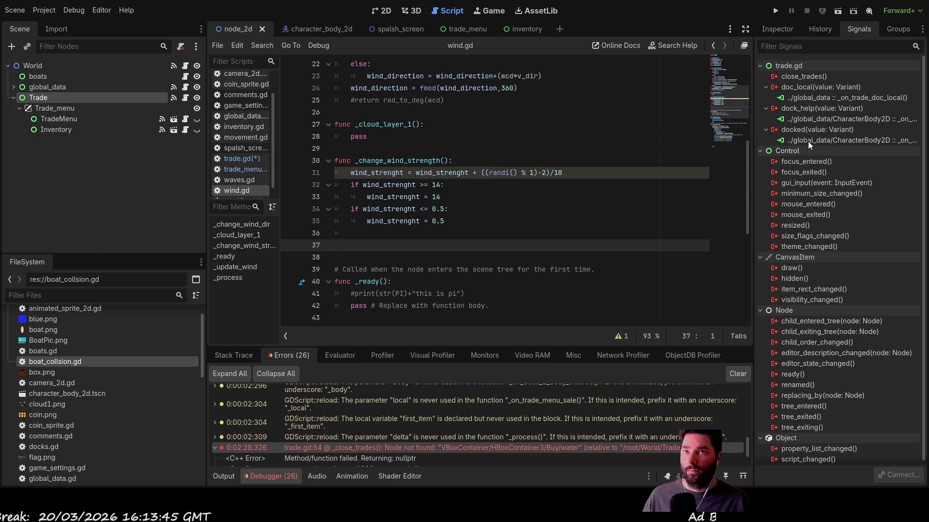
{"action": "left_click", "coordinate": [806, 77]}
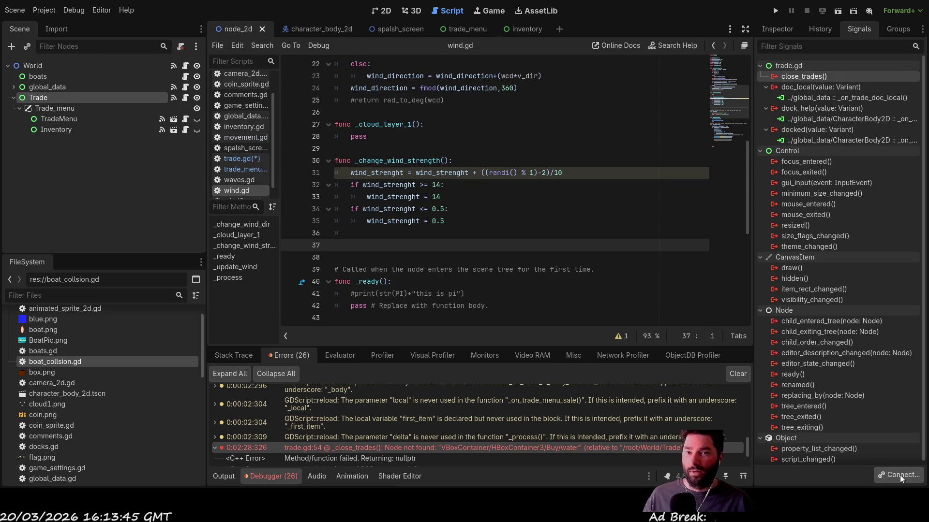
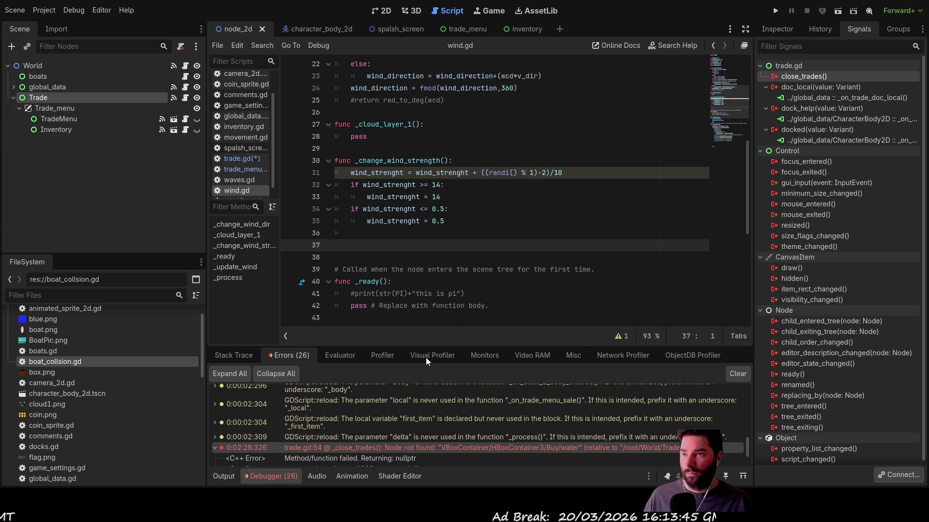
- Replace the pass in _on_trade_close_trades with a _close_trades() call and run the project
{"action": "scroll", "coordinate": [460, 176], "scroll_direction": "down", "scroll_amount": 2}
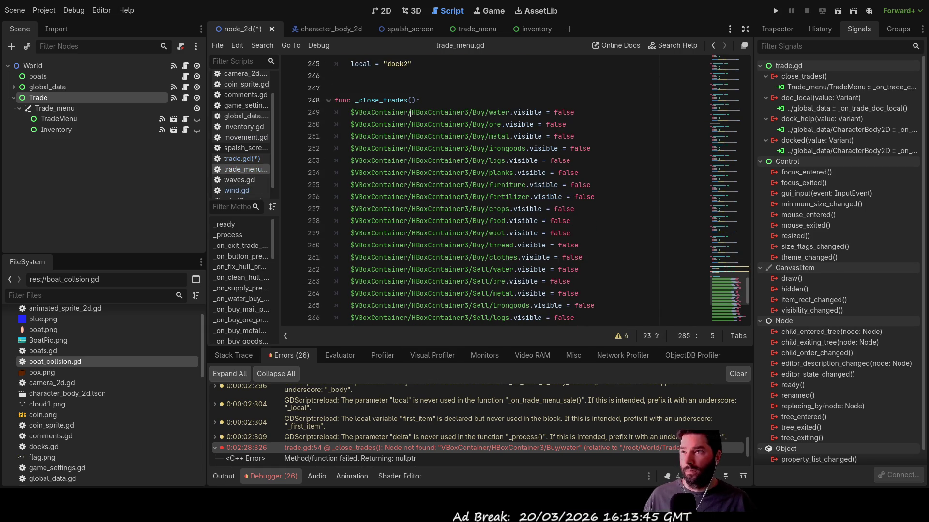
{"action": "left_click_drag", "start_coordinate": [416, 100], "coordinate": [383, 100]}
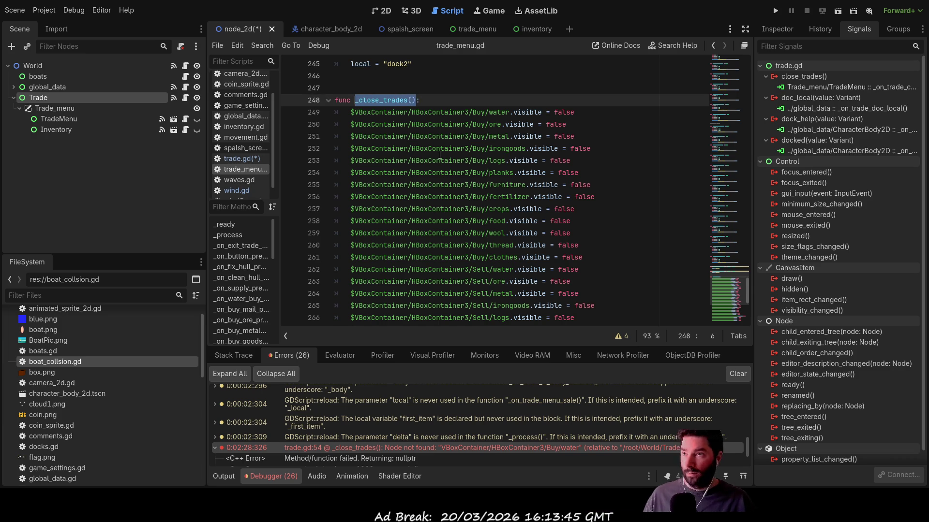
{"action": "scroll", "coordinate": [443, 172], "scroll_direction": "down", "scroll_amount": 6}
{"action": "left_click_drag", "start_coordinate": [351, 307], "coordinate": [501, 305]}
{"action": "type", "text": "_close_trades()"}
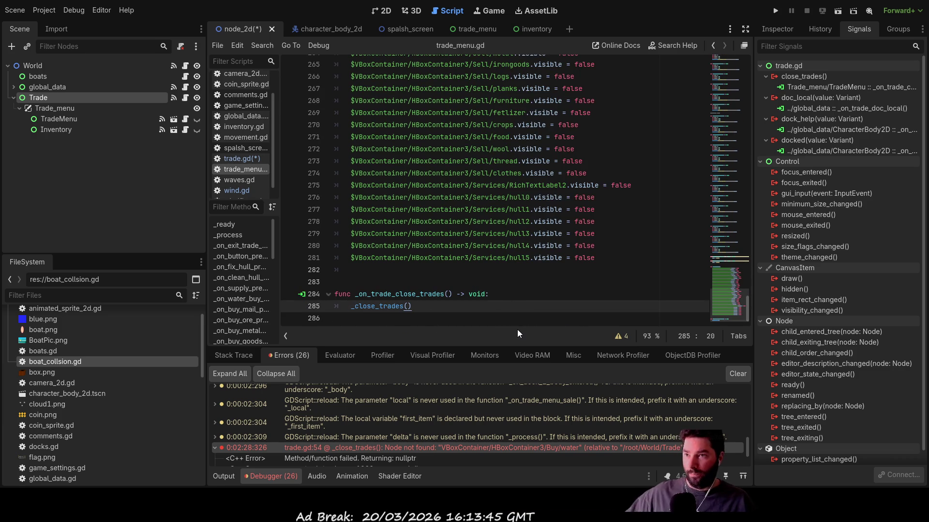
{"action": "key", "text": "BackSpace"}
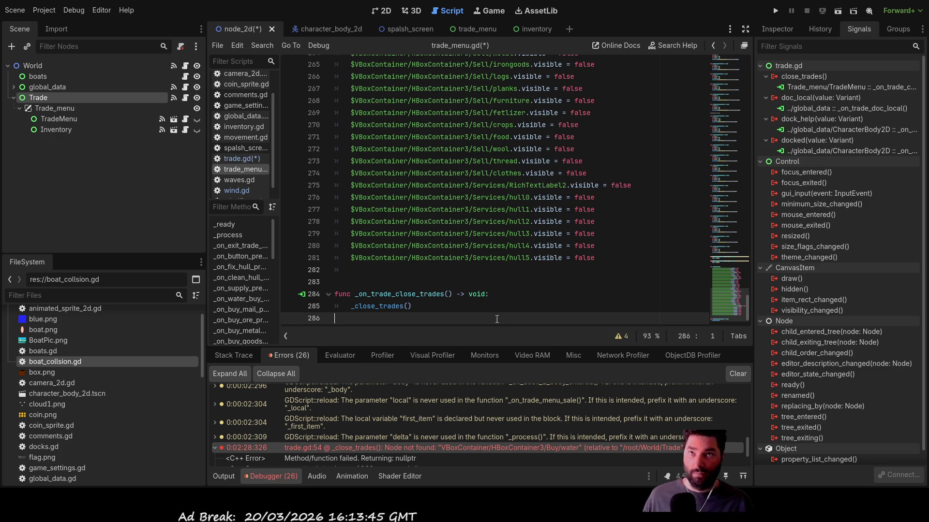
{"action": "left_click", "coordinate": [777, 13]}
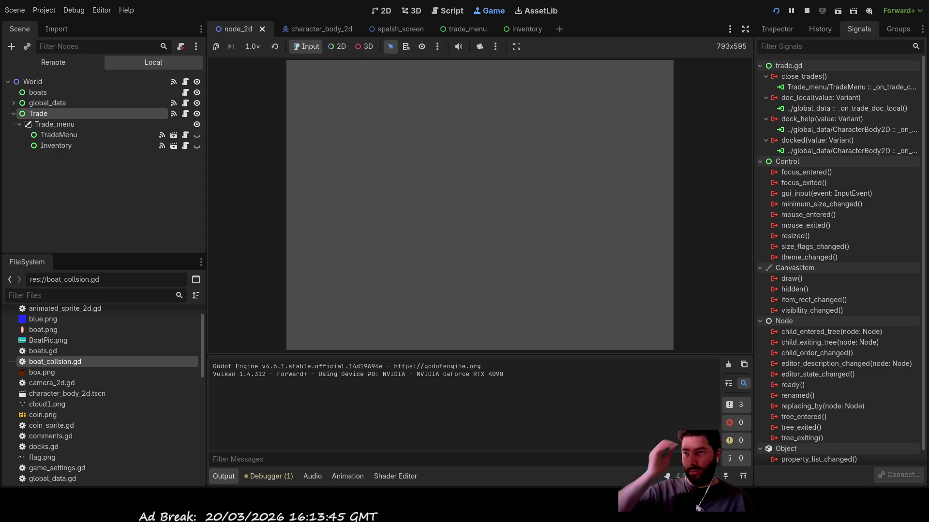
{"action": "left_click", "coordinate": [341, 74]}
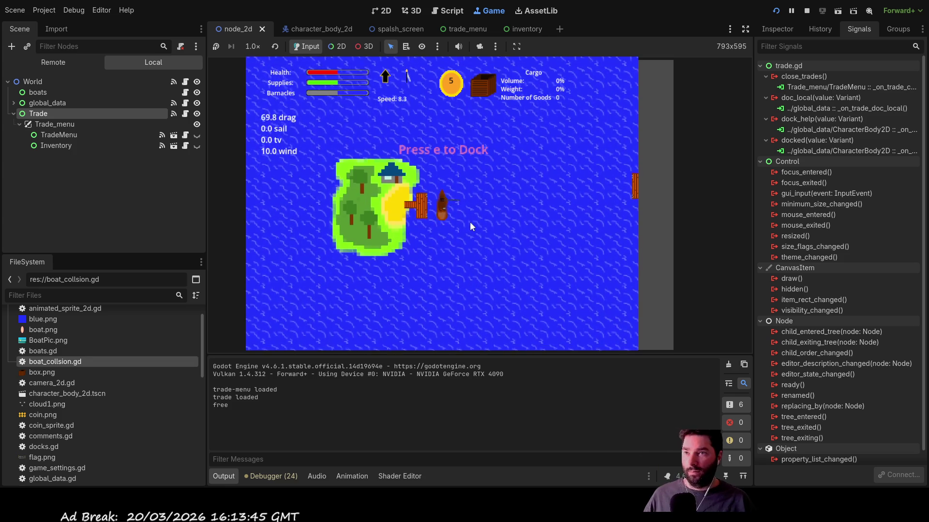
{"action": "key", "text": "e"}
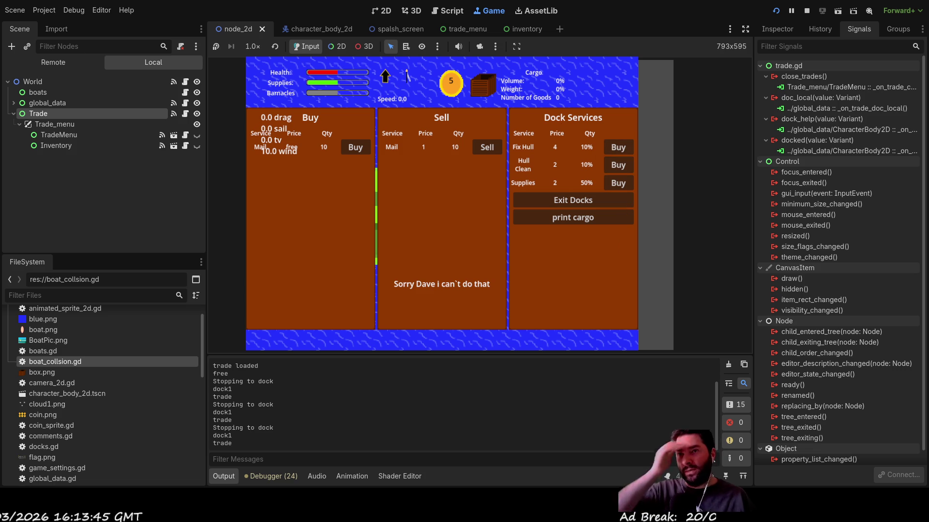
{"action": "left_click", "coordinate": [806, 10]}
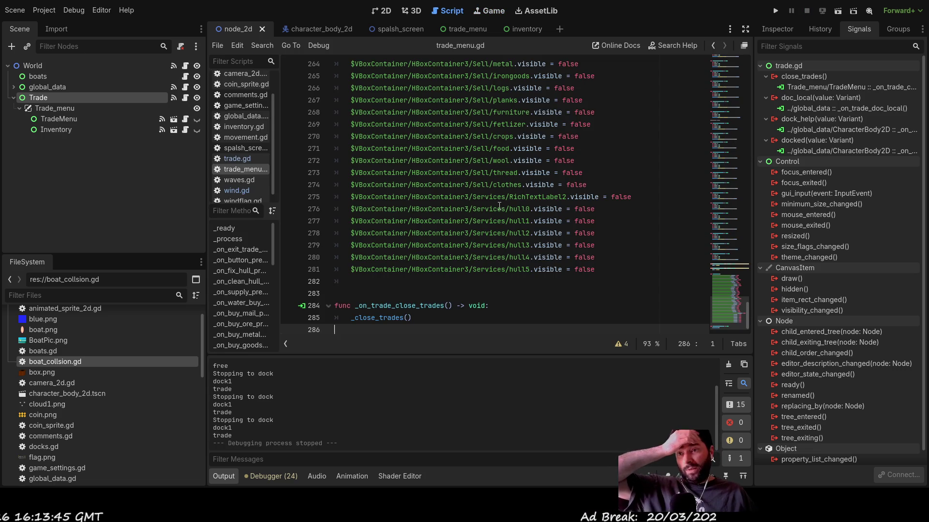
- In trade_menu.gd, remove the extra blank line above _on_trade_close_trades and add one after it
{"action": "key", "text": "Up"}
{"action": "key", "text": "Up"}
{"action": "key", "text": "Up"}
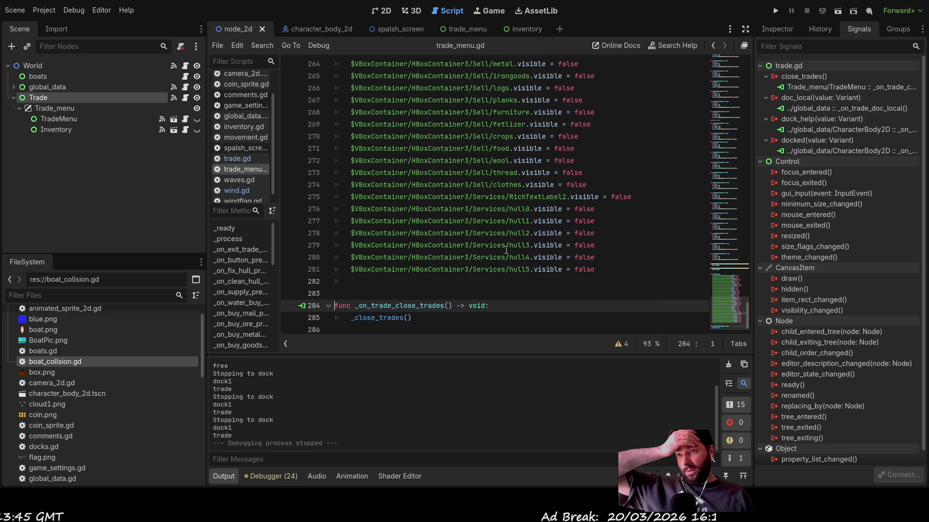
{"action": "key", "text": "BackSpace"}
{"action": "key", "text": "Down"}
{"action": "key", "text": "Down"}
{"action": "key", "text": "Down"}
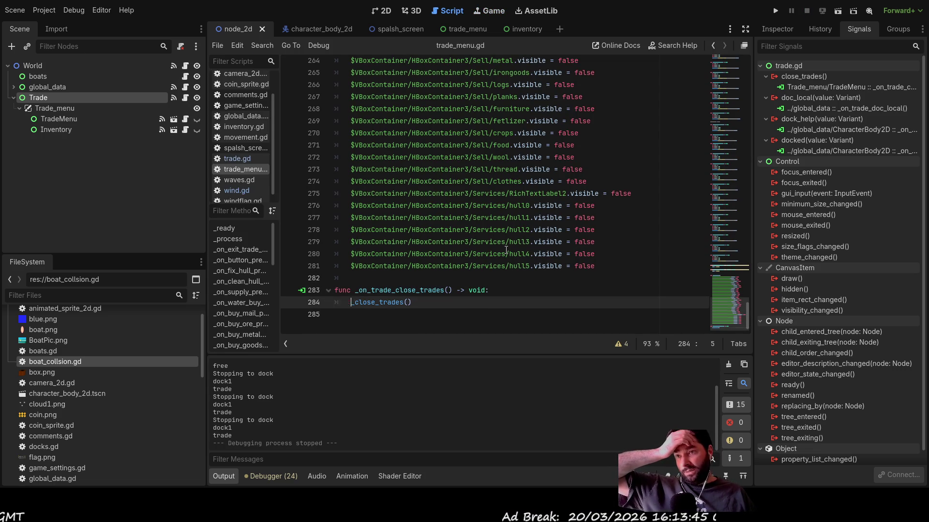
{"action": "key", "text": "Return"}
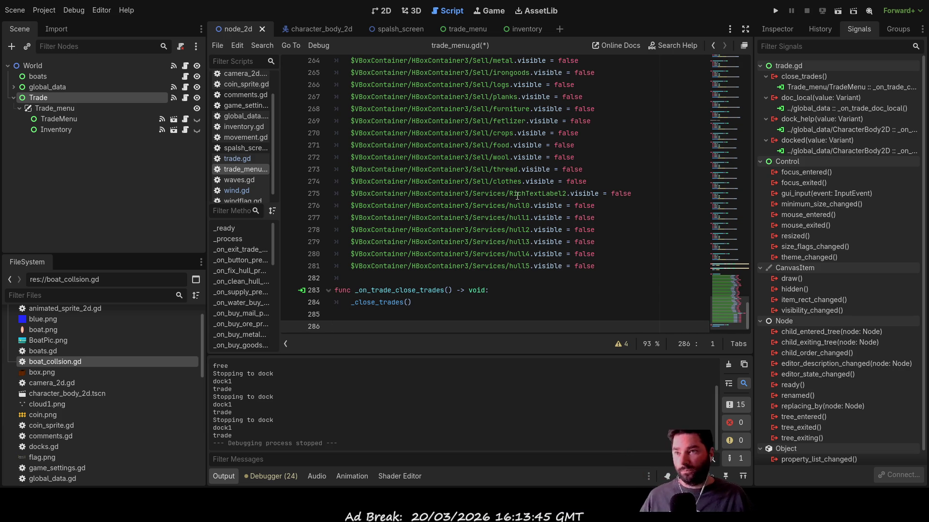
{"action": "scroll", "coordinate": [516, 207], "scroll_direction": "up", "scroll_amount": 1}
{"action": "scroll", "coordinate": [517, 207], "scroll_direction": "up", "scroll_amount": 10}
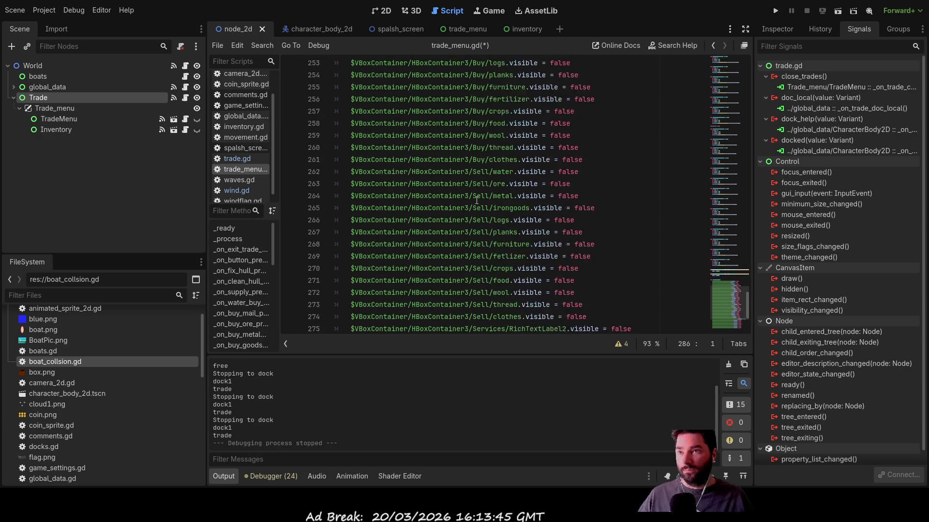
{"action": "scroll", "coordinate": [476, 202], "scroll_direction": "down", "scroll_amount": 6}
{"action": "scroll", "coordinate": [476, 202], "scroll_direction": "down", "scroll_amount": 5}
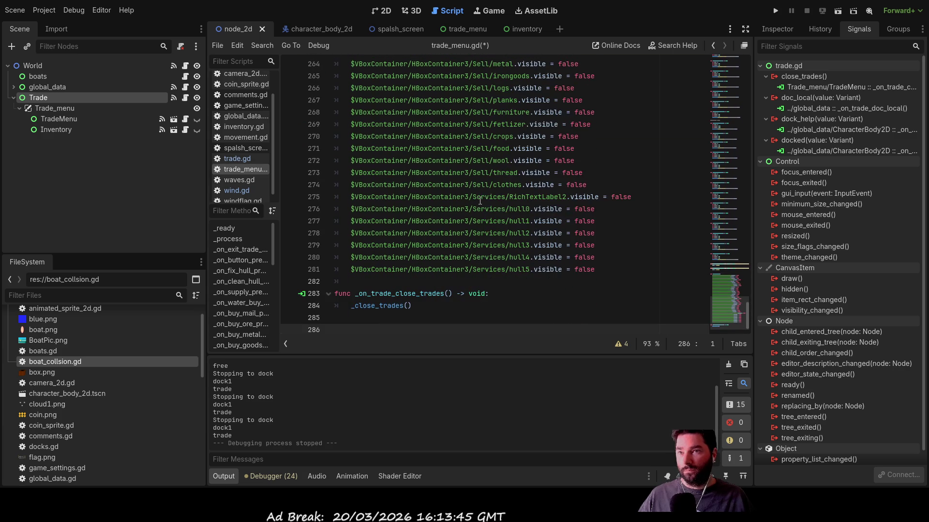
{"action": "scroll", "coordinate": [478, 202], "scroll_direction": "up", "scroll_amount": 2}
{"action": "scroll", "coordinate": [479, 201], "scroll_direction": "down", "scroll_amount": 2}
{"action": "scroll", "coordinate": [480, 201], "scroll_direction": "up", "scroll_amount": 7}
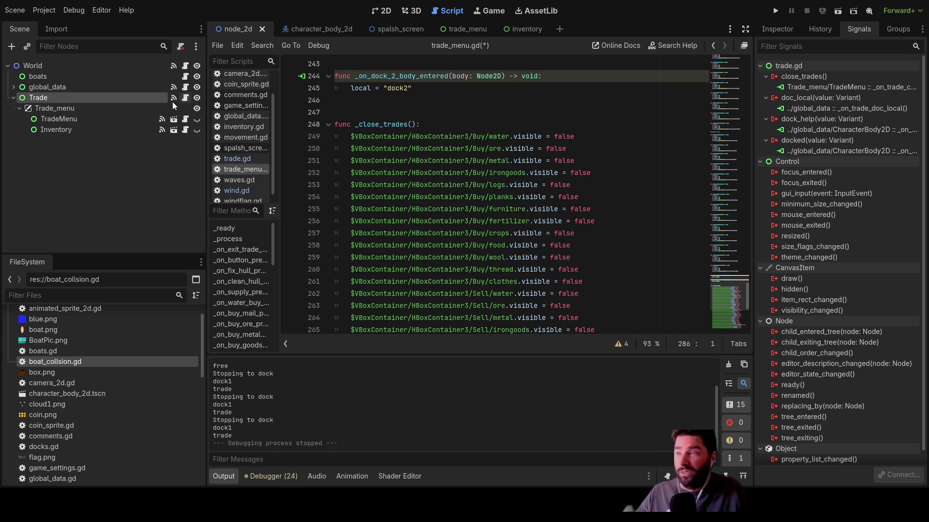
- In trade.gd, delete the surplus blank lines before _on_trade_menu_trade_exit and _on_exit_trade_pressed
{"action": "left_click", "coordinate": [241, 161]}
{"action": "scroll", "coordinate": [486, 203], "scroll_direction": "down", "scroll_amount": 2}
{"action": "scroll", "coordinate": [487, 204], "scroll_direction": "down", "scroll_amount": 1}
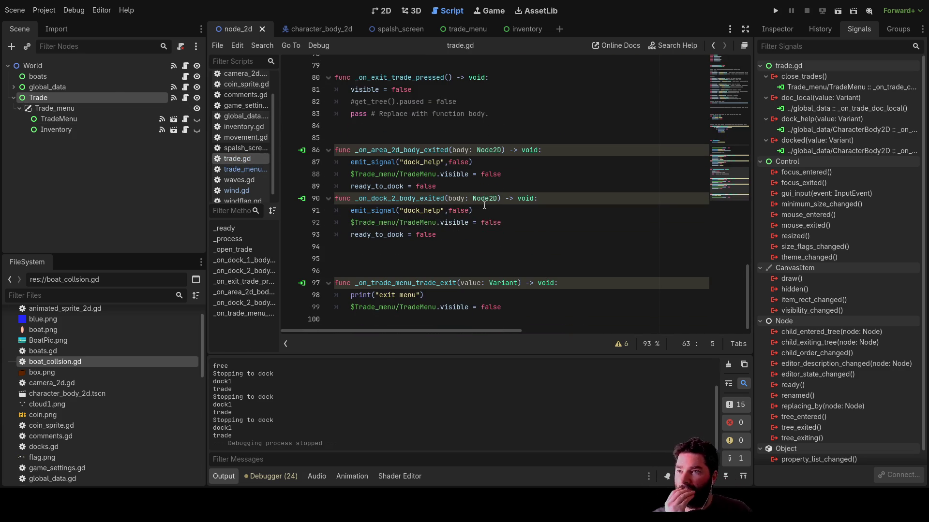
{"action": "left_click", "coordinate": [366, 255]}
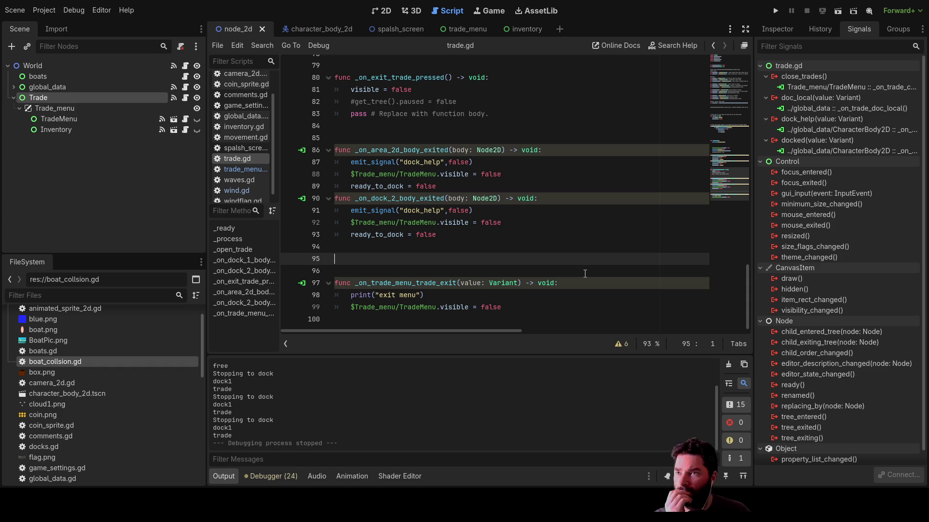
{"action": "key", "text": "Delete"}
{"action": "scroll", "coordinate": [585, 273], "scroll_direction": "up", "scroll_amount": 5}
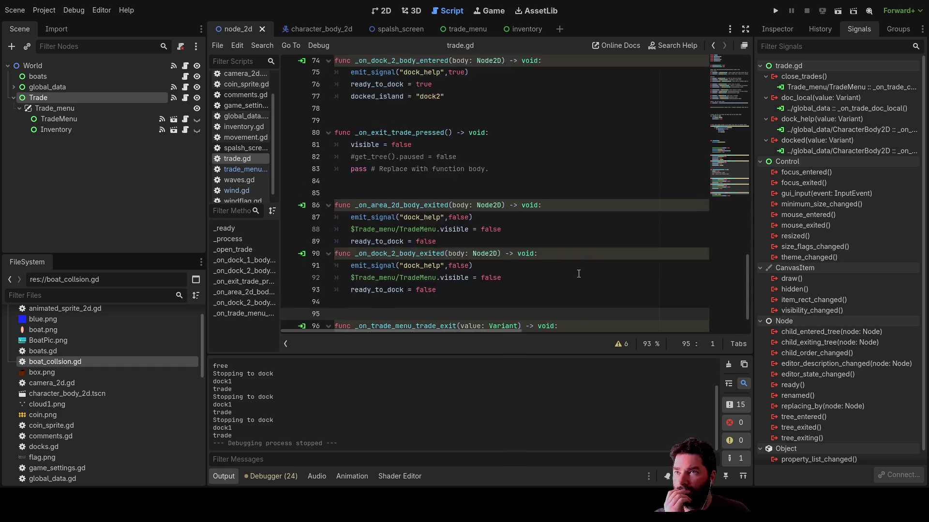
{"action": "left_click", "coordinate": [359, 216]}
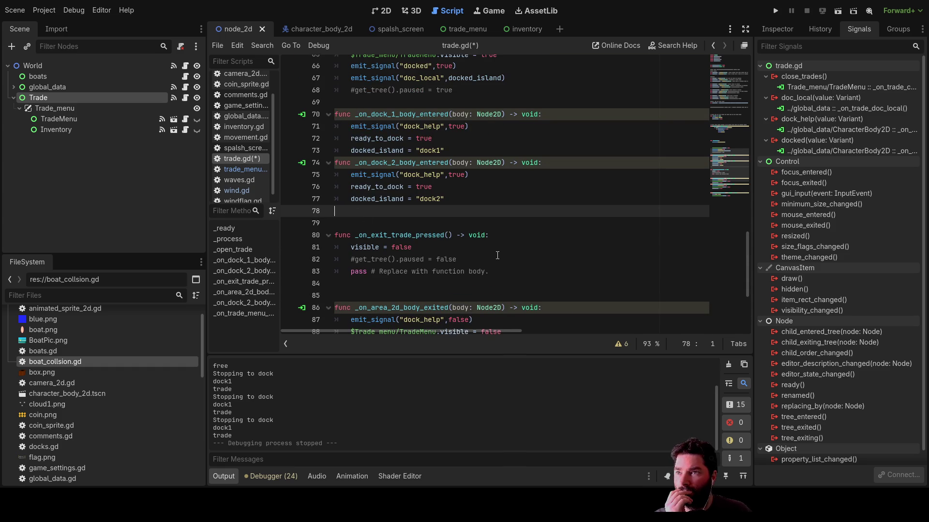
{"action": "key", "text": "Delete"}
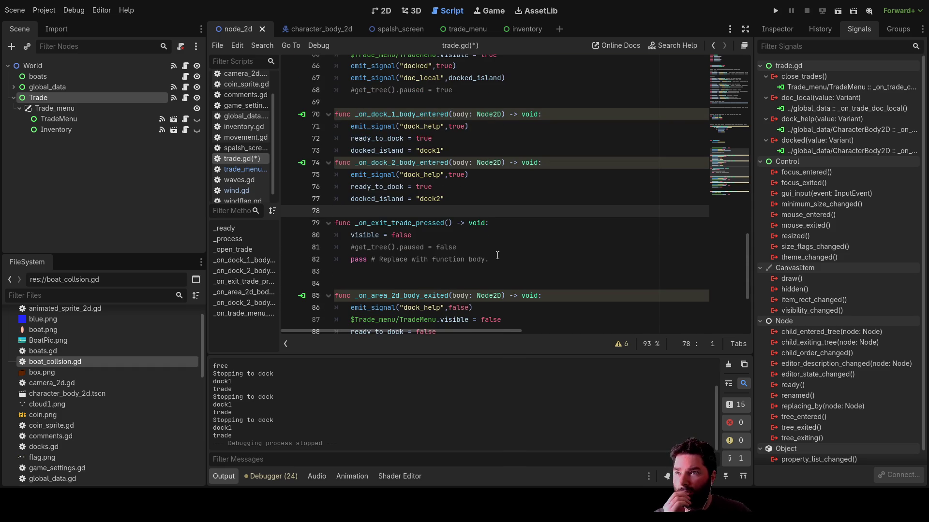
{"action": "scroll", "coordinate": [531, 210], "scroll_direction": "up", "scroll_amount": 7}
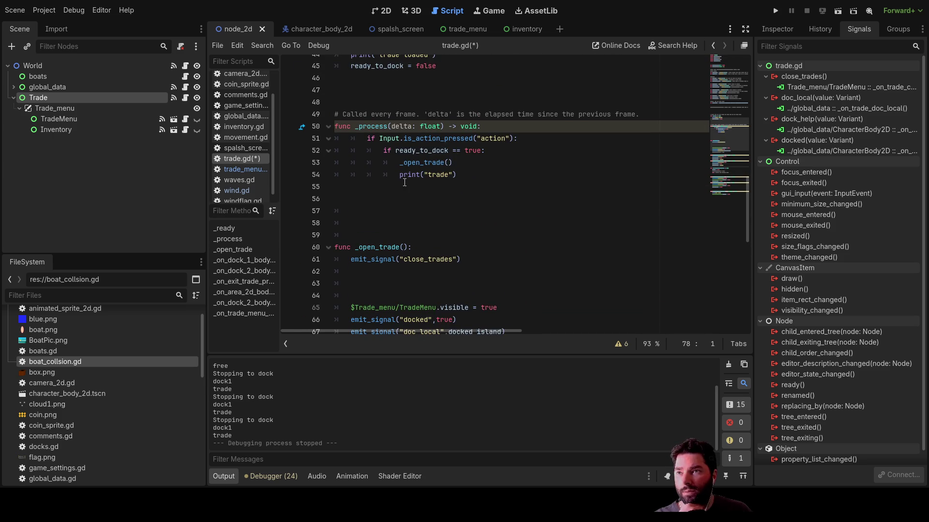
- Write emit_signal("open_trades",open_trades) inside _open_trade in trade.gd
{"action": "left_click", "coordinate": [400, 187]}
{"action": "left_click", "coordinate": [380, 274]}
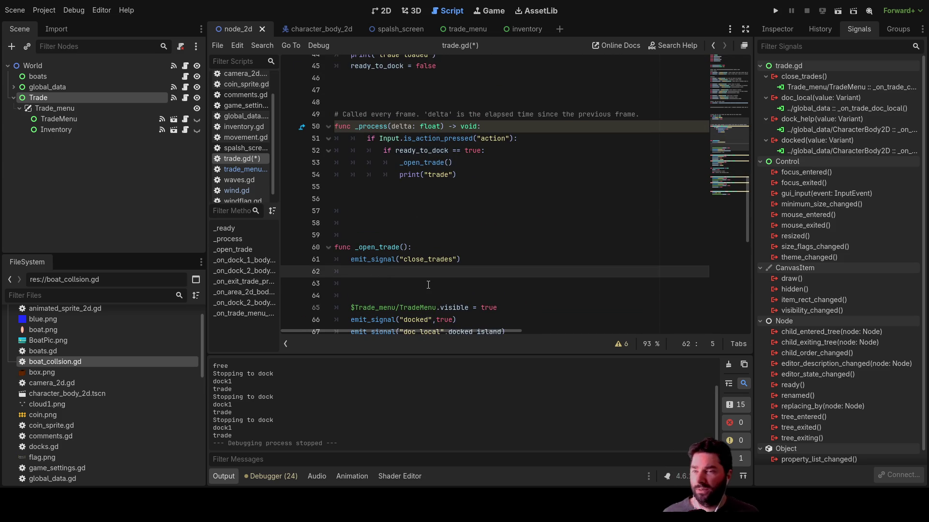
{"action": "key", "text": "Down"}
{"action": "key", "text": "Up"}
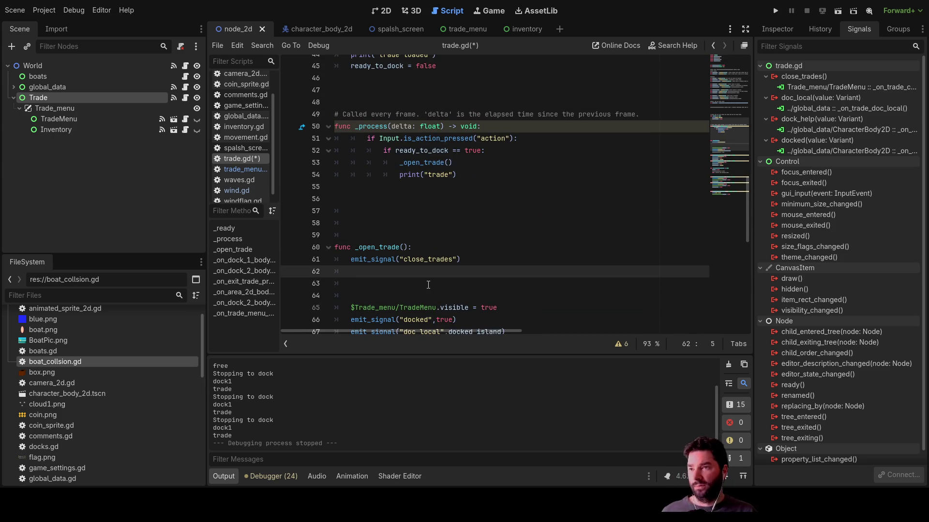
{"action": "type", "text": "emit"}
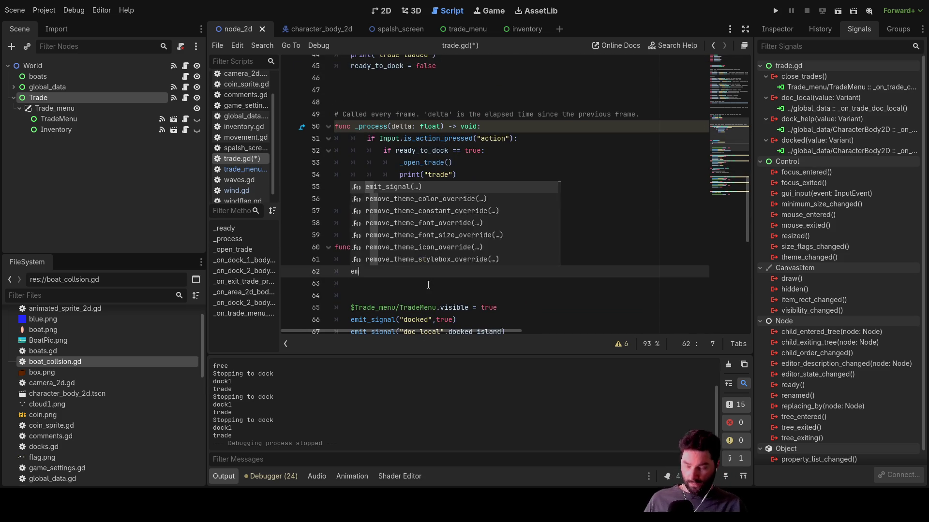
{"action": "key", "text": "Return"}
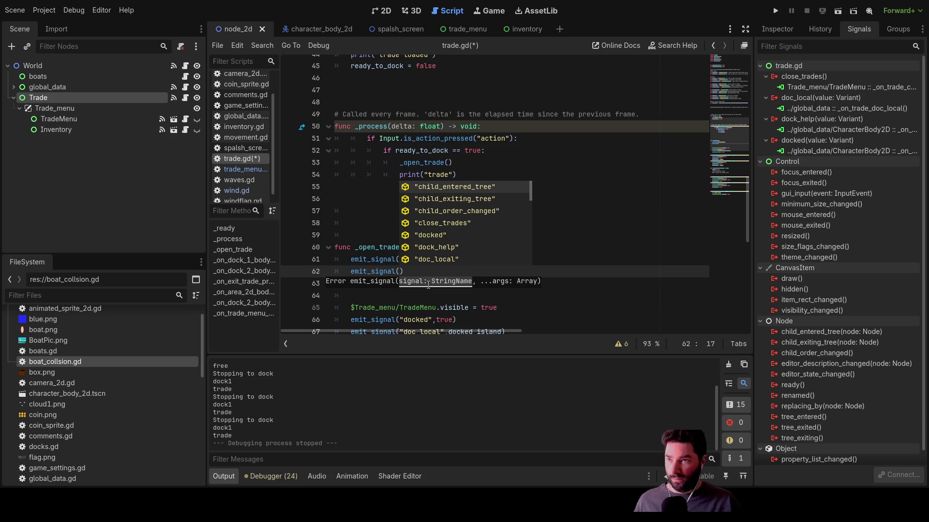
{"action": "type", "text": "open_trade"}
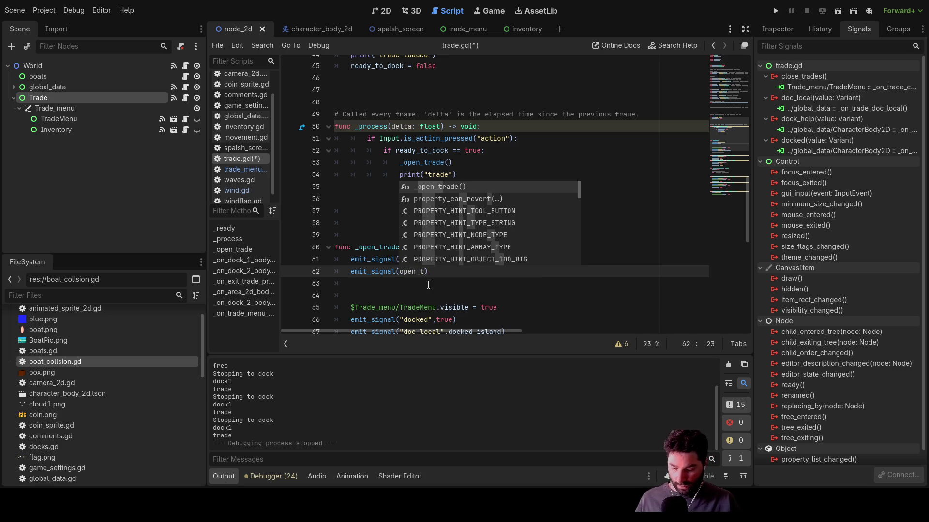
{"action": "type", "text": "s"}
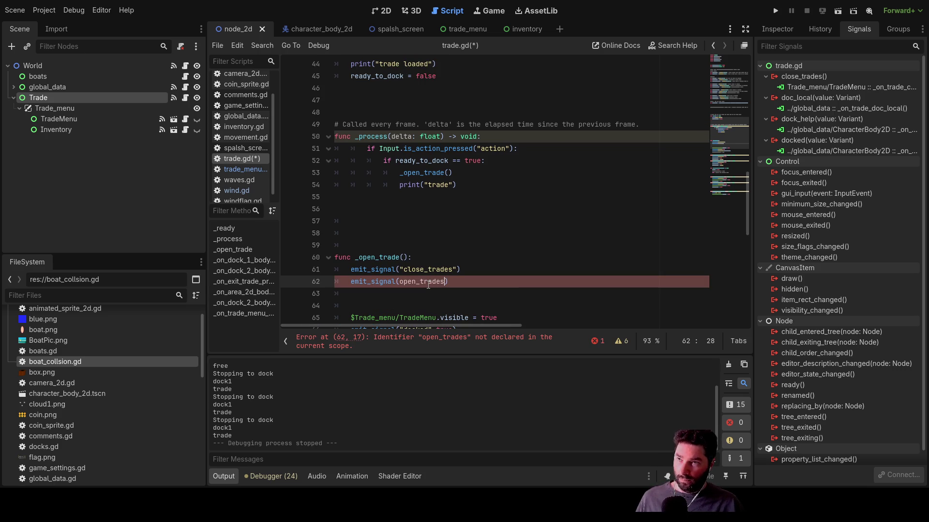
{"action": "type", "text": " ,"}
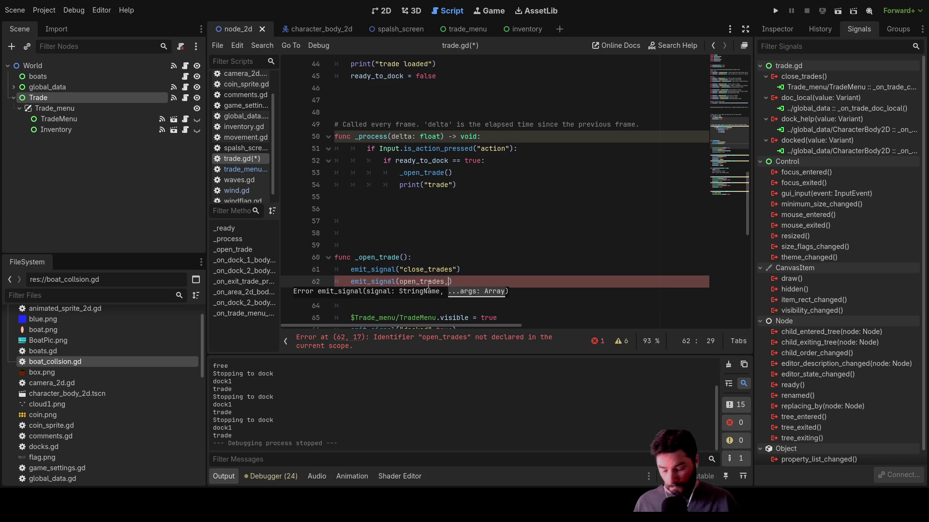
{"action": "type", "text": "open_tr"}
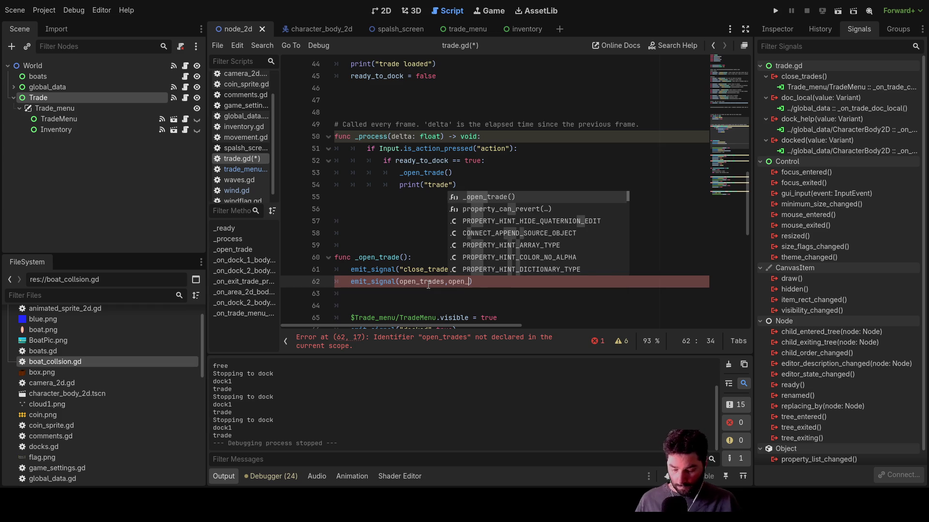
{"action": "type", "text": "ades"}
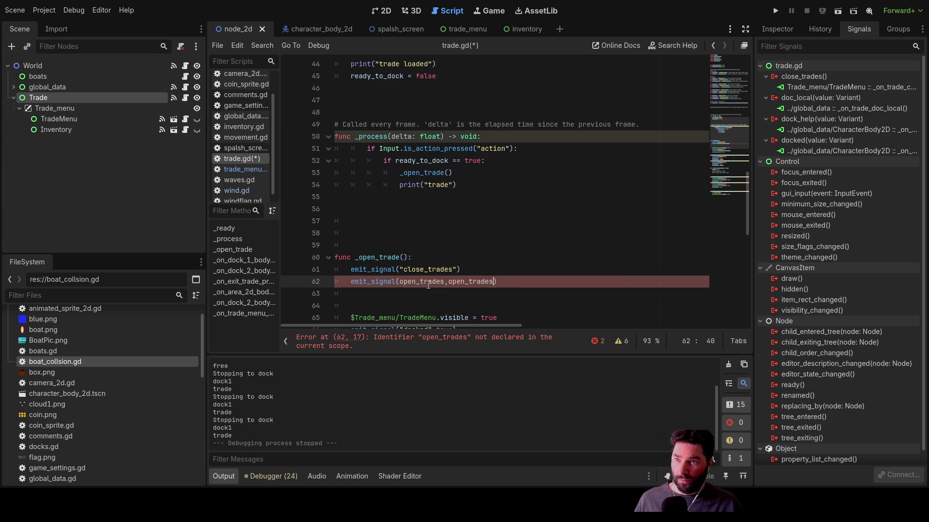
{"action": "key", "text": "Left"}
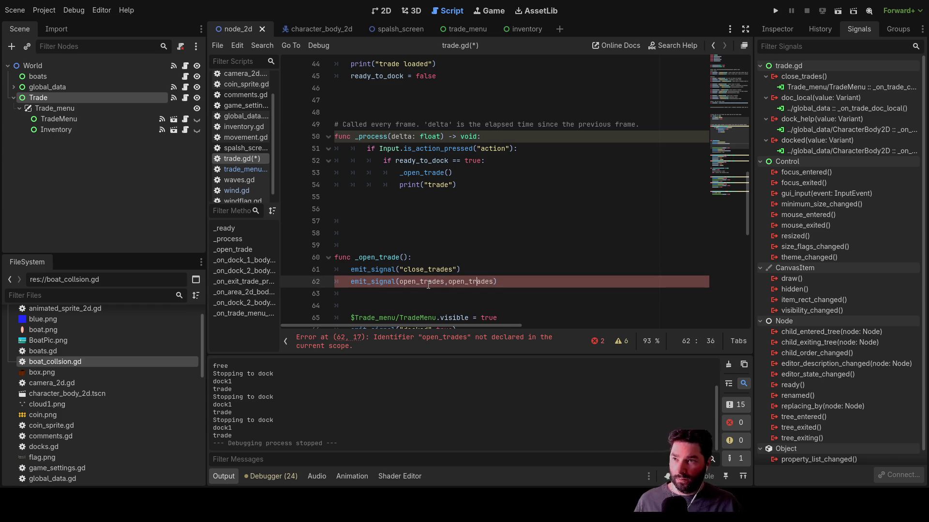
{"action": "type", "text": "\""}
{"action": "left_click", "coordinate": [428, 286]}
{"action": "type", "text": "\""}
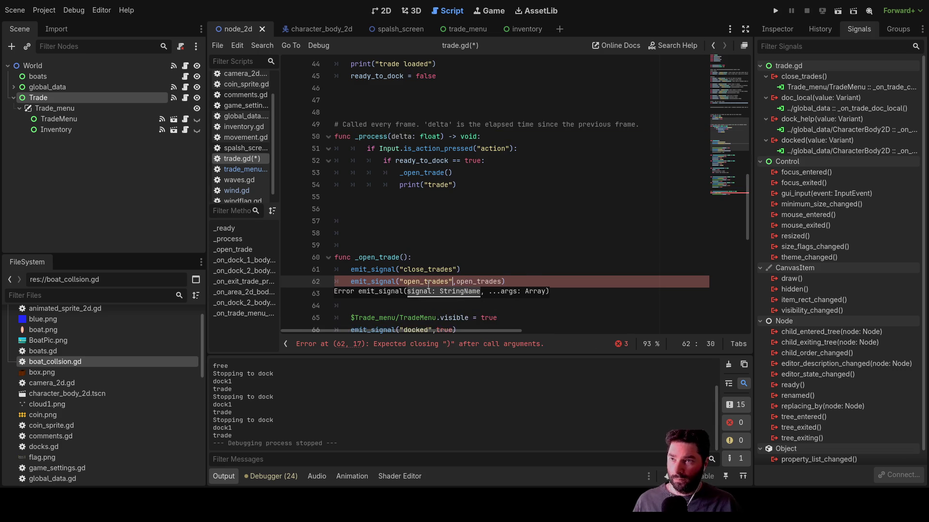
- Insert several blank lines above the emit_signal("open_trades") line
{"action": "key", "text": "Left"}
{"action": "key", "text": "Left"}
{"action": "key", "text": "Left"}
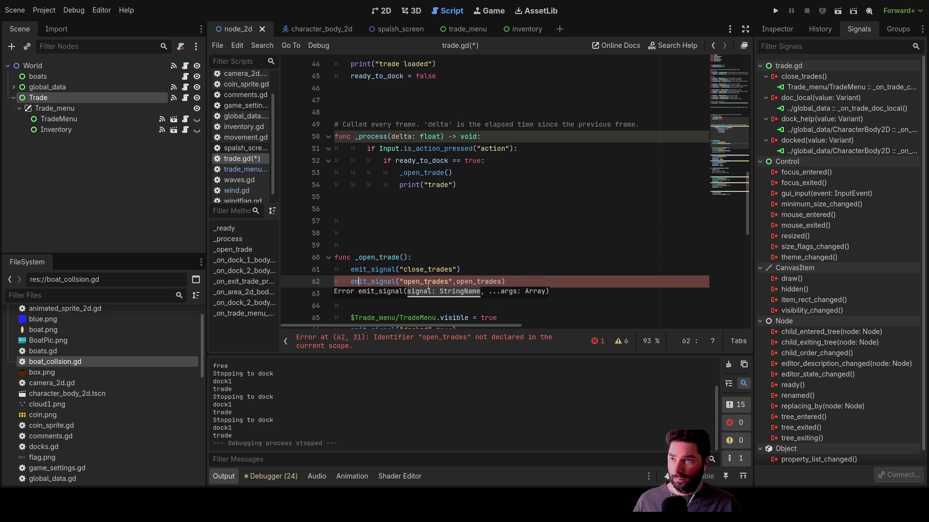
{"action": "key", "text": "Left"}
{"action": "key", "text": "Return"}
{"action": "key", "text": "Up"}
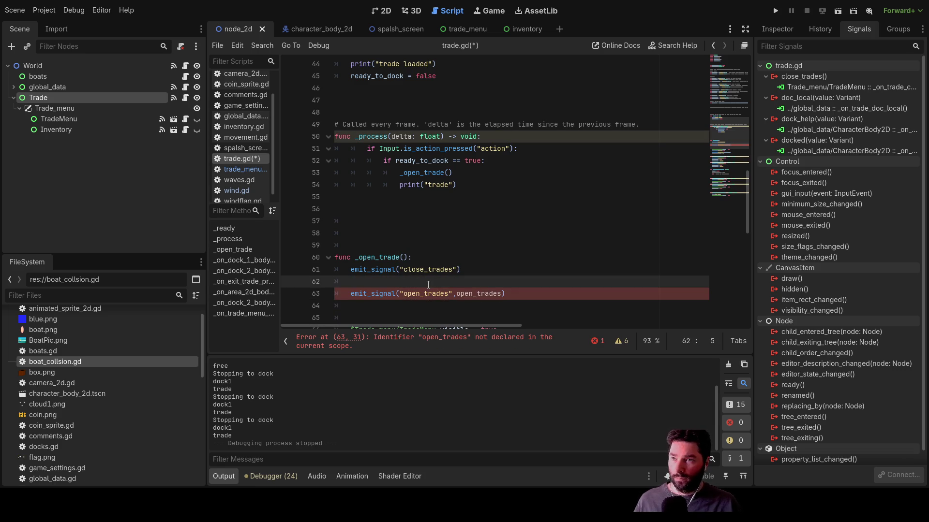
{"action": "key", "text": "Down"}
{"action": "key", "text": "Return"}
{"action": "key", "text": "Return"}
{"action": "key", "text": "Return"}
{"action": "key", "text": "Up"}
{"action": "key", "text": "Up"}
{"action": "key", "text": "Up"}
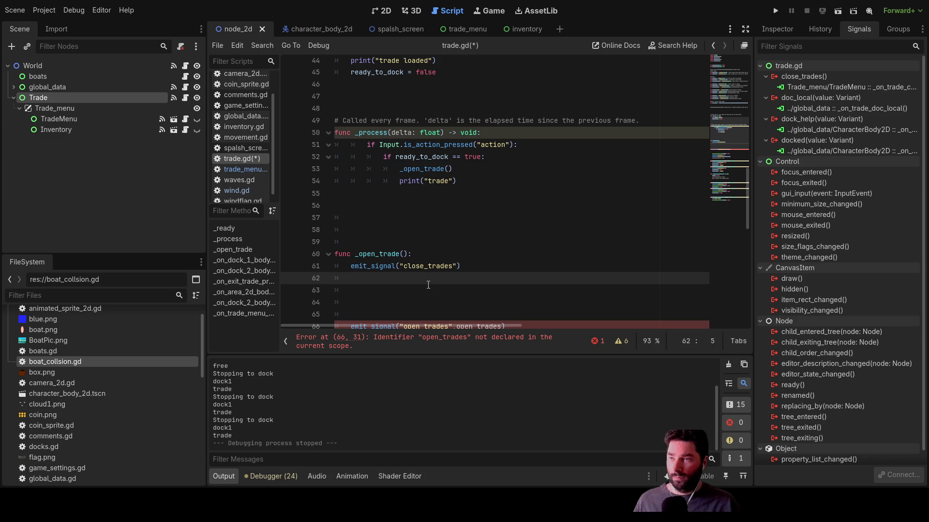
{"action": "scroll", "coordinate": [428, 285], "scroll_direction": "down", "scroll_amount": 5}
{"action": "scroll", "coordinate": [484, 223], "scroll_direction": "up", "scroll_amount": 2}
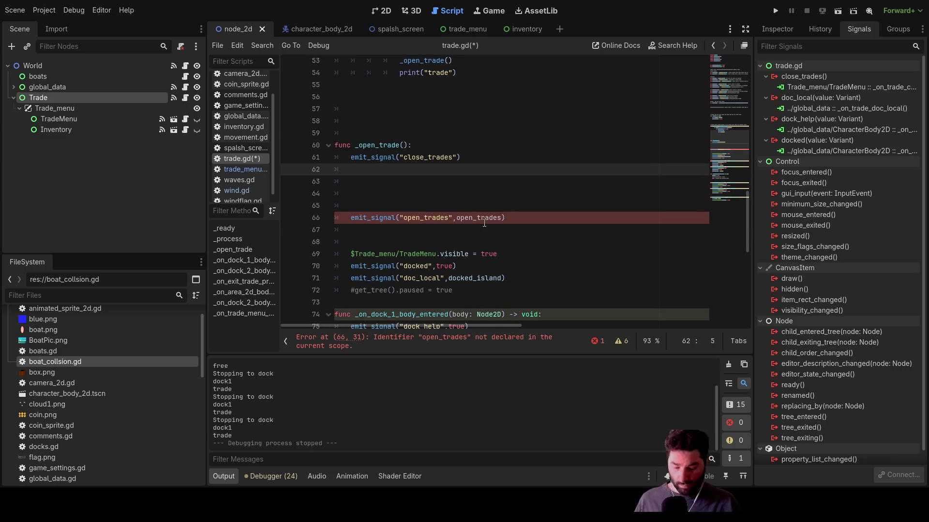
- Start an 'if docked_island' condition on line 62, copying docked_island from line 71
{"action": "type", "text": "if "}
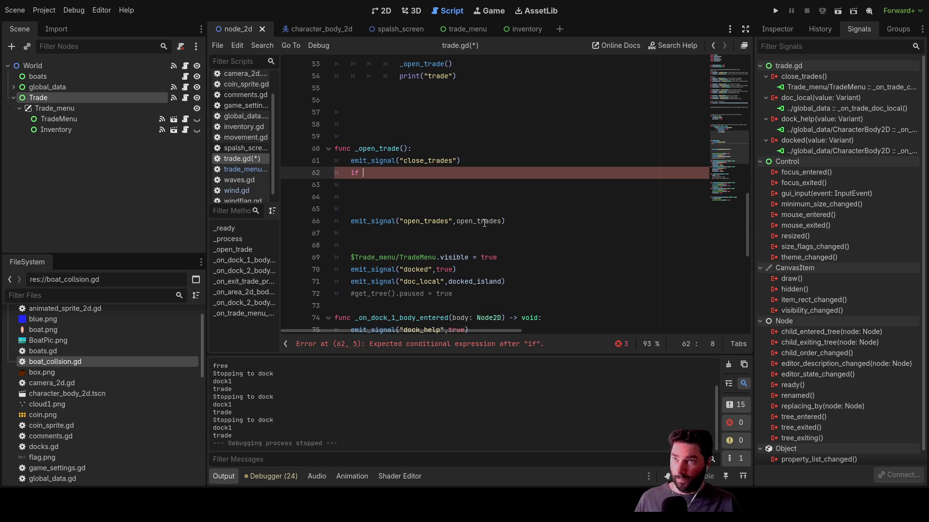
{"action": "type", "text": "local"}
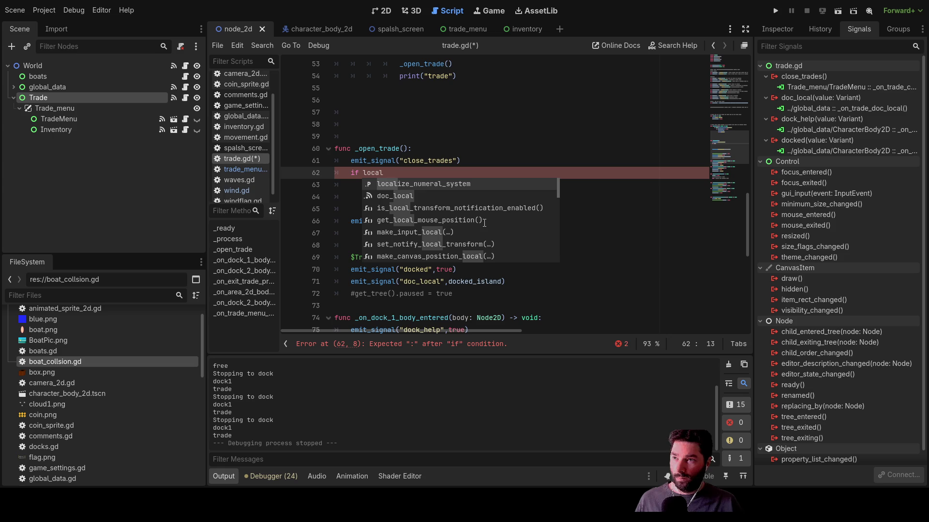
{"action": "key", "text": "BackSpace"}
{"action": "key", "text": "BackSpace"}
{"action": "key", "text": "BackSpace"}
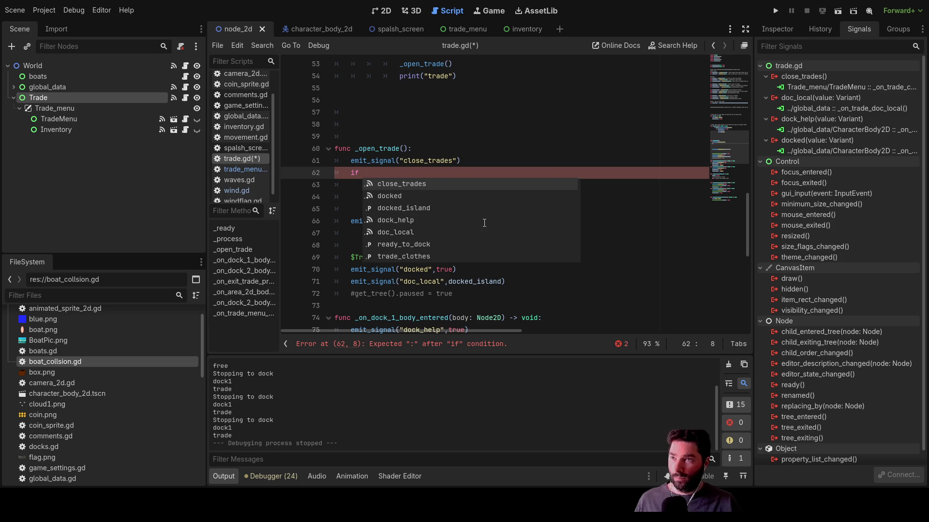
{"action": "left_click", "coordinate": [483, 280]}
{"action": "double_click", "coordinate": [482, 281]}
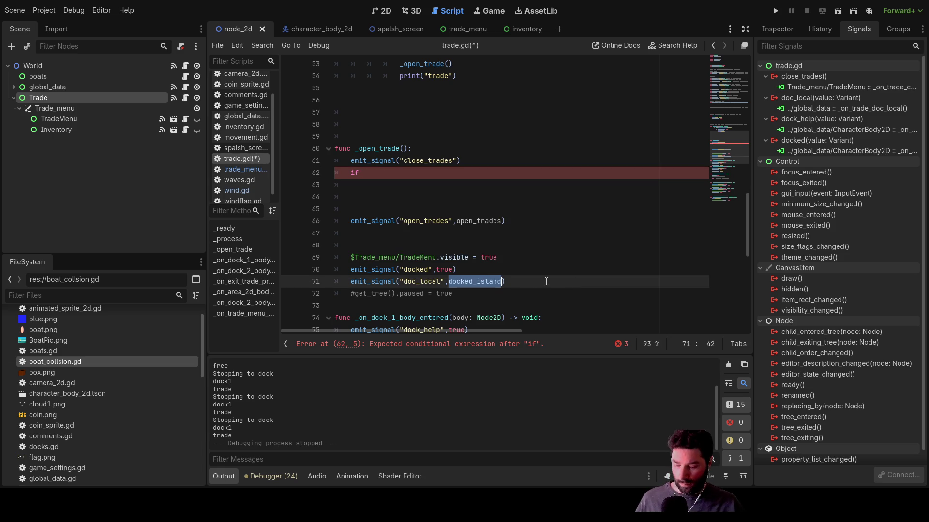
{"action": "key", "text": "ctrl+c"}
{"action": "left_click", "coordinate": [442, 173]}
{"action": "key", "text": "ctrl+v"}
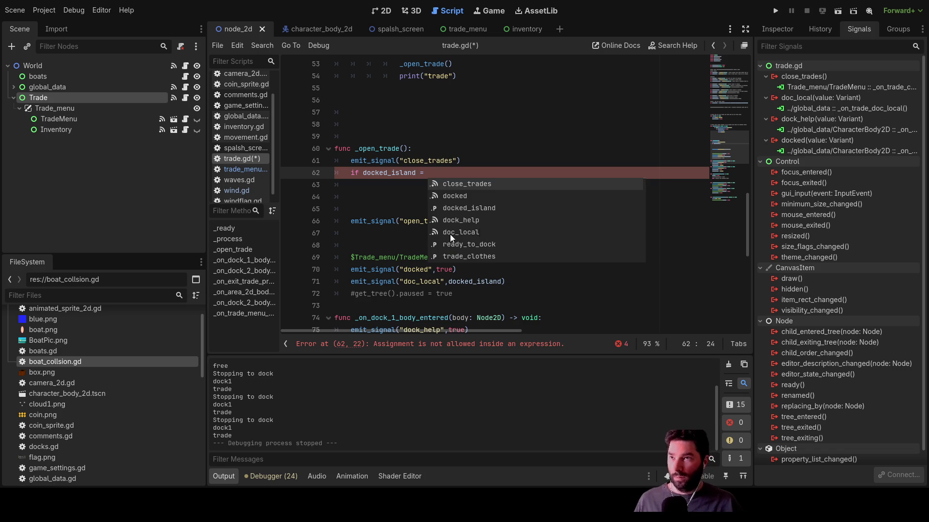
{"action": "left_click", "coordinate": [391, 173]}
{"action": "triple_click", "coordinate": [392, 172]}
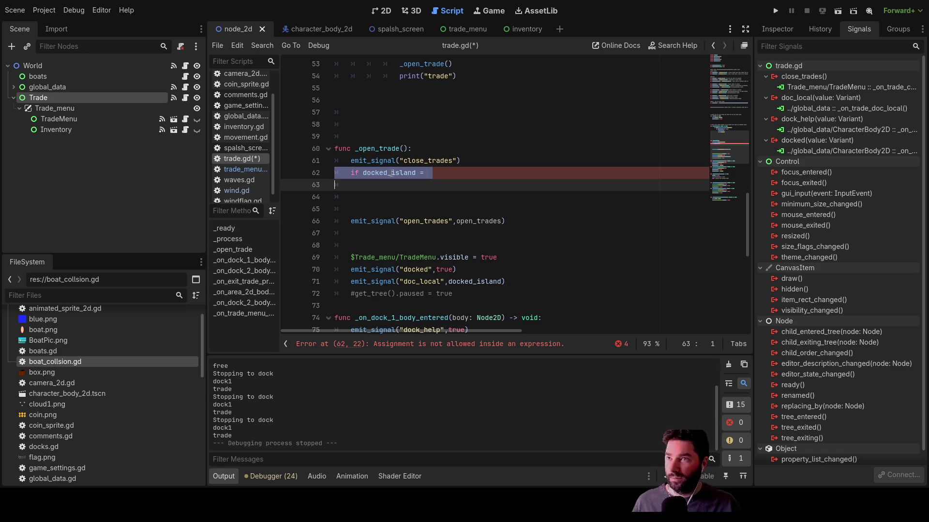
{"action": "scroll", "coordinate": [503, 228], "scroll_direction": "up", "scroll_amount": 14}
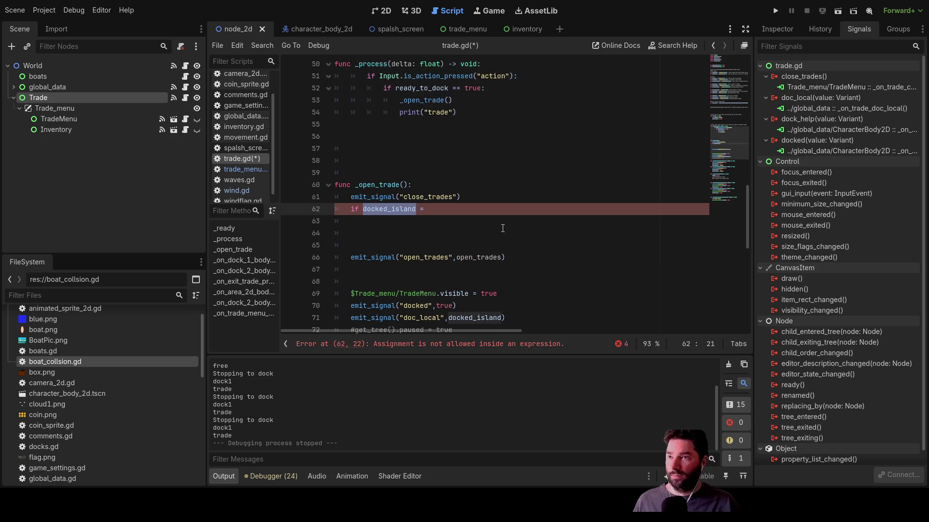
- Complete the condition as if docked_island == "dock1"
{"action": "scroll", "coordinate": [508, 248], "scroll_direction": "up", "scroll_amount": 3}
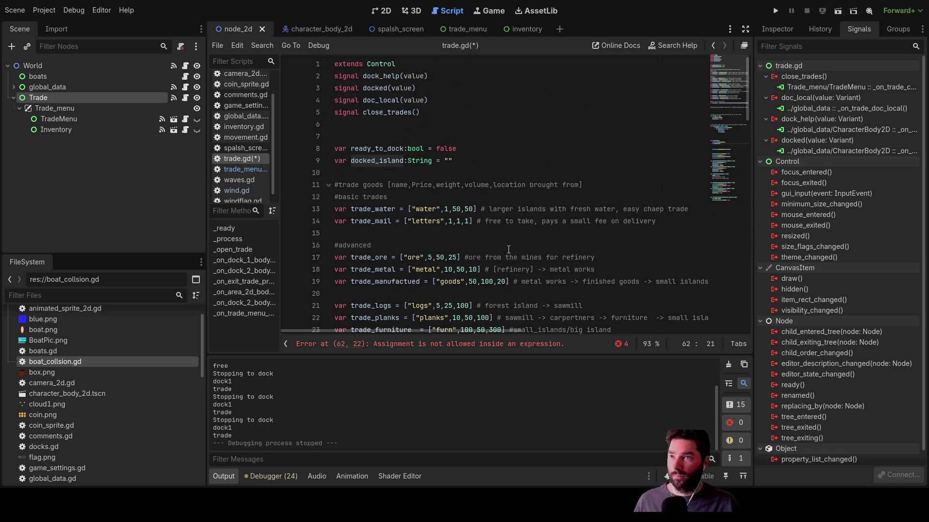
{"action": "scroll", "coordinate": [478, 219], "scroll_direction": "down", "scroll_amount": 13}
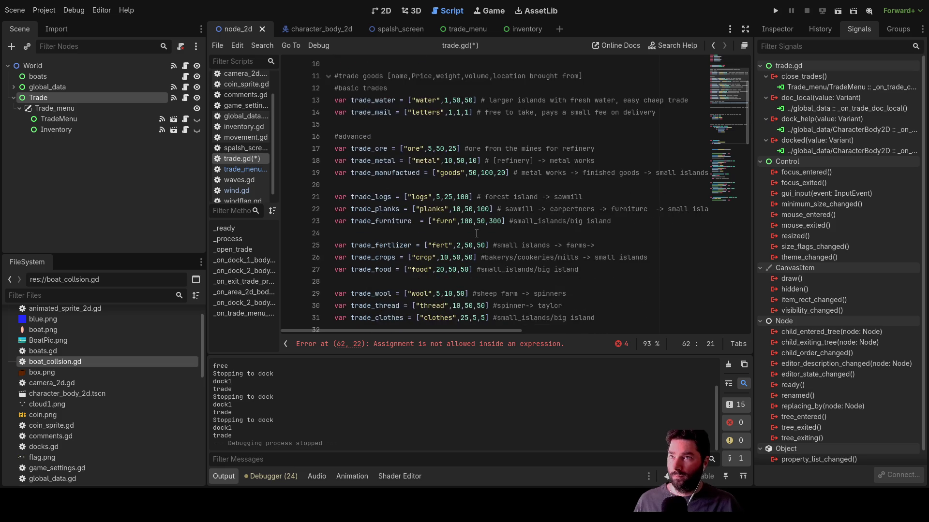
{"action": "scroll", "coordinate": [475, 230], "scroll_direction": "down", "scroll_amount": 11}
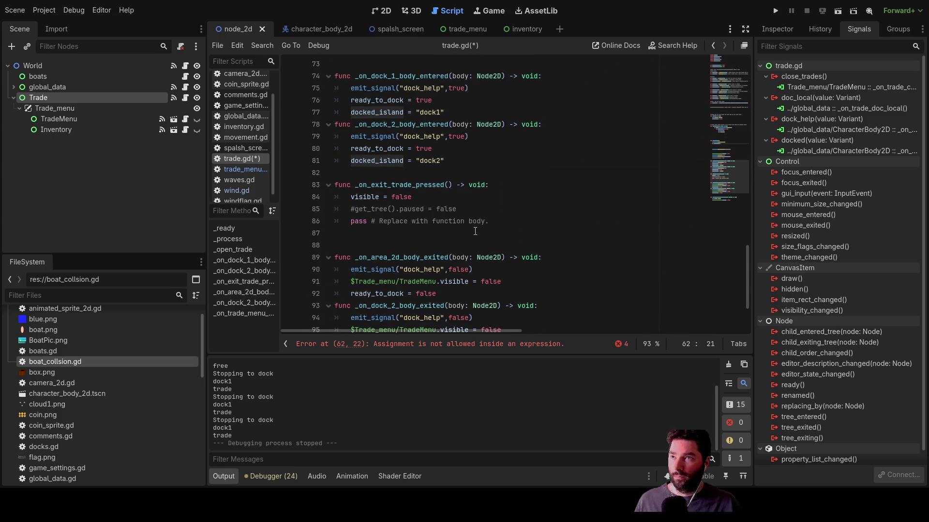
{"action": "scroll", "coordinate": [475, 232], "scroll_direction": "up", "scroll_amount": 1}
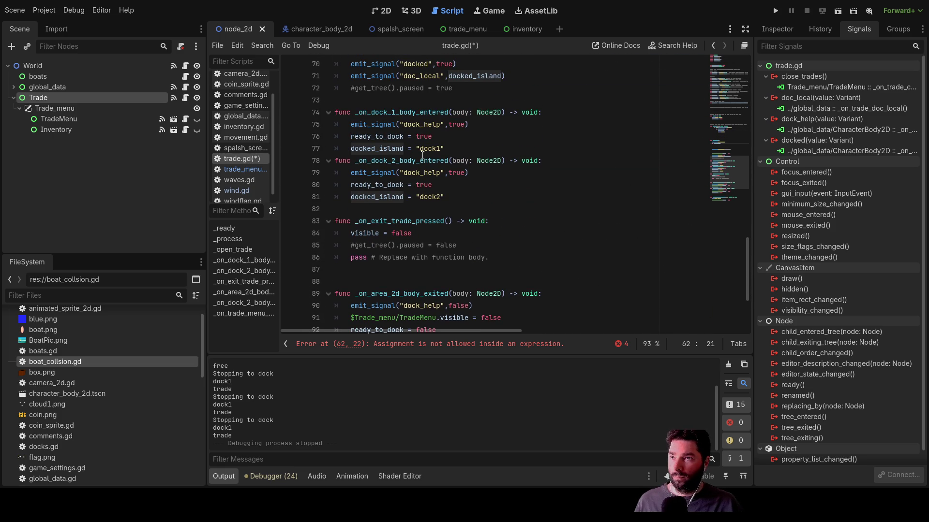
{"action": "type", "text": "= "}
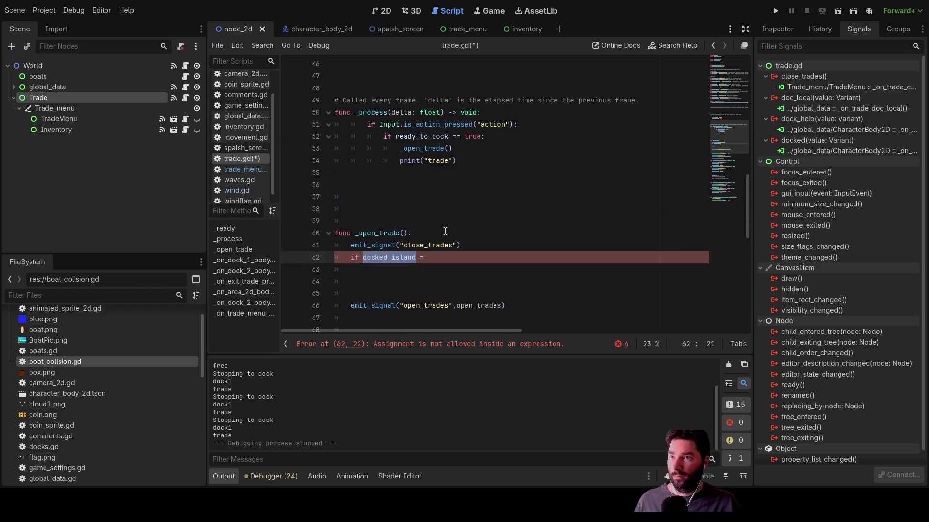
{"action": "type", "text": "docked_island"}
{"action": "key", "text": "BackSpace"}
{"action": "key", "text": "BackSpace"}
{"action": "key", "text": "BackSpace"}
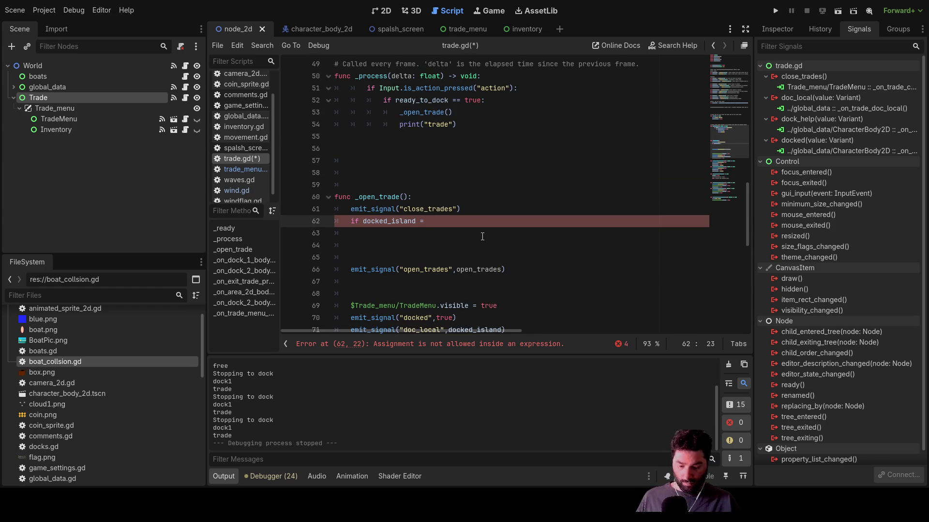
{"action": "type", "text": "\"doc"}
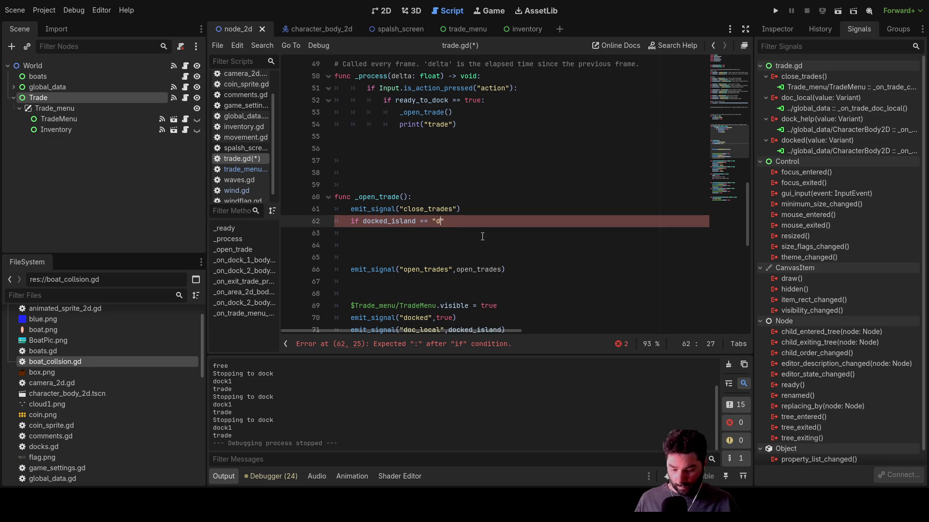
{"action": "type", "text": "k1"}
- Put open_trades = [] on the line inside the dock1 if block
{"action": "left_click", "coordinate": [482, 237]}
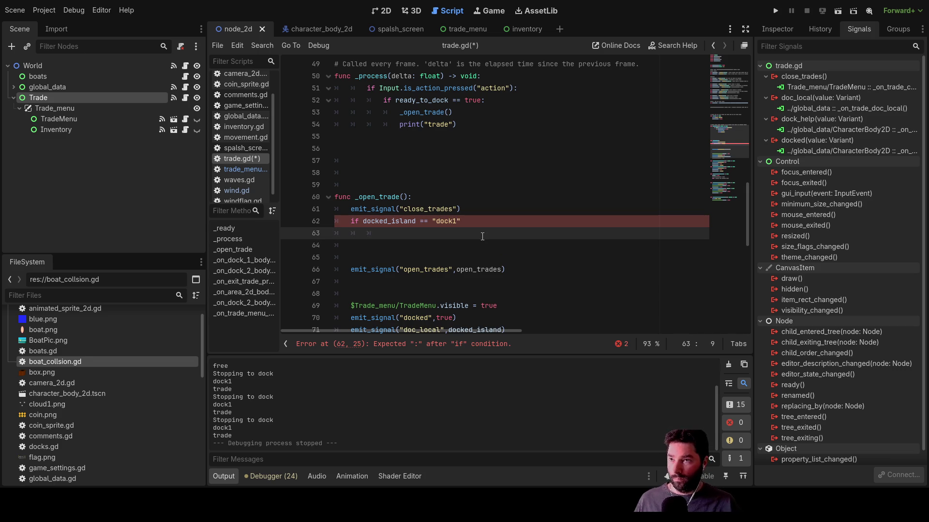
{"action": "double_click", "coordinate": [474, 269]}
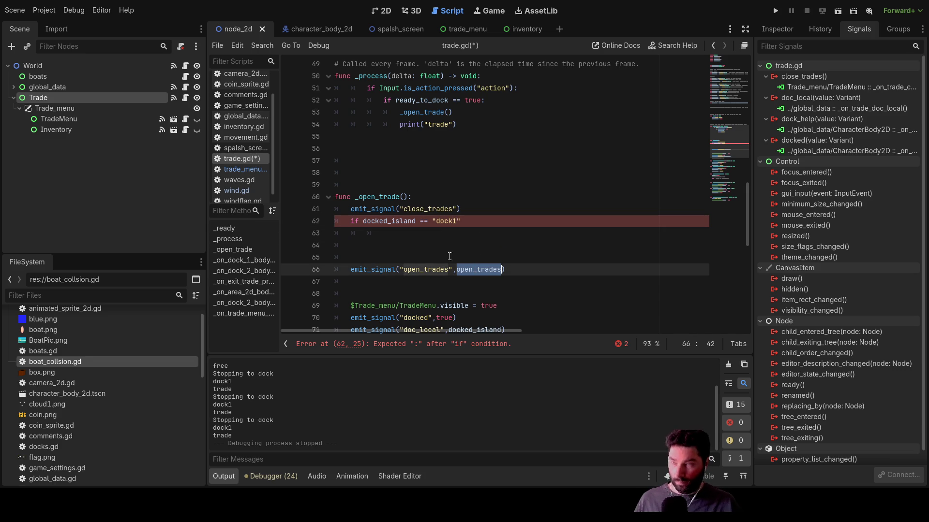
{"action": "left_click", "coordinate": [381, 234]}
{"action": "key", "text": "BackSpace"}
{"action": "key", "text": "ctrl+v"}
{"action": "type", "text": "= "}
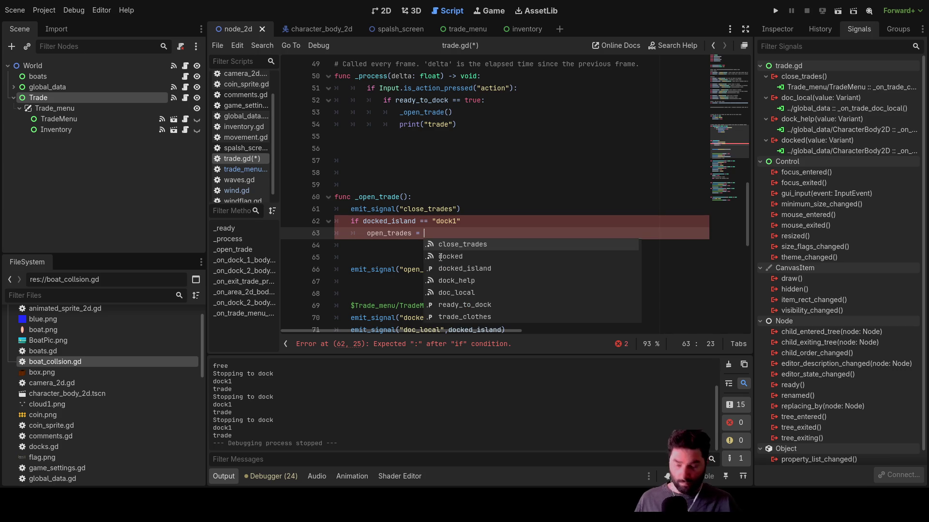
{"action": "type", "text": "[]"}
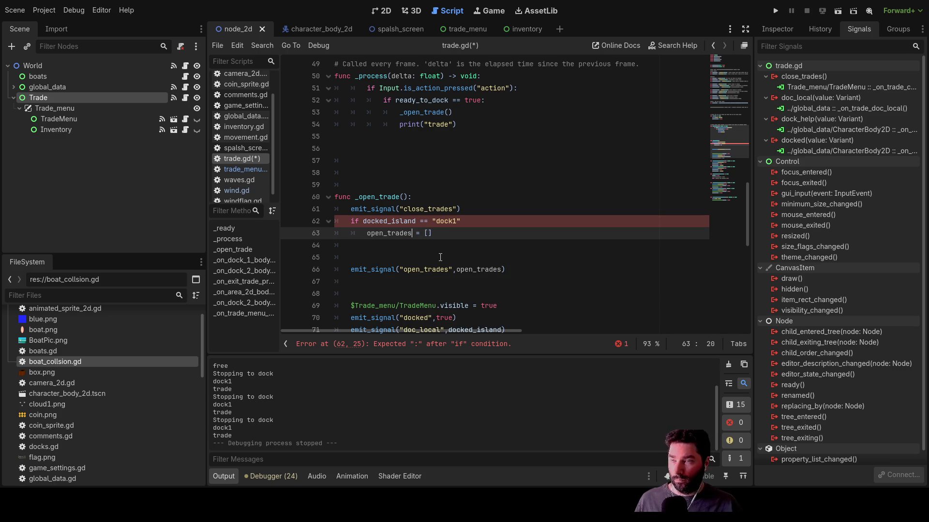
{"action": "double_click", "coordinate": [395, 234]}
{"action": "scroll", "coordinate": [395, 237], "scroll_direction": "up", "scroll_amount": 8}
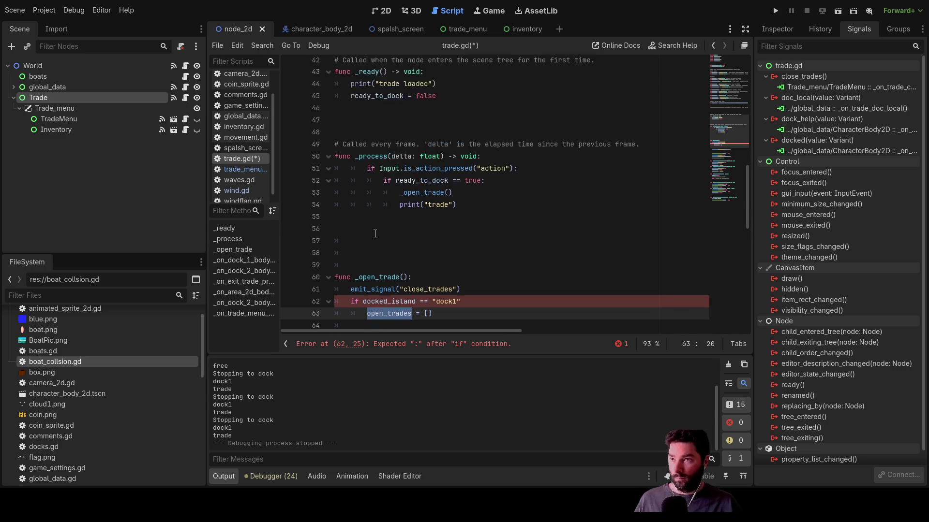
{"action": "scroll", "coordinate": [385, 237], "scroll_direction": "down", "scroll_amount": 9}
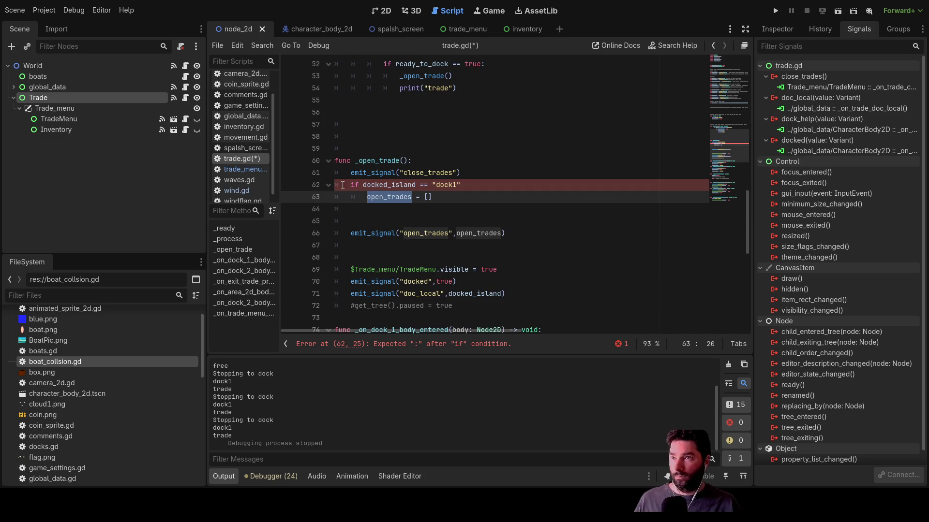
{"action": "left_click", "coordinate": [348, 173]}
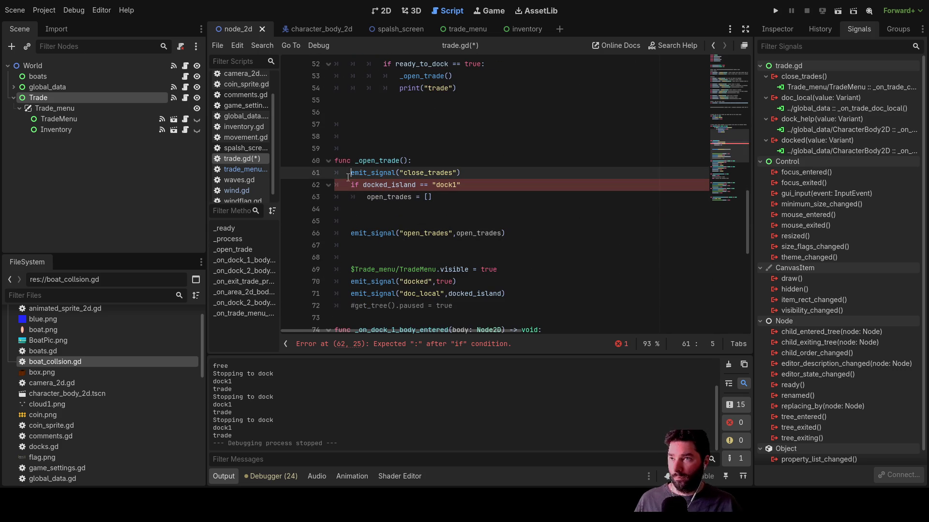
- Declare open_trades as an Array initialised to [] at the top of _open_trade
{"action": "key", "text": "Return"}
{"action": "key", "text": "Up"}
{"action": "type", "text": "ar open_trades"}
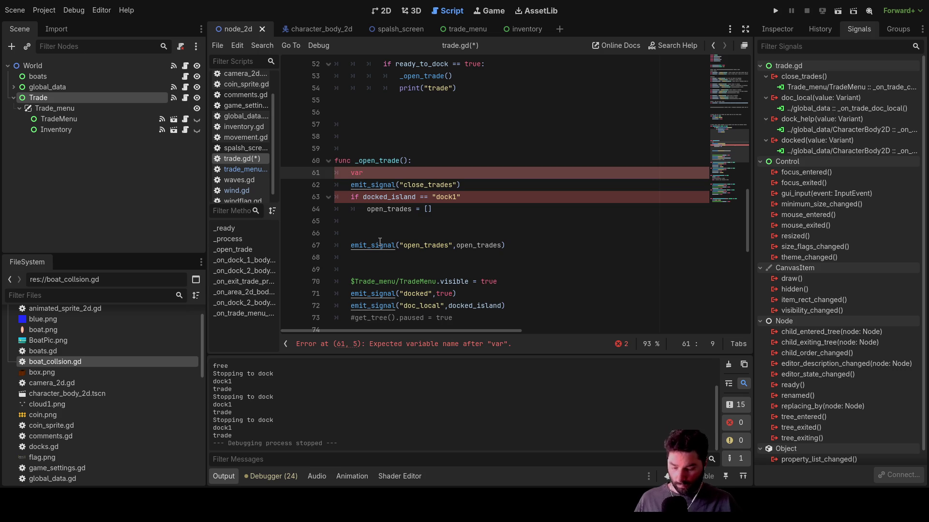
{"action": "type", "text": ":A"}
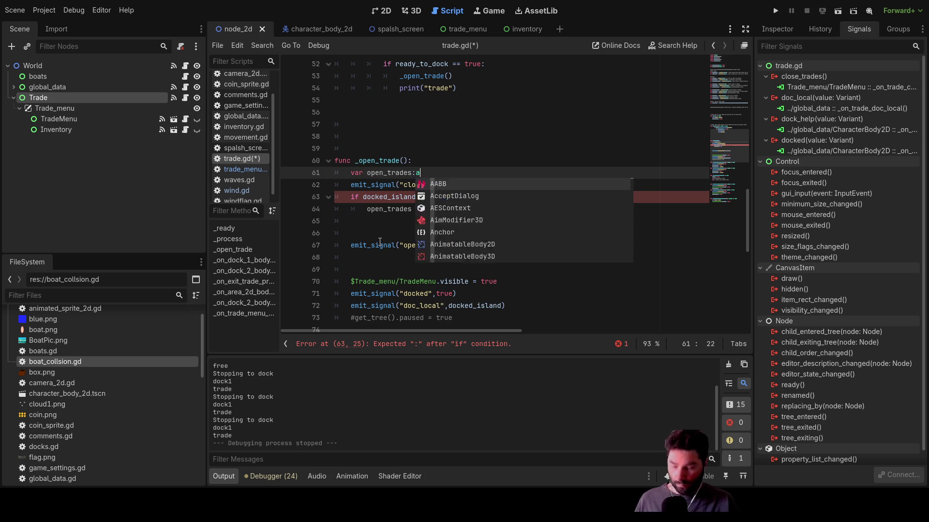
{"action": "key", "text": "Return"}
{"action": "type", "text": "=[]"}
{"action": "key", "text": "Down"}
{"action": "key", "text": "Down"}
{"action": "key", "text": "Down"}
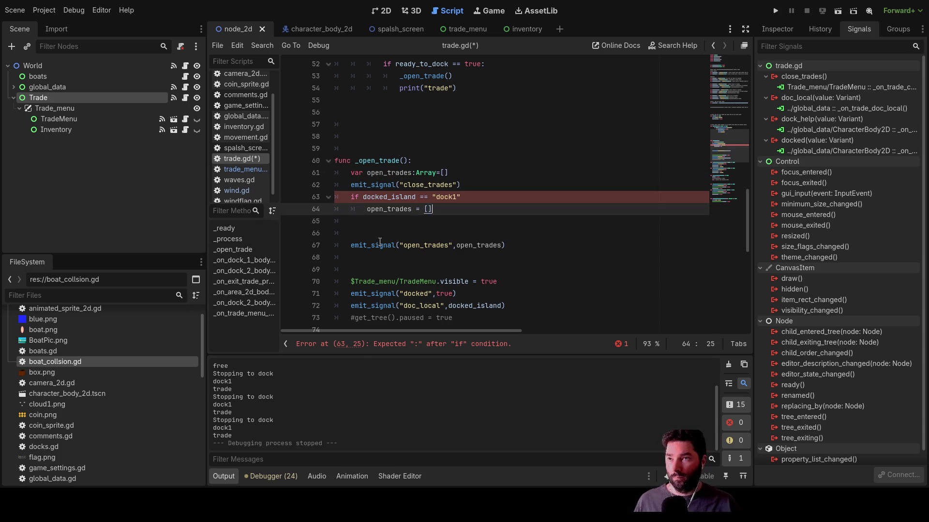
{"action": "key", "text": "Up"}
{"action": "key", "text": "Up"}
{"action": "key", "text": "Up"}
{"action": "key", "text": "BackSpace"}
{"action": "key", "text": "BackSpace"}
{"action": "key", "text": "BackSpace"}
{"action": "type", "text": "= ["}
{"action": "key", "text": "Down"}
{"action": "key", "text": "Up"}
{"action": "key", "text": "Up"}
{"action": "left_click", "coordinate": [390, 234]}
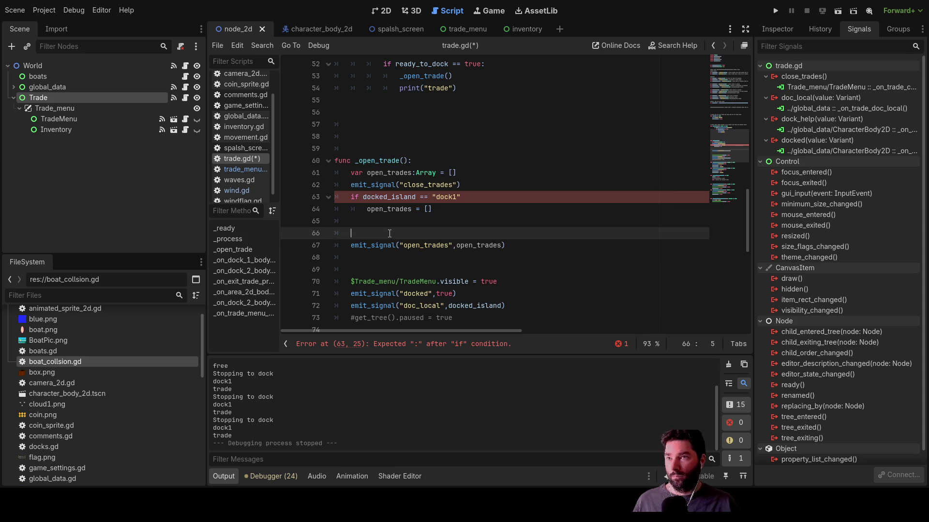
{"action": "left_click", "coordinate": [441, 210]}
{"action": "key", "text": "Left"}
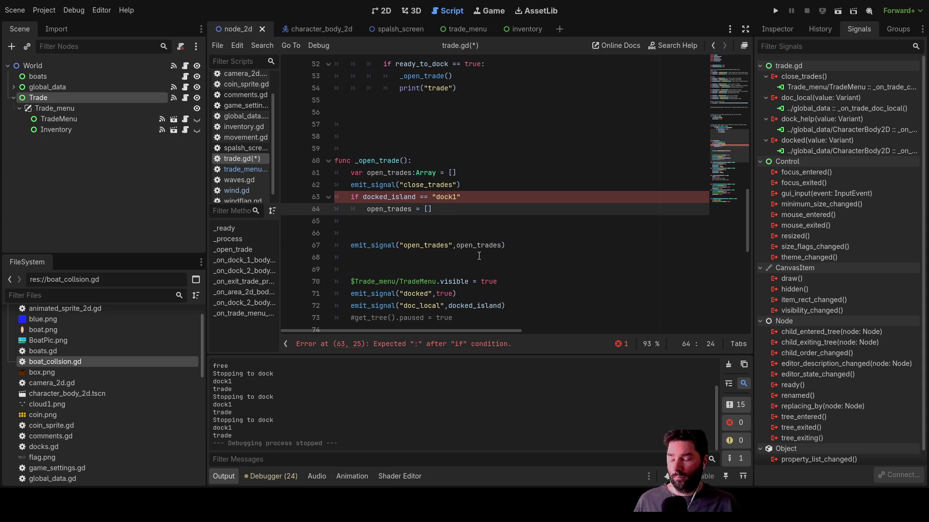
- Add an elif docked_island == "dock2" branch by copying and editing the dock1 condition
{"action": "key", "text": "Down"}
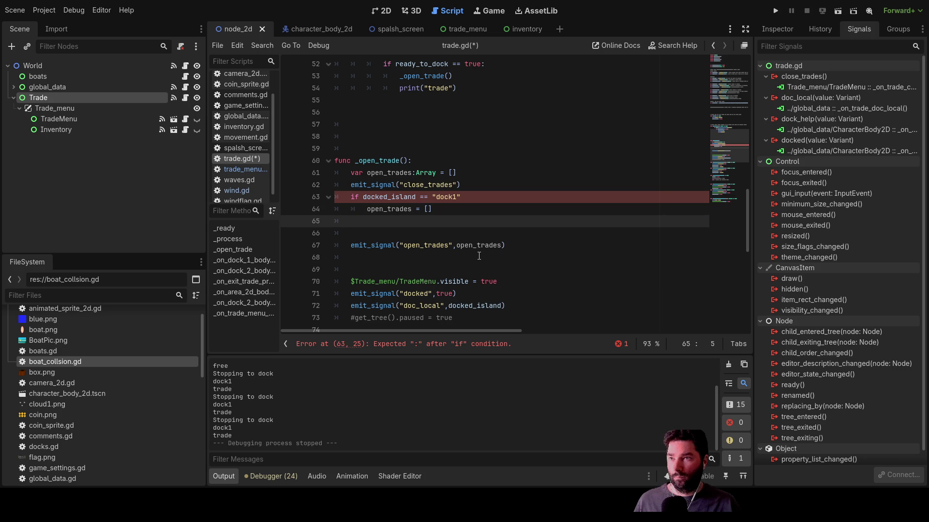
{"action": "type", "text": "el"}
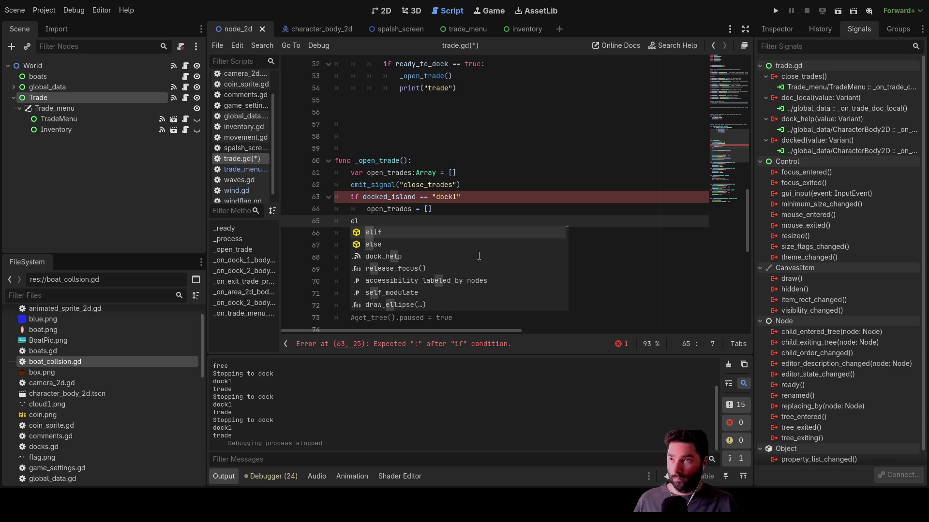
{"action": "key", "text": "Return"}
{"action": "key", "text": "Up"}
{"action": "key", "text": "Up"}
{"action": "key", "text": "Left"}
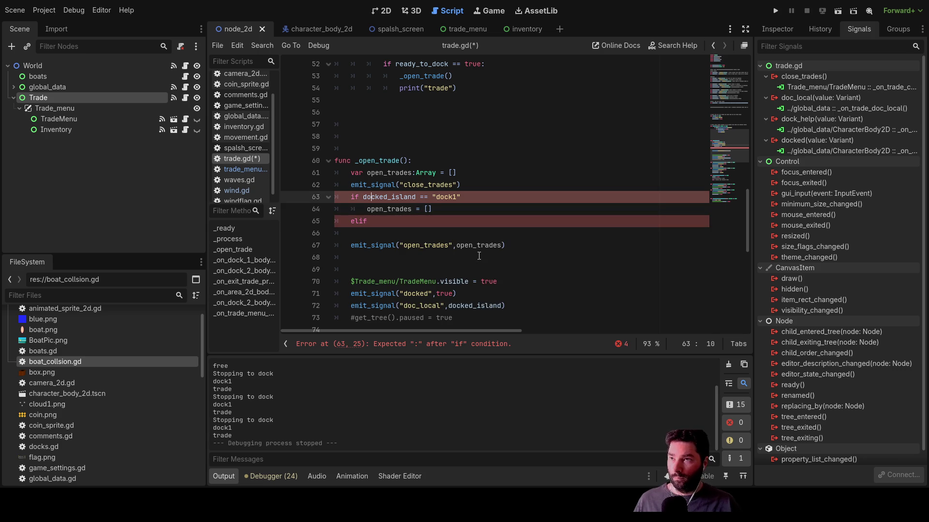
{"action": "key", "text": "shift+Right"}
{"action": "key", "text": "shift+Right"}
{"action": "key", "text": "shift+Right"}
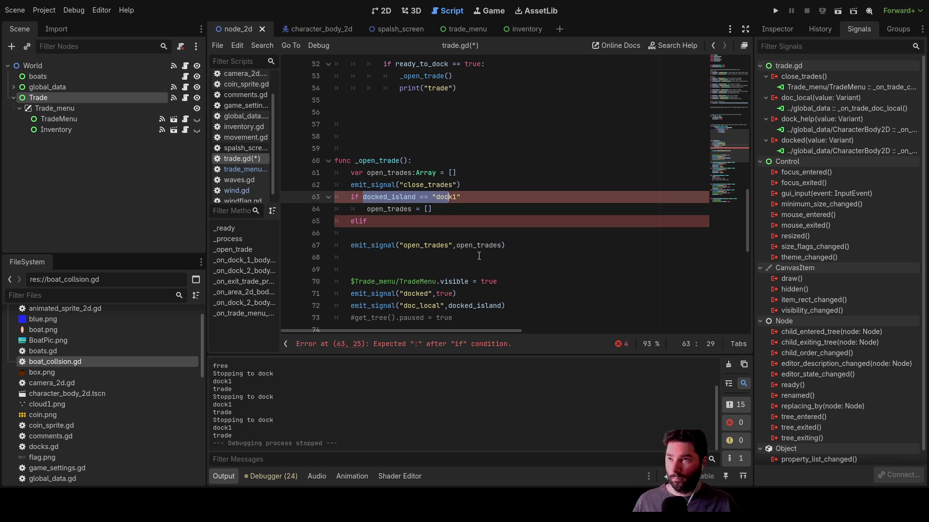
{"action": "key", "text": "shift+Right"}
{"action": "key", "text": "ctrl+c"}
{"action": "key", "text": "Down"}
{"action": "key", "text": "Down"}
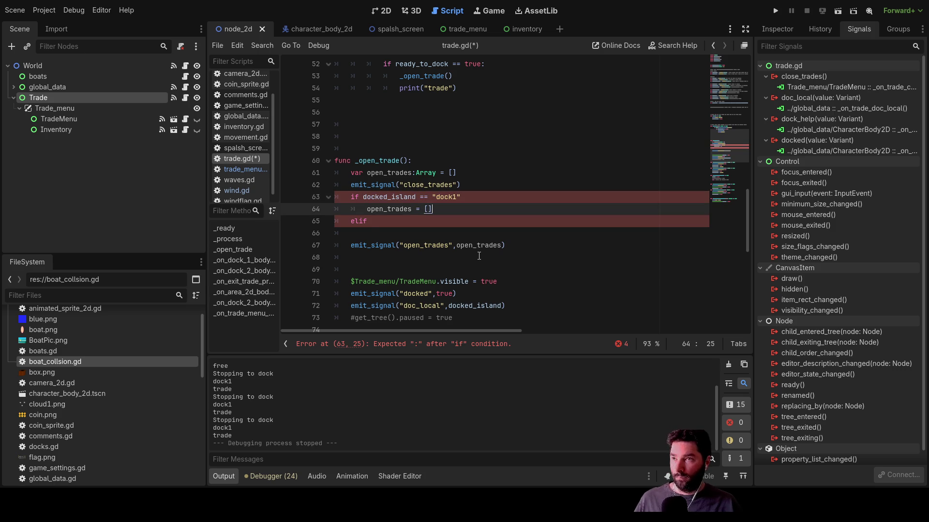
{"action": "key", "text": "ctrl+v"}
{"action": "key", "text": "BackSpace"}
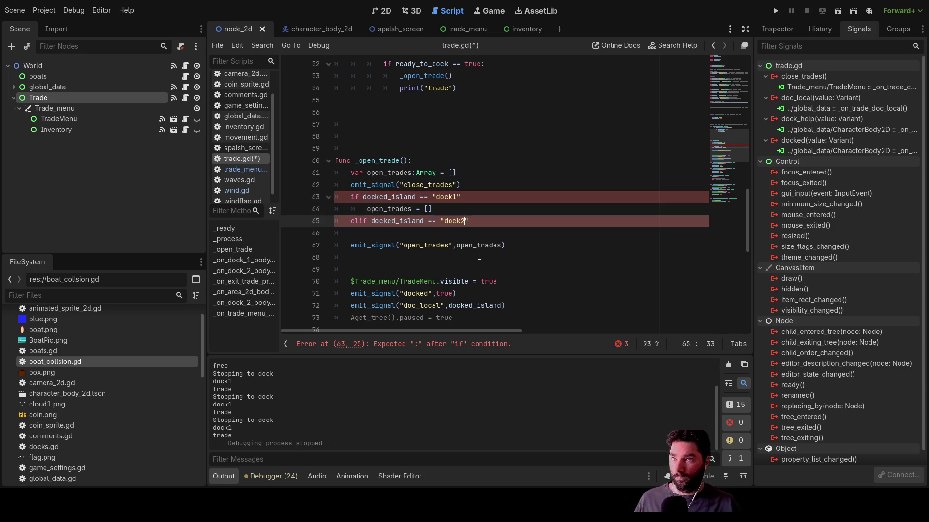
{"action": "type", "text": "2"}
- Give the elif branch an open_trades = [] body and add colons to both conditions
{"action": "key", "text": "Up"}
{"action": "key", "text": "shift+Left"}
{"action": "key", "text": "shift+Left"}
{"action": "key", "text": "shift+Left"}
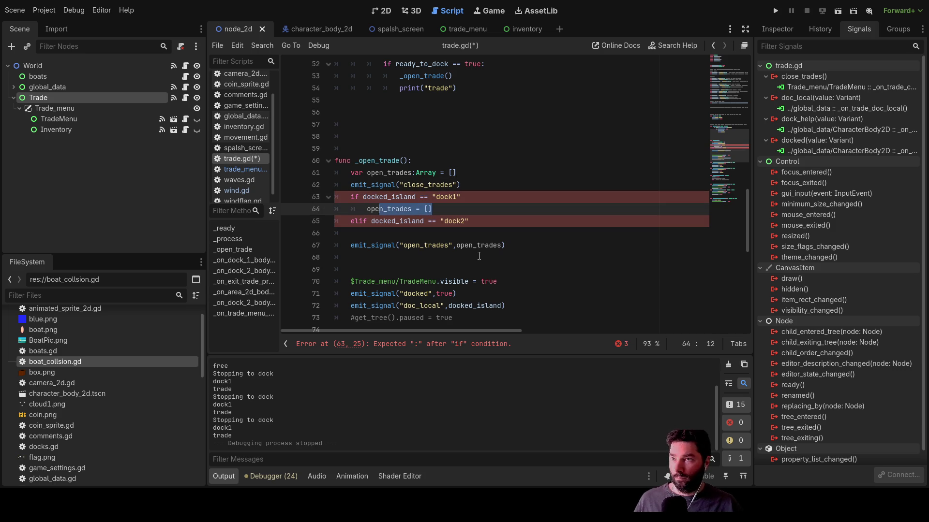
{"action": "key", "text": "Down"}
{"action": "key", "text": "Down"}
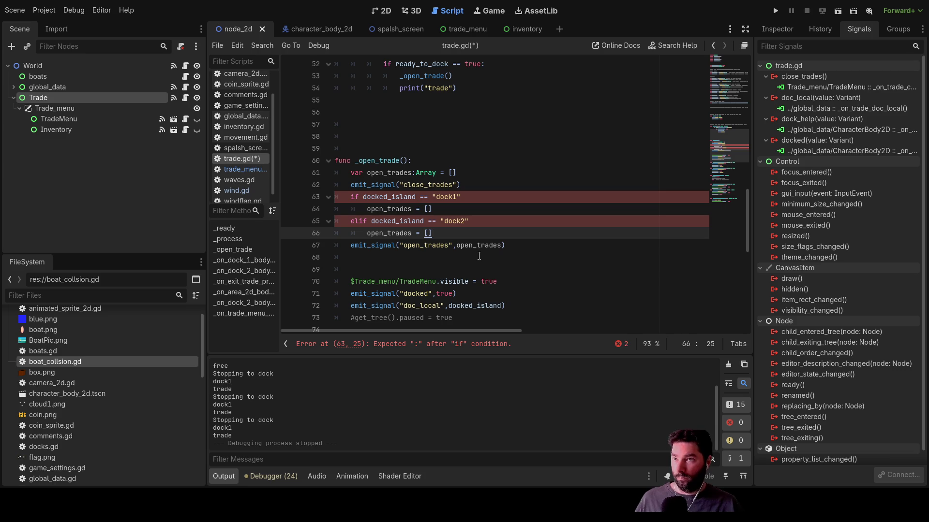
{"action": "key", "text": "Up"}
{"action": "key", "text": "Up"}
{"action": "key", "text": "Up"}
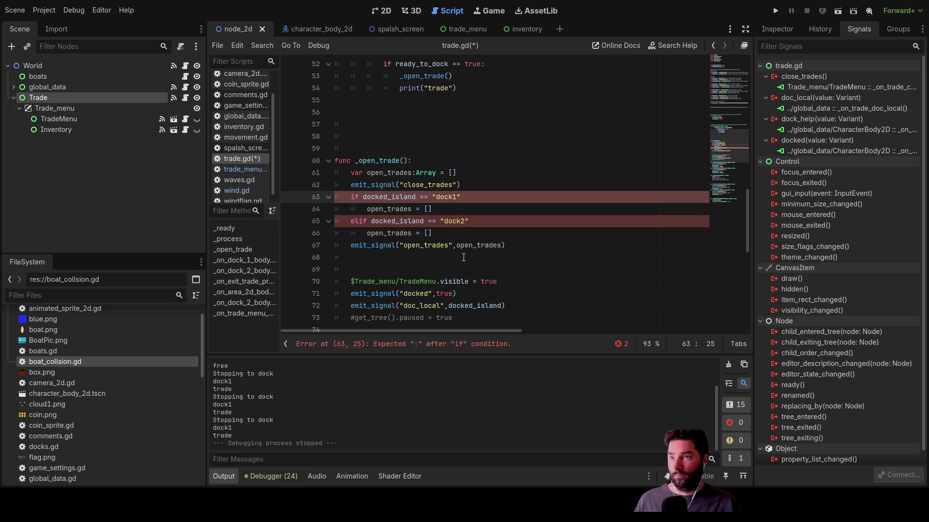
{"action": "left_click", "coordinate": [478, 224]}
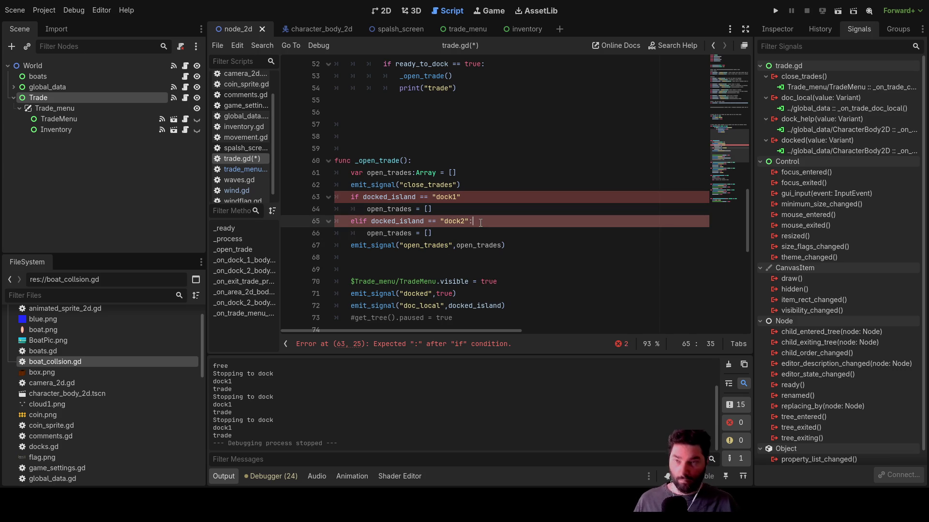
{"action": "key", "text": "Up"}
{"action": "key", "text": "Up"}
{"action": "key", "text": "Down"}
{"action": "key", "text": "Down"}
{"action": "key", "text": "Down"}
{"action": "key", "text": "Down"}
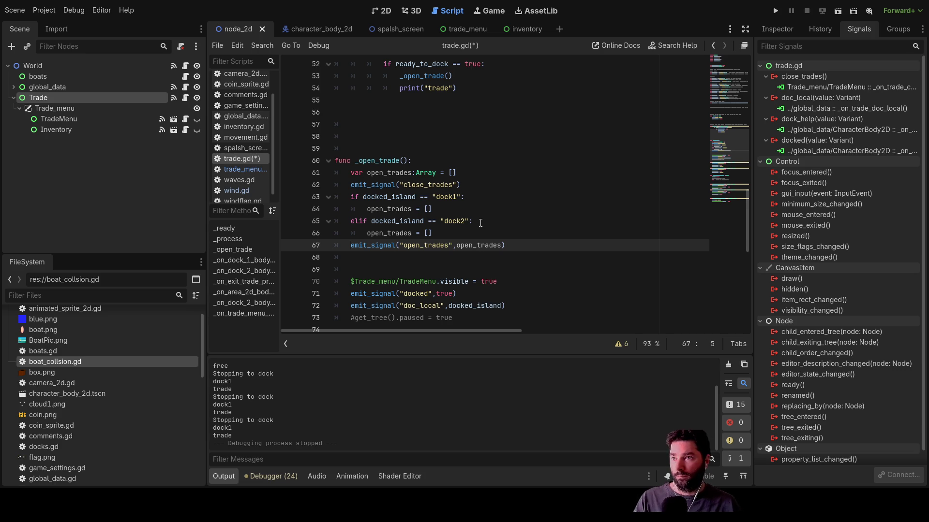
- Add blank lines around the dock1 branch and the array declaration in _open_trade
{"action": "key", "text": "Return"}
{"action": "key", "text": "Return"}
{"action": "key", "text": "Return"}
{"action": "key", "text": "Up"}
{"action": "key", "text": "Down"}
{"action": "key", "text": "Down"}
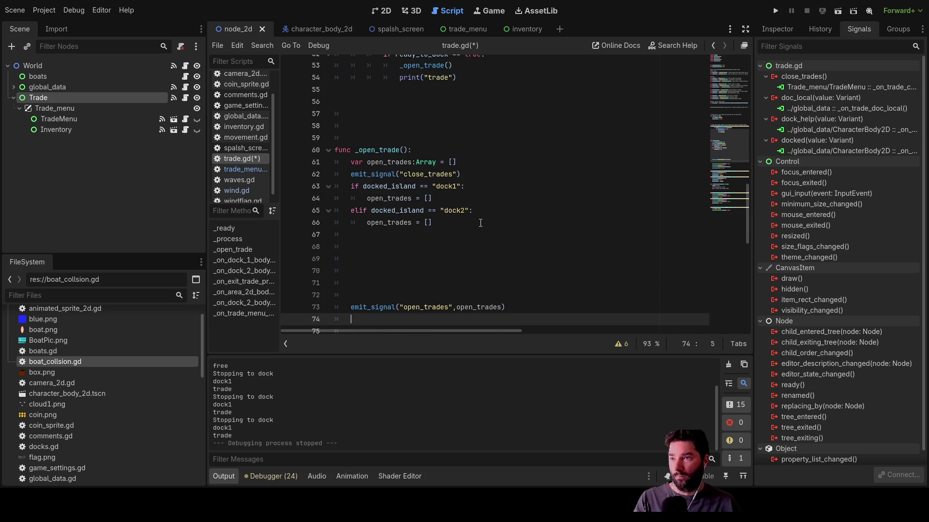
{"action": "key", "text": "Delete"}
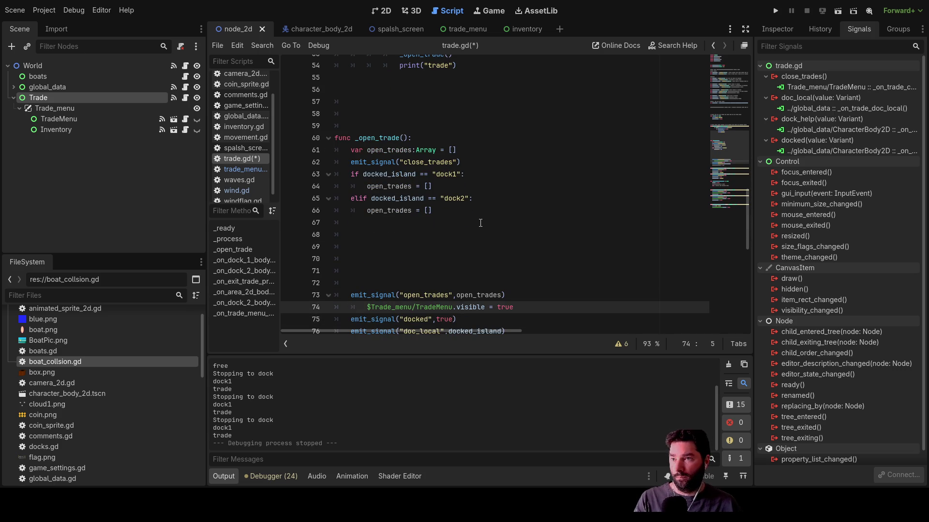
{"action": "key", "text": "Up"}
{"action": "key", "text": "Up"}
{"action": "key", "text": "Up"}
{"action": "key", "text": "Down"}
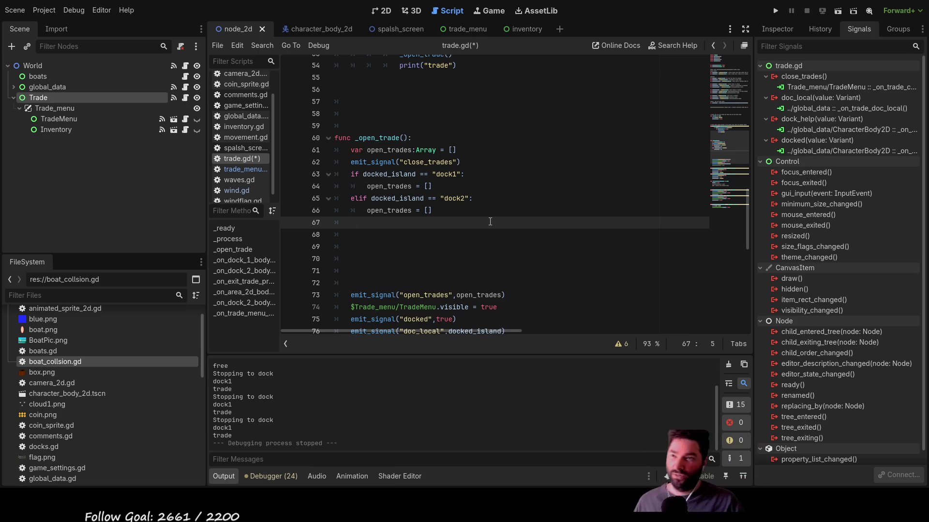
{"action": "key", "text": "Up"}
{"action": "key", "text": "Up"}
{"action": "key", "text": "Up"}
{"action": "key", "text": "Down"}
{"action": "key", "text": "Return"}
{"action": "key", "text": "Up"}
{"action": "key", "text": "Up"}
{"action": "key", "text": "Up"}
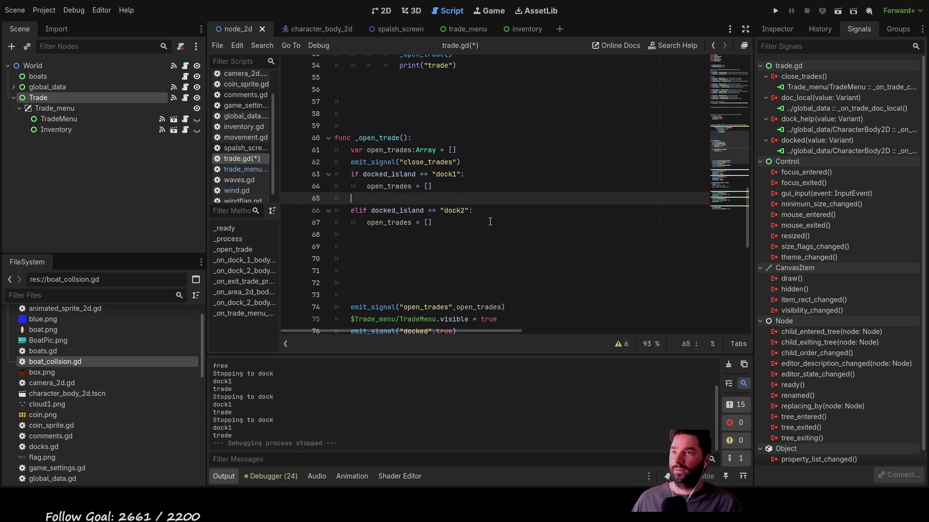
{"action": "key", "text": "Left"}
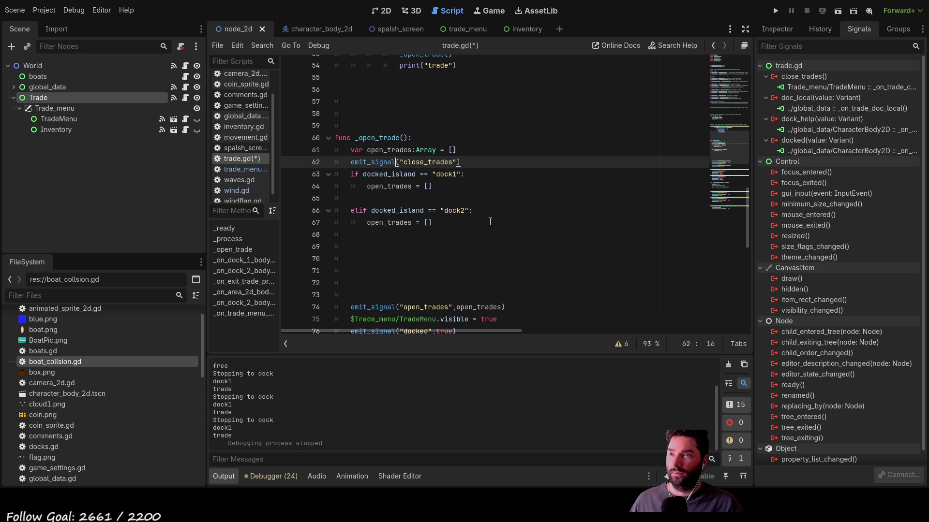
{"action": "key", "text": "Return"}
{"action": "key", "text": "Up"}
{"action": "key", "text": "Up"}
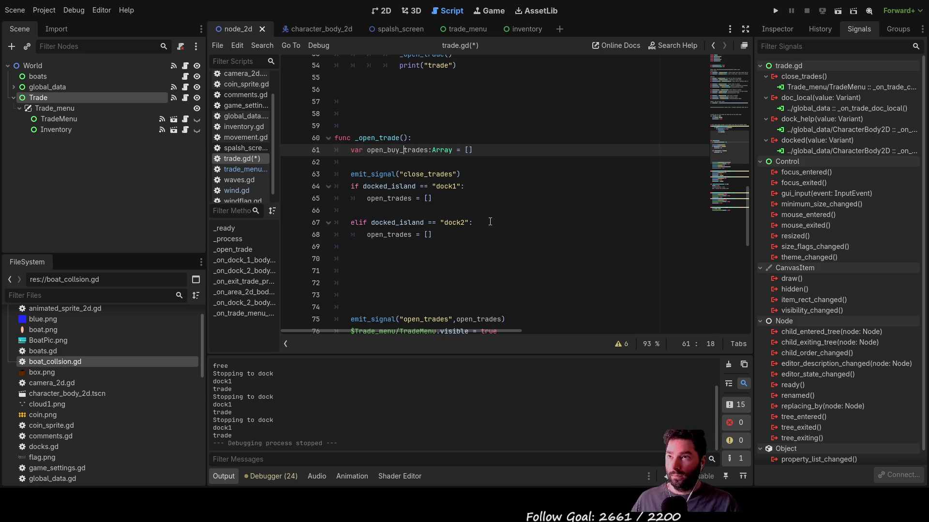
- Duplicate the open_buy_trades declaration into open_sell_trades and open_service_trades arrays
{"action": "key", "text": "ctrl+Left"}
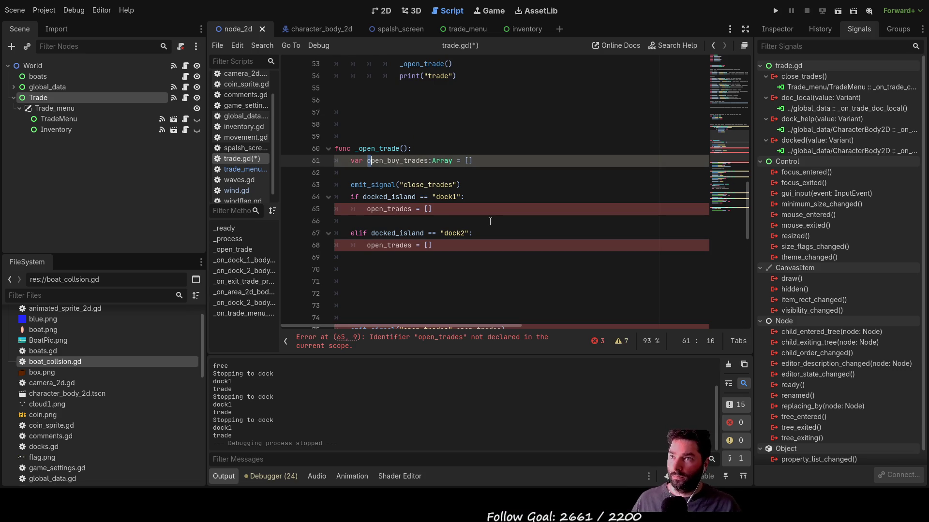
{"action": "key", "text": "shift+Right"}
{"action": "key", "text": "shift+Right"}
{"action": "key", "text": "shift+Right"}
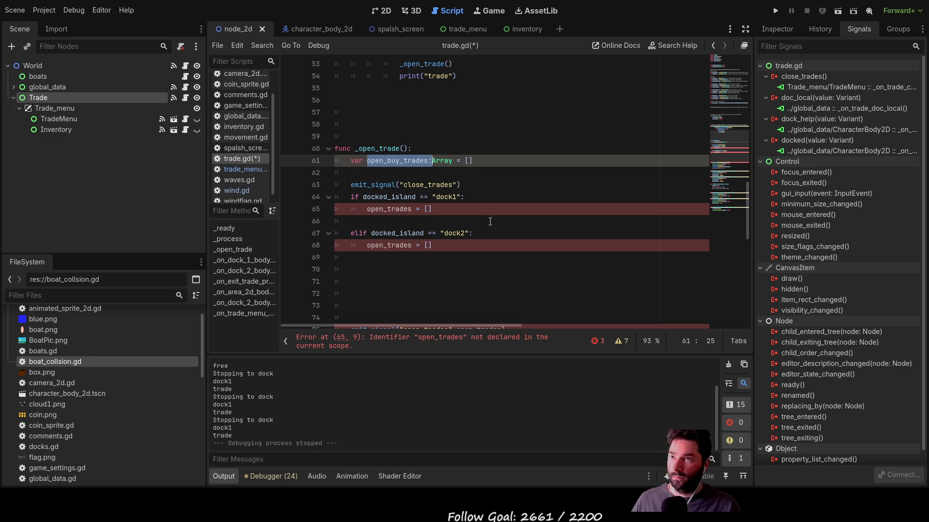
{"action": "key", "text": "End"}
{"action": "key", "text": "shift+Left"}
{"action": "key", "text": "shift+Left"}
{"action": "key", "text": "shift+Left"}
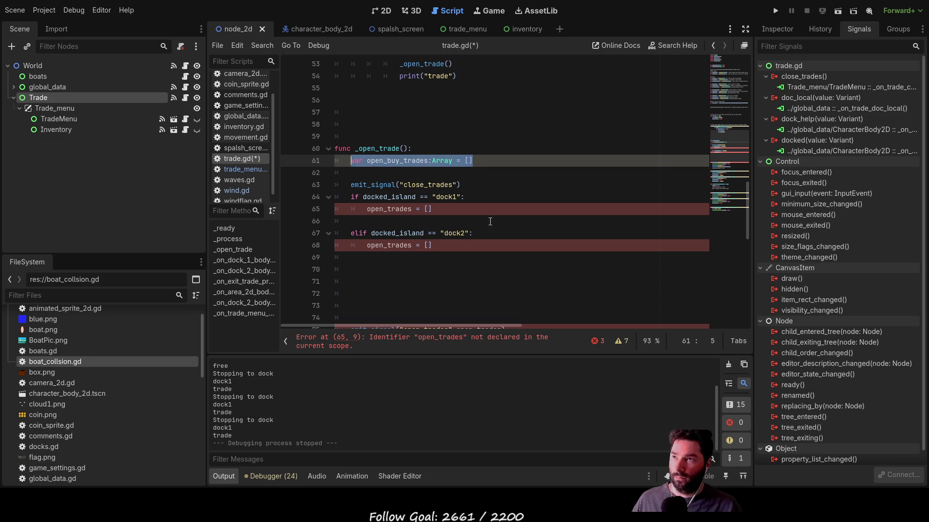
{"action": "key", "text": "Down"}
{"action": "key", "text": "ctrl+v"}
{"action": "key", "text": "ctrl+v"}
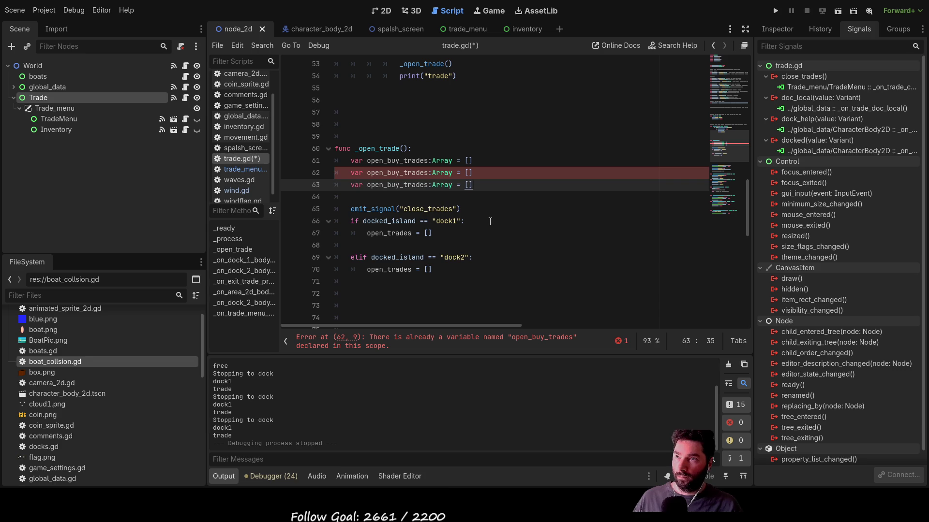
{"action": "left_click", "coordinate": [397, 173]}
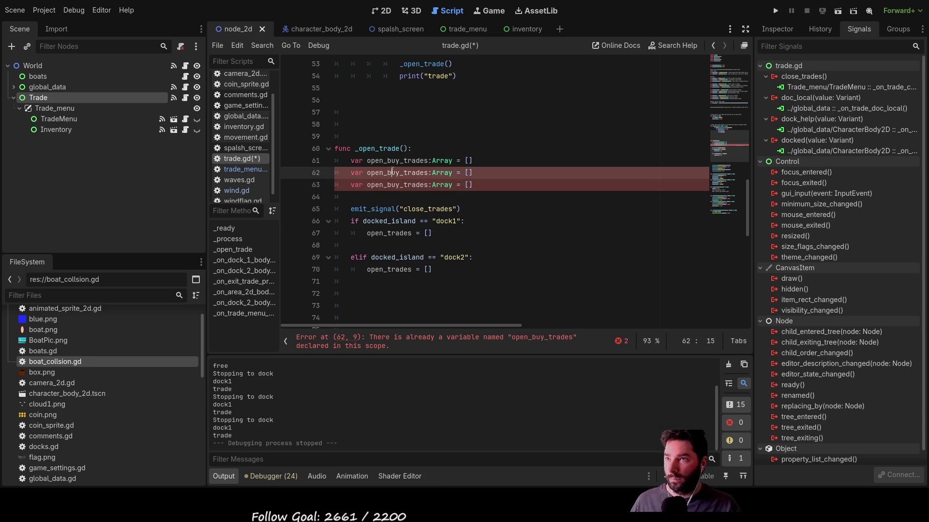
{"action": "key", "text": "BackSpace"}
{"action": "key", "text": "BackSpace"}
{"action": "key", "text": "BackSpace"}
{"action": "type", "text": "sell"}
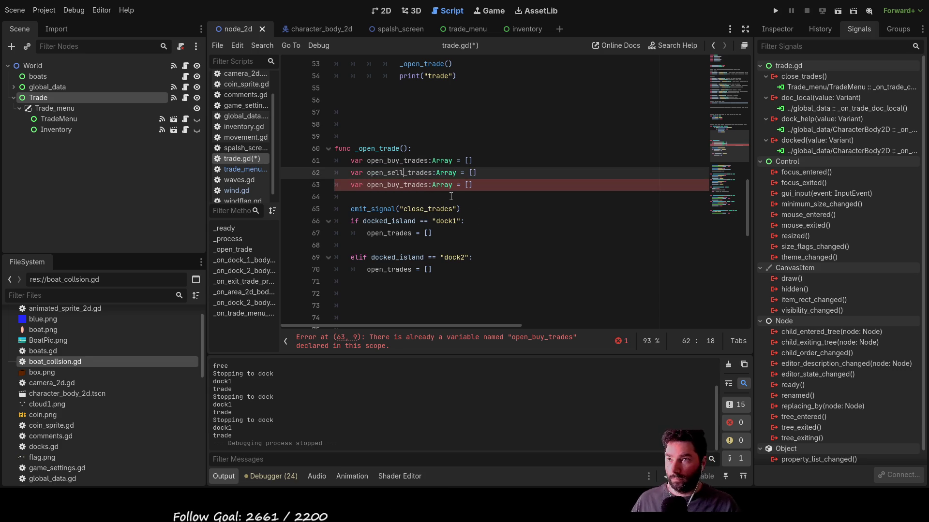
{"action": "key", "text": "Down"}
{"action": "key", "text": "Left"}
{"action": "key", "text": "BackSpace"}
{"action": "key", "text": "BackSpace"}
{"action": "key", "text": "BackSpace"}
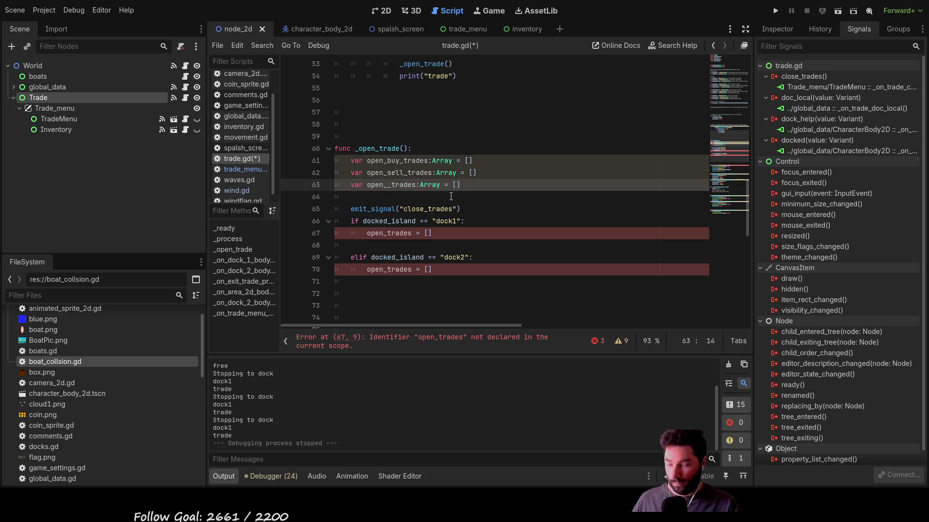
{"action": "type", "text": "service"}
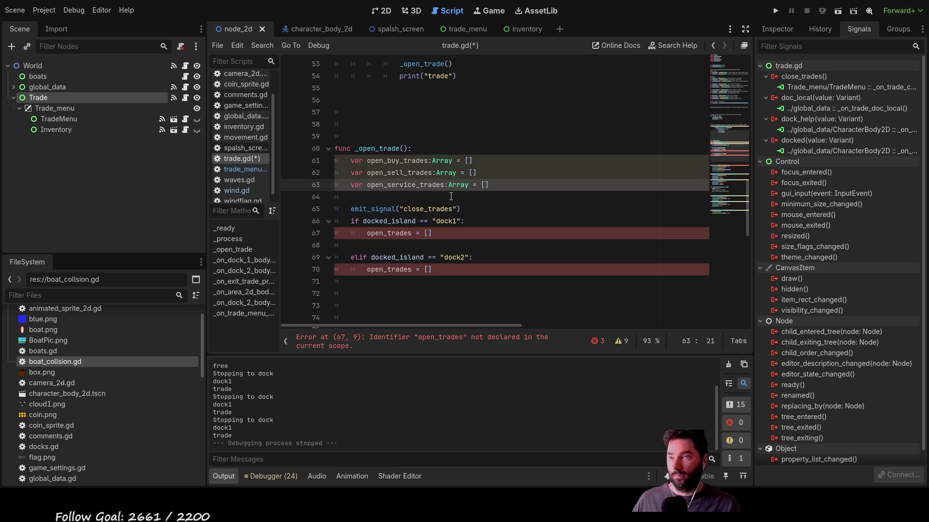
{"action": "left_click", "coordinate": [377, 192]}
- Pass open_buy_trades, open_sell_trades and open_service_trades as arguments to emit_signal("open_trades")
{"action": "scroll", "coordinate": [387, 184], "scroll_direction": "down", "scroll_amount": 3}
{"action": "scroll", "coordinate": [415, 165], "scroll_direction": "up", "scroll_amount": 1}
{"action": "double_click", "coordinate": [397, 102]}
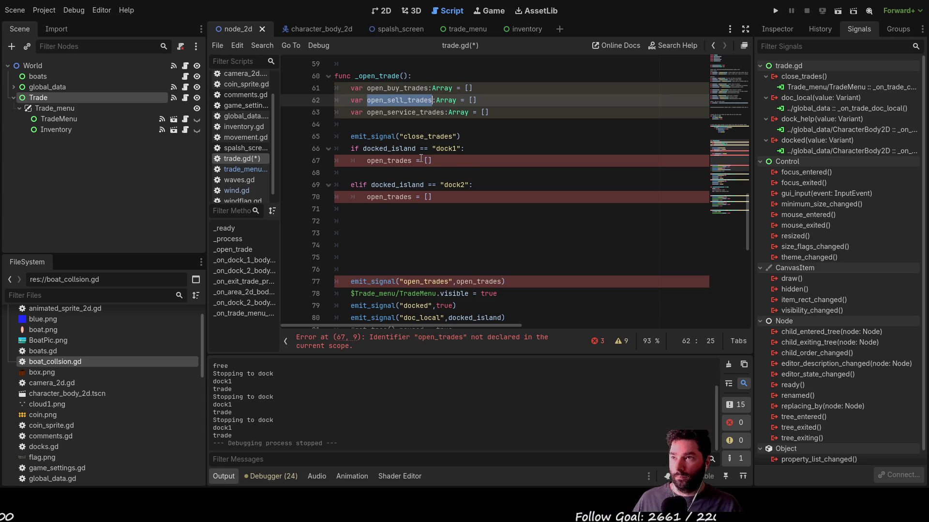
{"action": "left_click", "coordinate": [502, 282]}
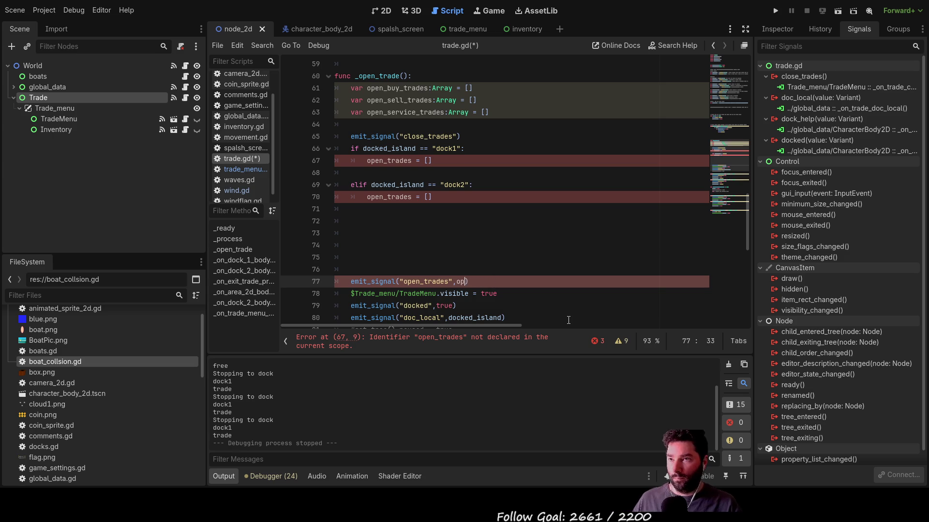
{"action": "type", "text": "open_sell_trades"}
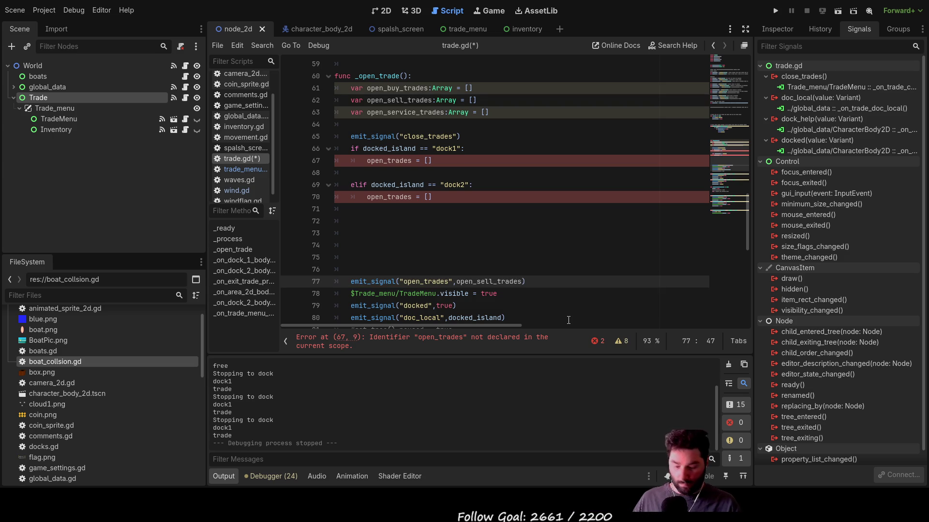
{"action": "double_click", "coordinate": [404, 87]}
{"action": "key", "text": "ctrl+c"}
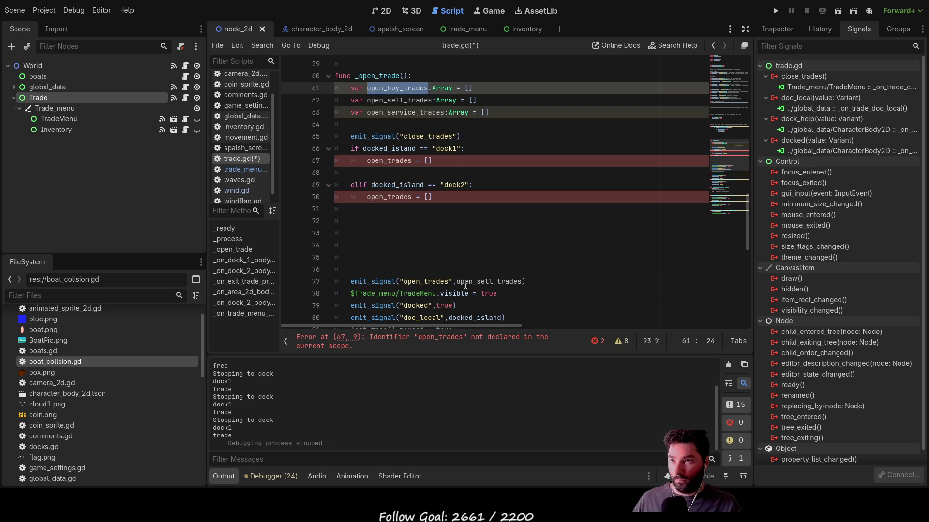
{"action": "left_click", "coordinate": [455, 281]}
{"action": "key", "text": "ctrl+v"}
{"action": "type", "text": ","}
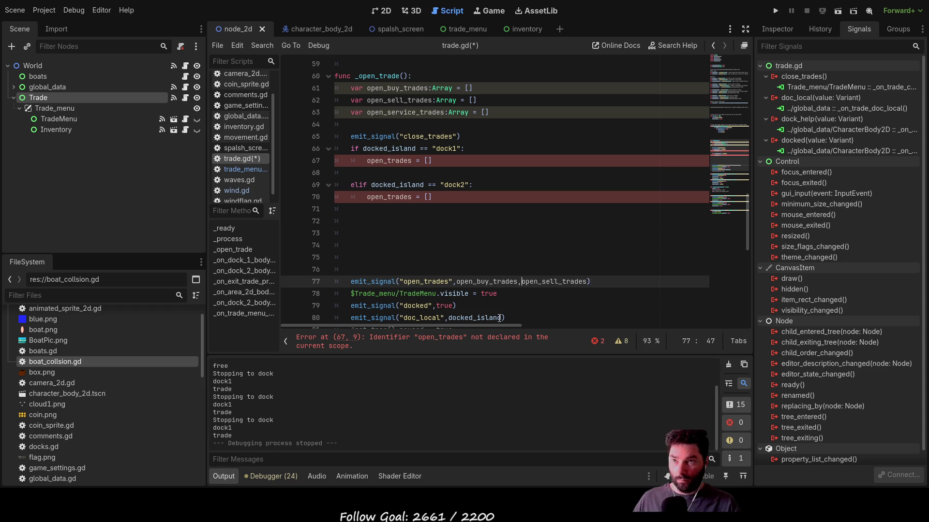
{"action": "double_click", "coordinate": [411, 112]}
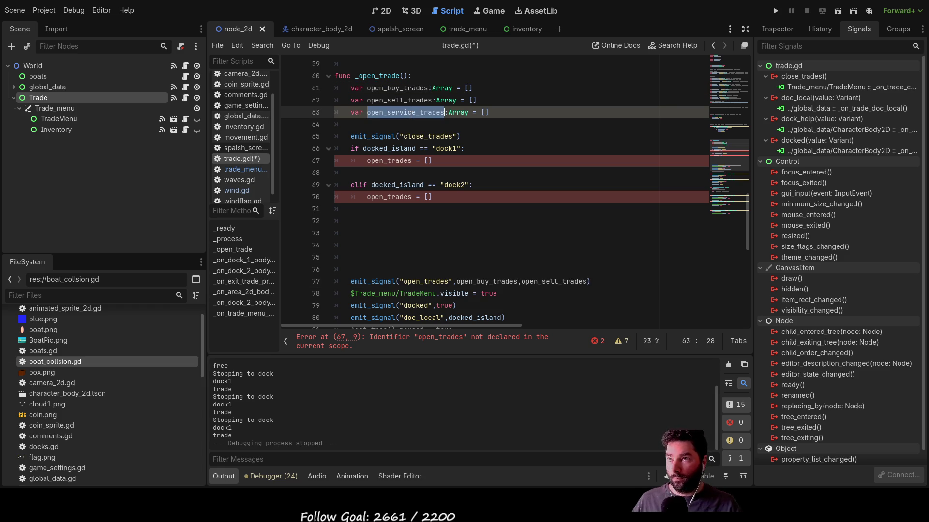
{"action": "left_click", "coordinate": [604, 281]}
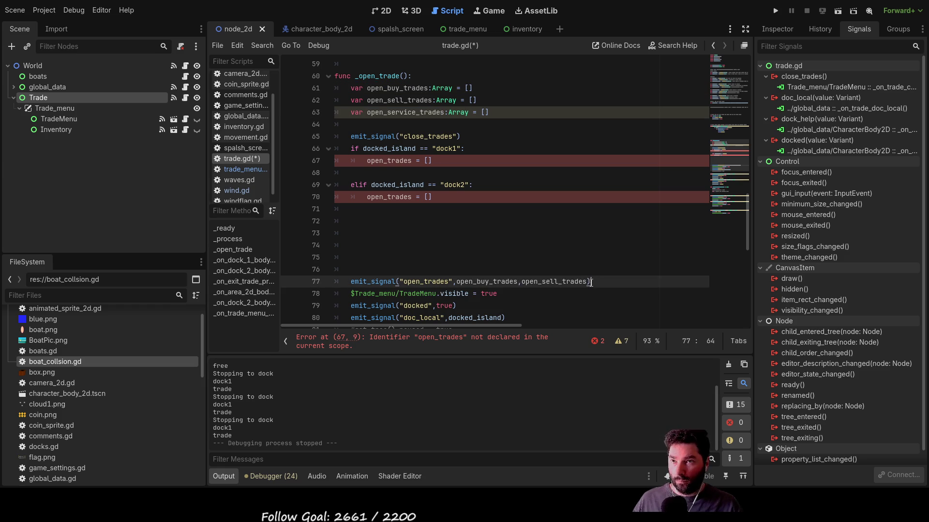
{"action": "type", "text": ","}
{"action": "key", "text": "ctrl+v"}
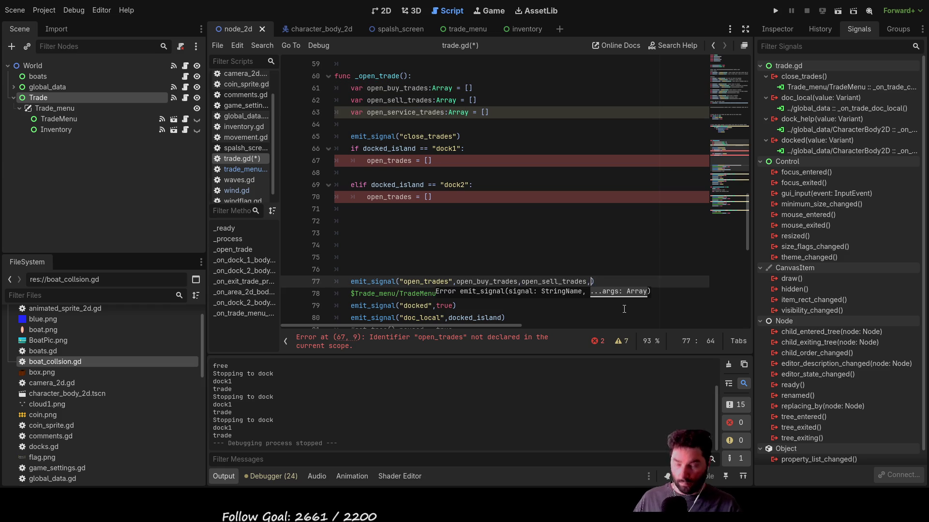
{"action": "left_click", "coordinate": [483, 245]}
{"action": "scroll", "coordinate": [460, 211], "scroll_direction": "up", "scroll_amount": 10}
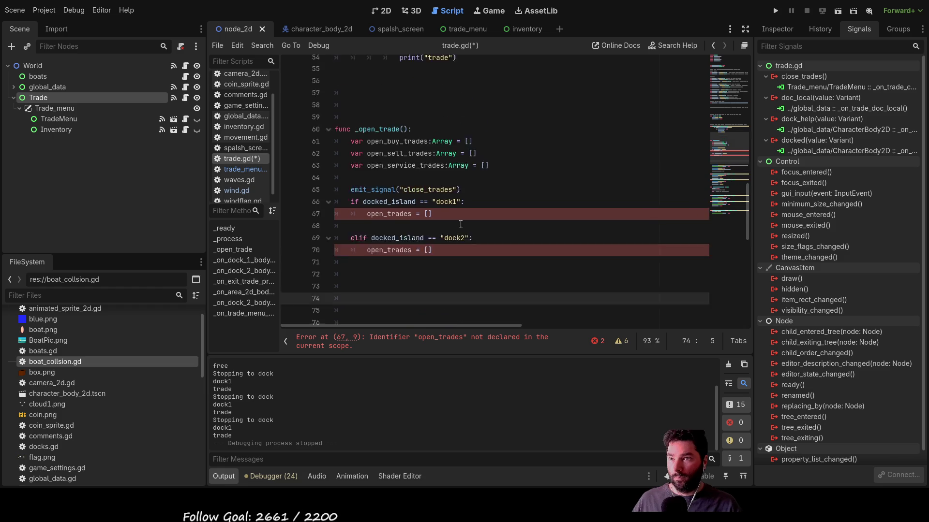
- Add signal open_trades(value1,value2,value3) on a new line below the close_trades declaration
{"action": "scroll", "coordinate": [460, 211], "scroll_direction": "up", "scroll_amount": 8}
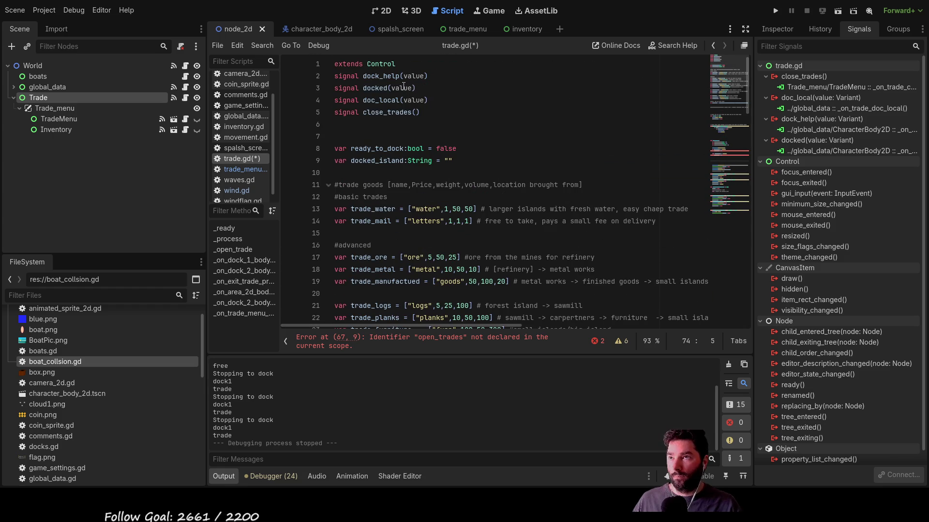
{"action": "left_click", "coordinate": [438, 112]}
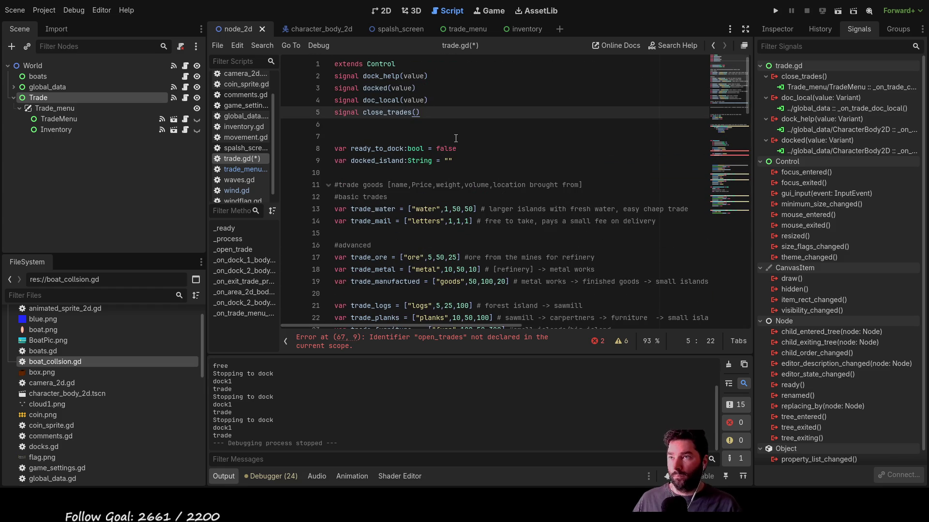
{"action": "key", "text": "Return"}
{"action": "type", "text": "signal open_trades(value1,value"}
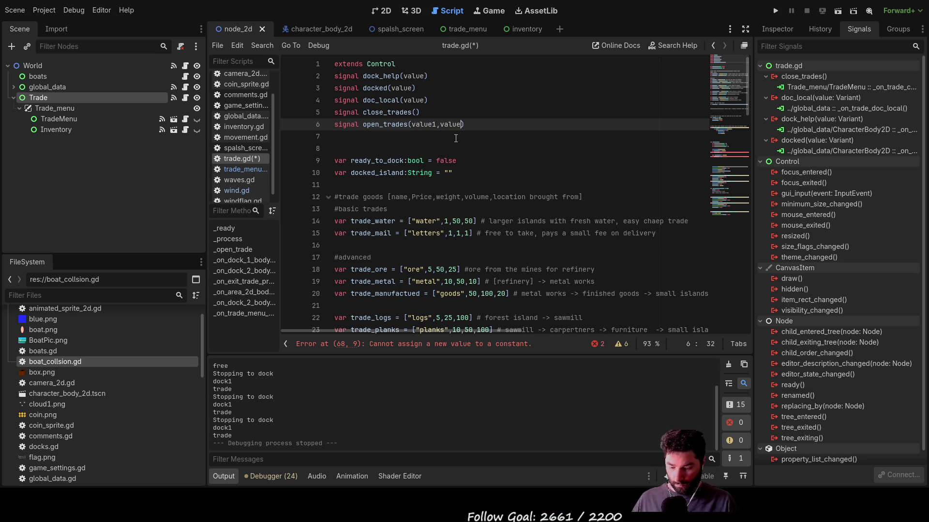
{"action": "type", "text": "value3"}
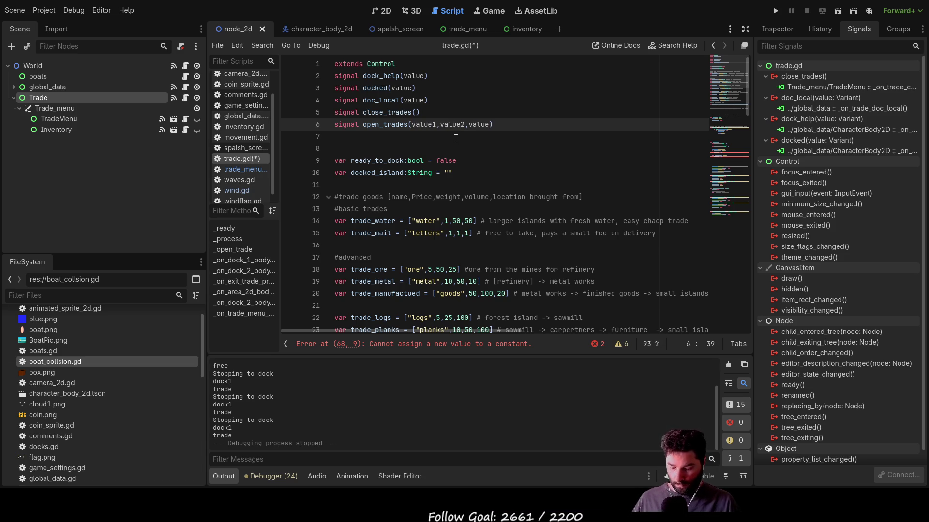
{"action": "key", "text": "Down"}
{"action": "key", "text": "Down"}
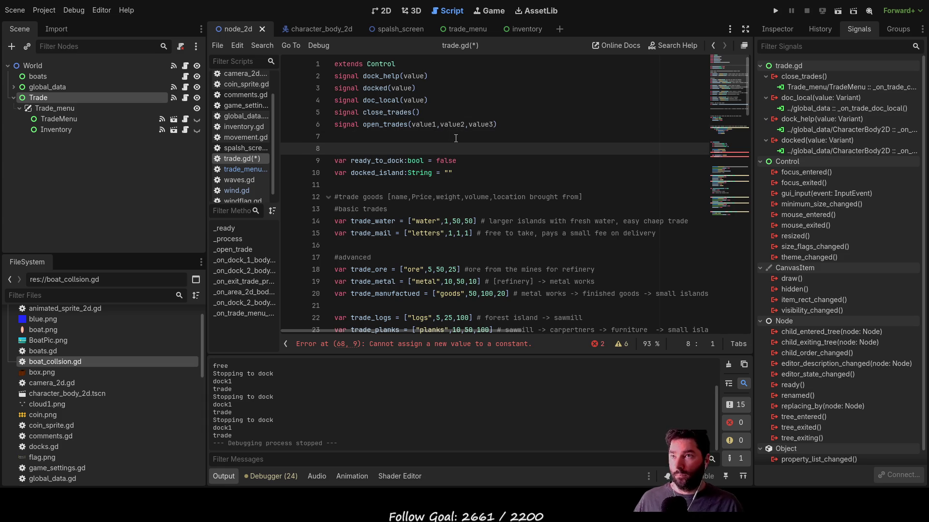
{"action": "scroll", "coordinate": [456, 138], "scroll_direction": "down", "scroll_amount": 17}
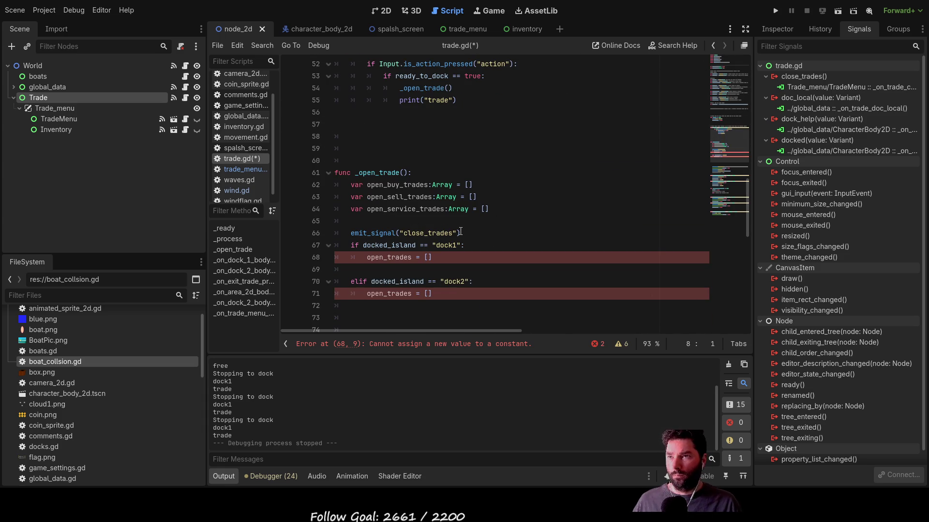
- Replace open_trades with open_buy_trades in both the dock1 and dock2 branches
{"action": "scroll", "coordinate": [460, 231], "scroll_direction": "up", "scroll_amount": 1}
{"action": "scroll", "coordinate": [460, 230], "scroll_direction": "down", "scroll_amount": 2}
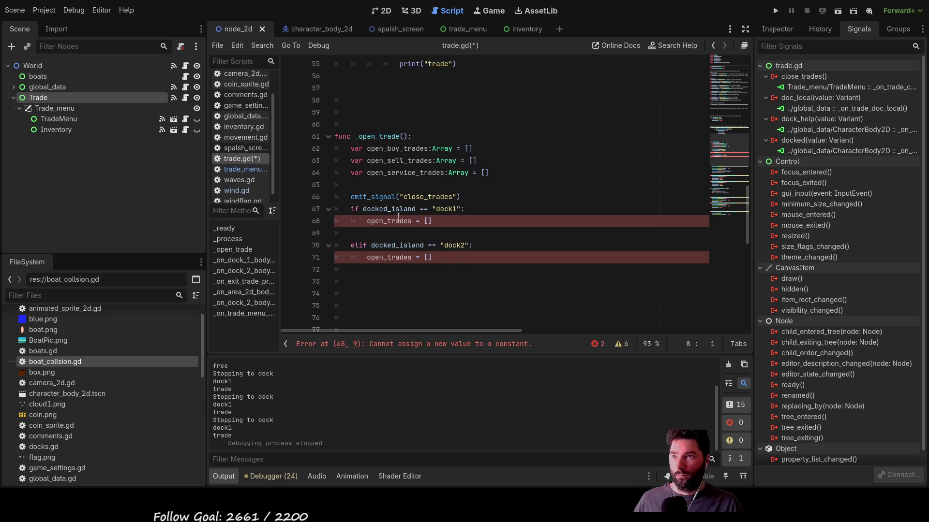
{"action": "double_click", "coordinate": [397, 150]}
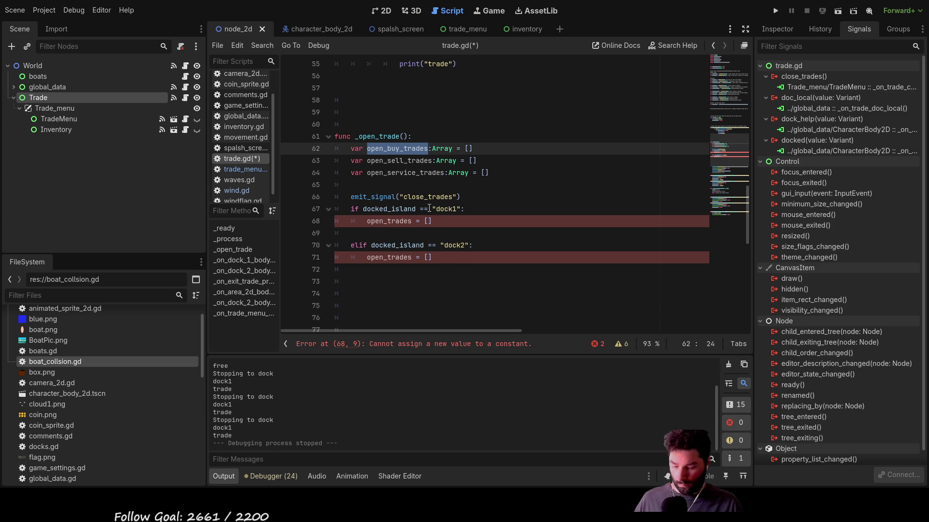
{"action": "key", "text": "ctrl+c"}
{"action": "double_click", "coordinate": [394, 221]}
{"action": "key", "text": "ctrl+v"}
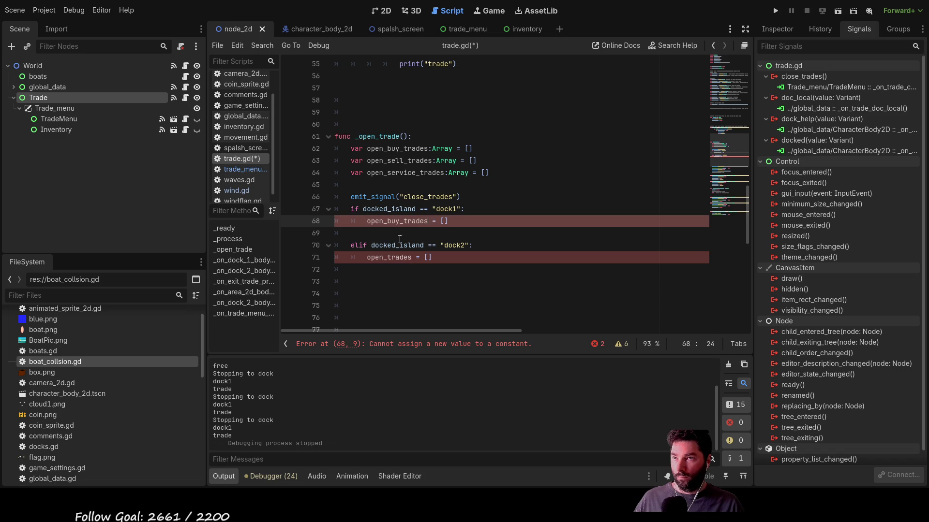
{"action": "double_click", "coordinate": [396, 257]}
{"action": "key", "text": "ctrl+v"}
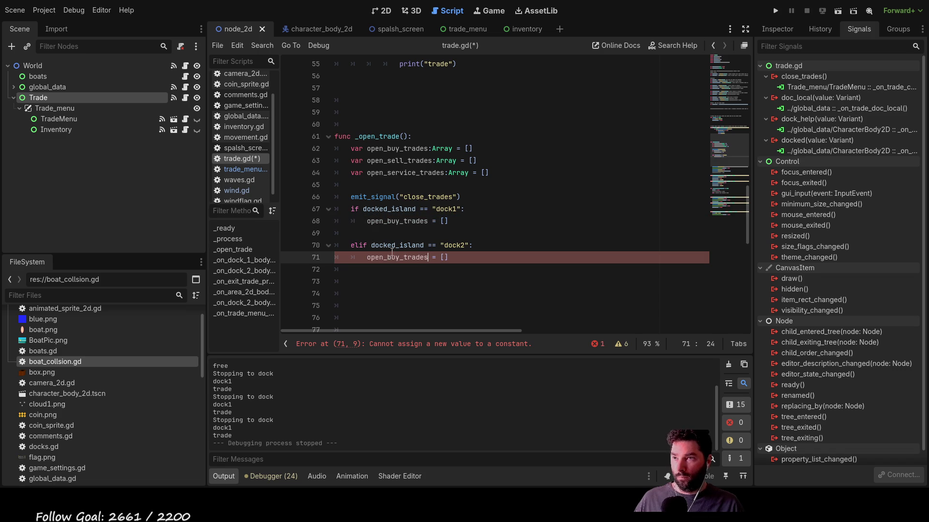
- Add open_sell_trades and open_service_trades lines to the dock1 and dock2 branches
{"action": "double_click", "coordinate": [392, 161]}
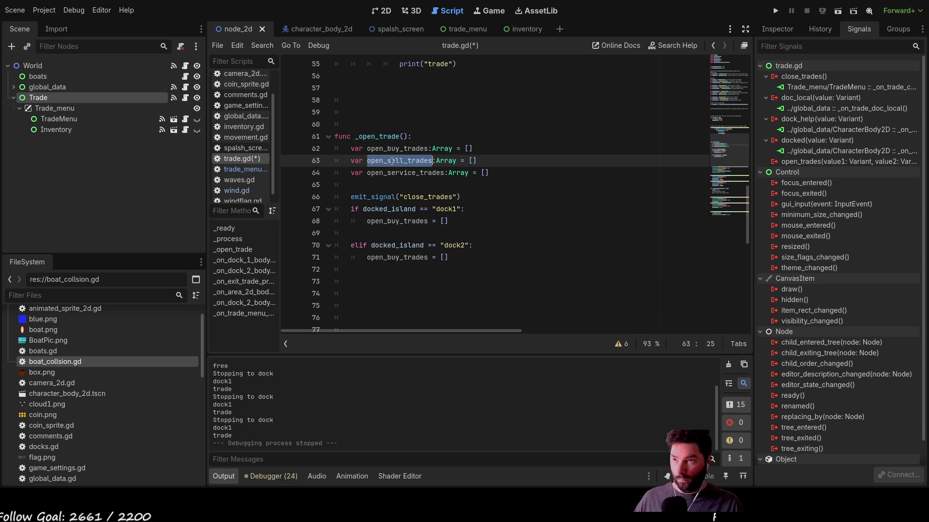
{"action": "left_click", "coordinate": [373, 235]}
{"action": "key", "text": "Return"}
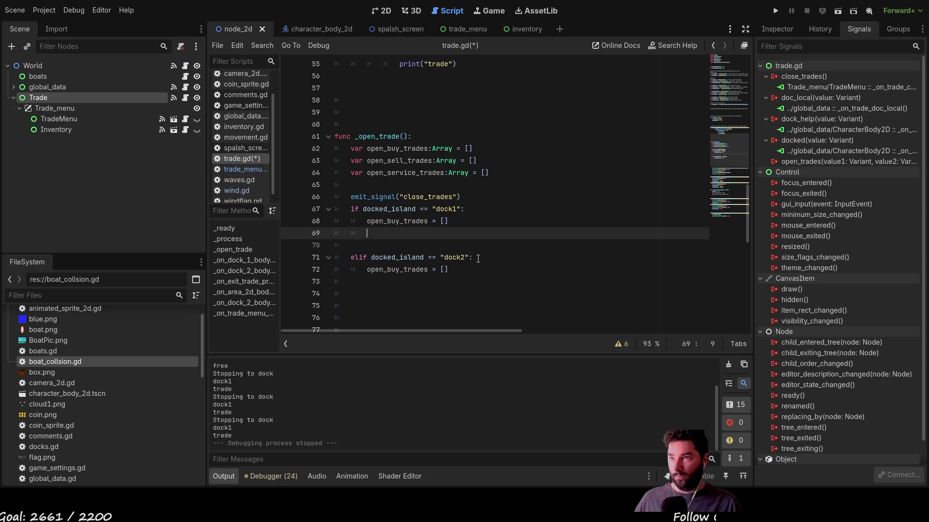
{"action": "key", "text": "ctrl+v"}
{"action": "key", "text": "Down"}
{"action": "key", "text": "Down"}
{"action": "key", "text": "Down"}
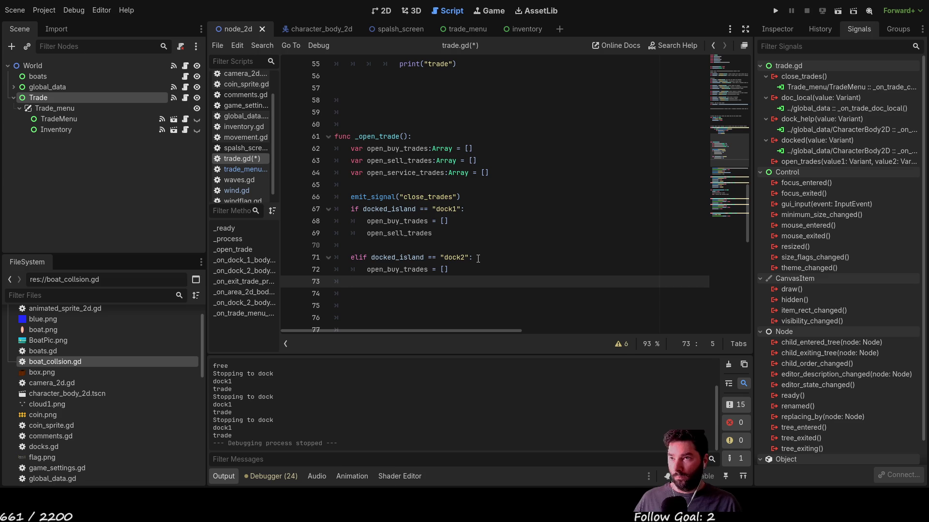
{"action": "key", "text": "Tab"}
{"action": "key", "text": "Return"}
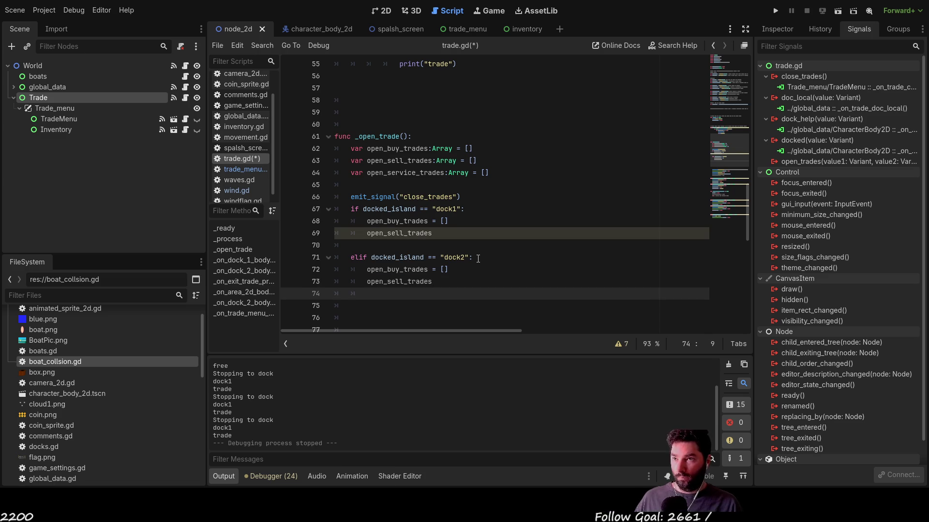
{"action": "double_click", "coordinate": [403, 173]}
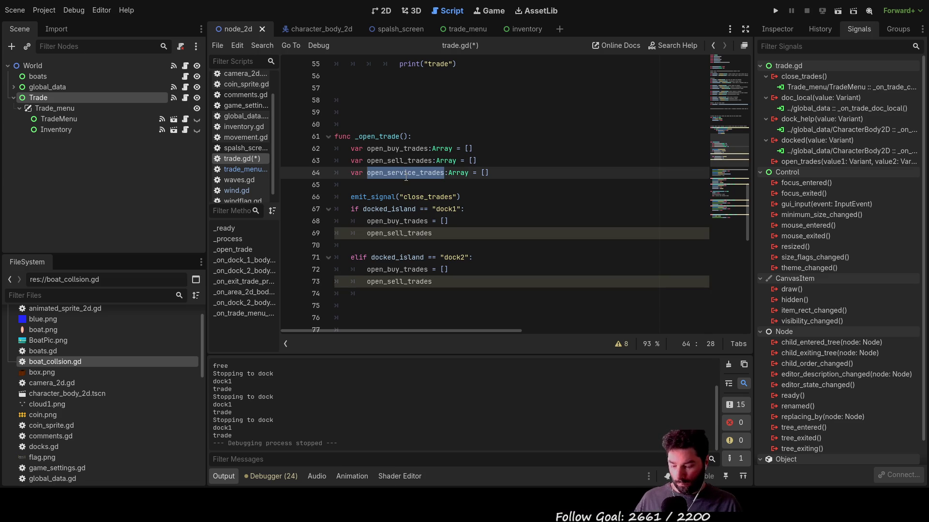
{"action": "left_click", "coordinate": [379, 244]}
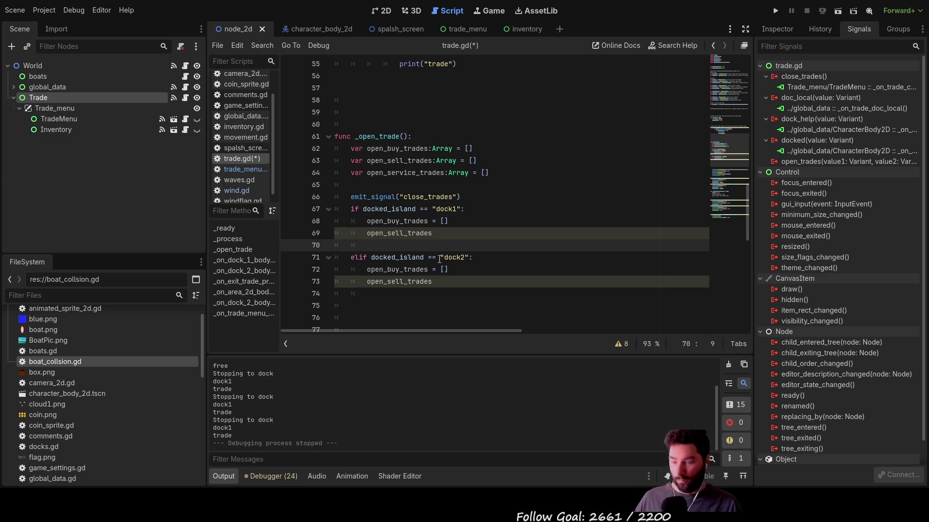
{"action": "key", "text": "Down"}
{"action": "key", "text": "Down"}
{"action": "key", "text": "Down"}
{"action": "key", "text": "ctrl+v"}
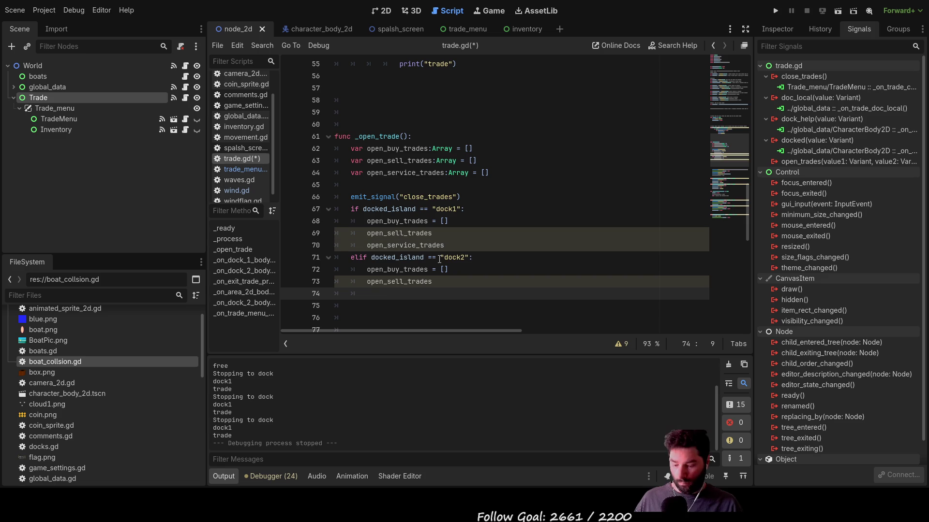
- Assign = [] to each new array line, undoing a duplicated edit on the dock2 sell line
{"action": "type", "text": "= []"}
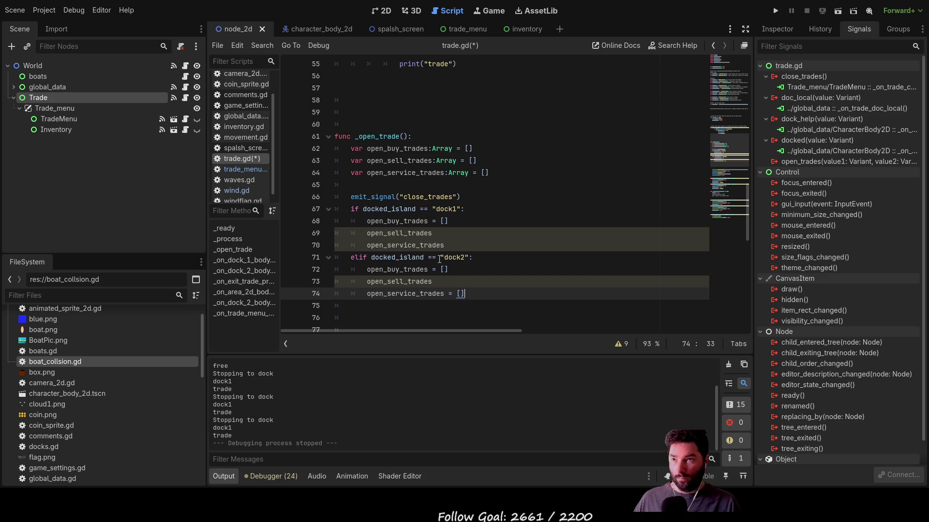
{"action": "key", "text": "Up"}
{"action": "key", "text": "Up"}
{"action": "key", "text": "Up"}
{"action": "type", "text": "=[]"}
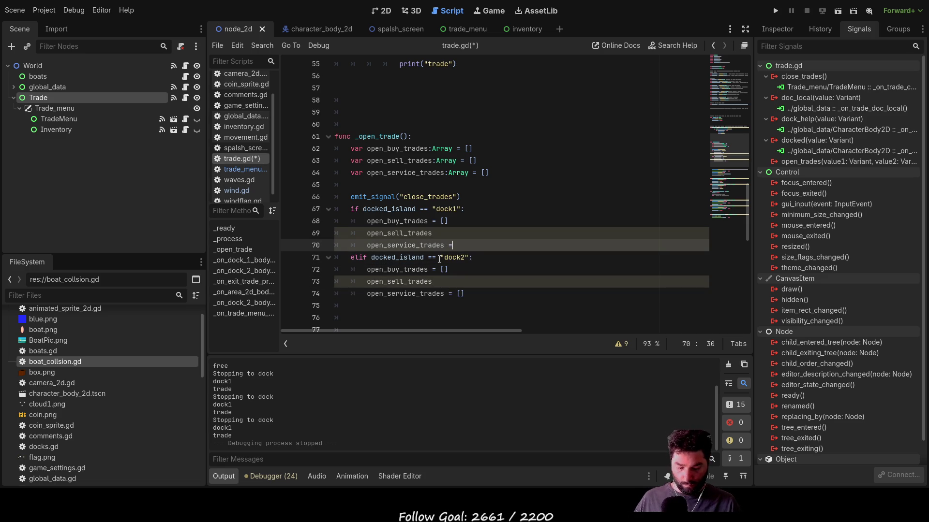
{"action": "key", "text": "Up"}
{"action": "type", "text": "=["}
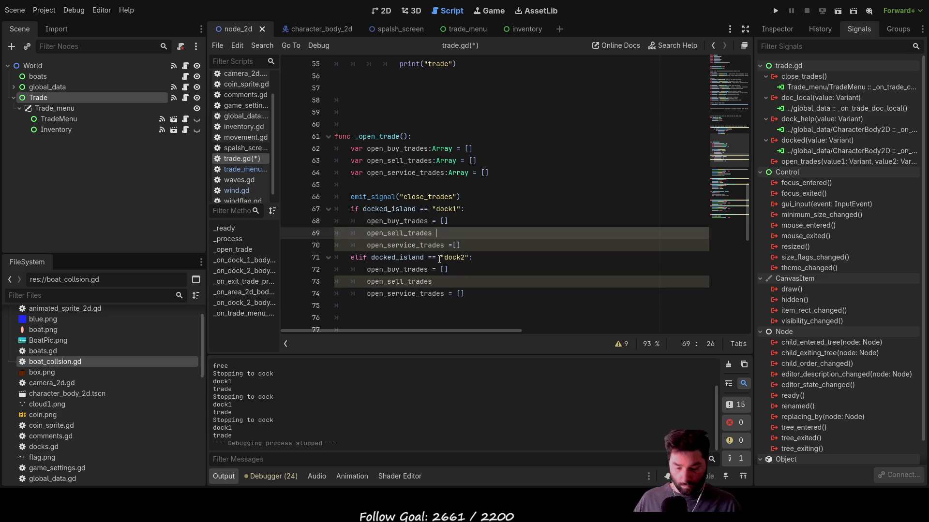
{"action": "key", "text": "Down"}
{"action": "key", "text": "Down"}
{"action": "key", "text": "Down"}
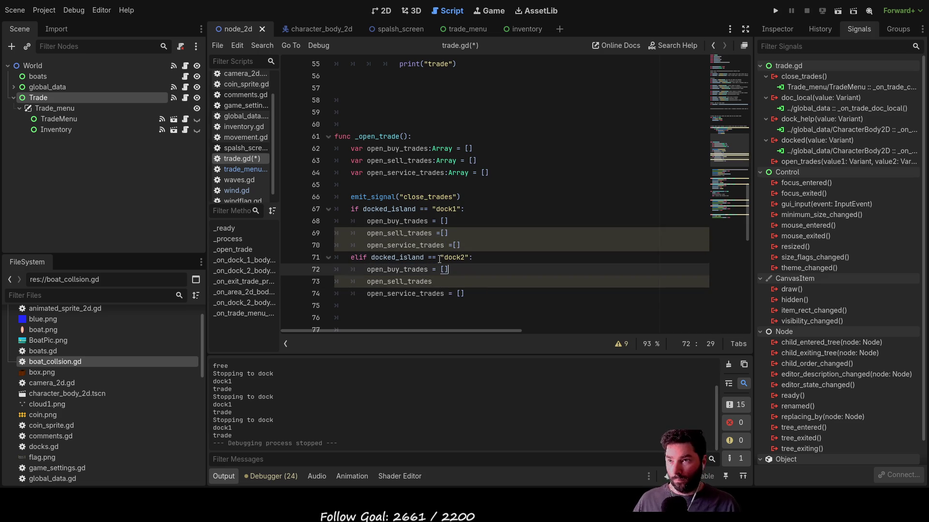
{"action": "type", "text": " =[]"}
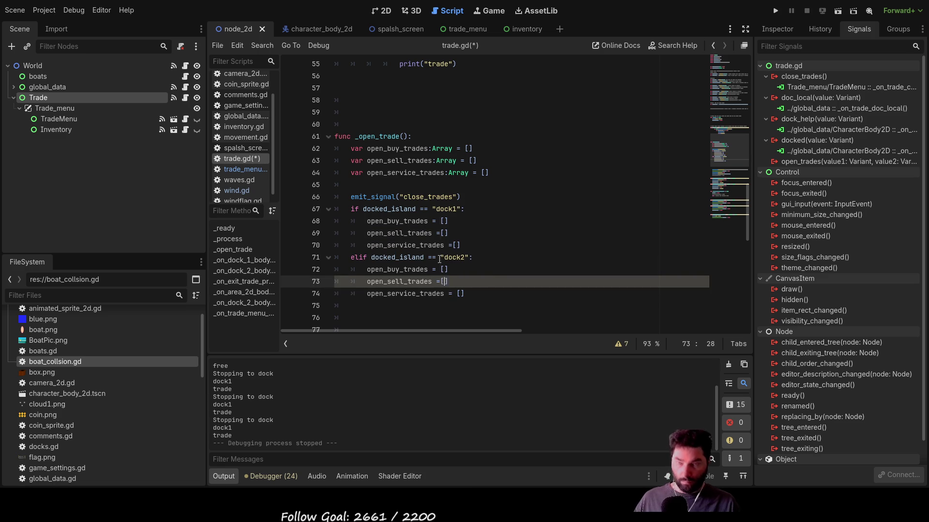
{"action": "key", "text": "ctrl+z"}
{"action": "key", "text": "Up"}
{"action": "key", "text": "Up"}
{"action": "key", "text": "Up"}
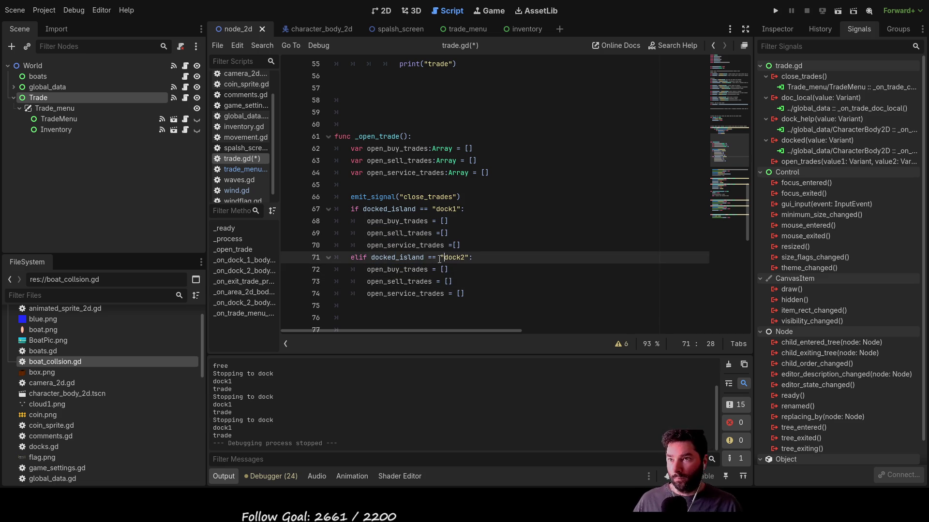
{"action": "key", "text": "Up"}
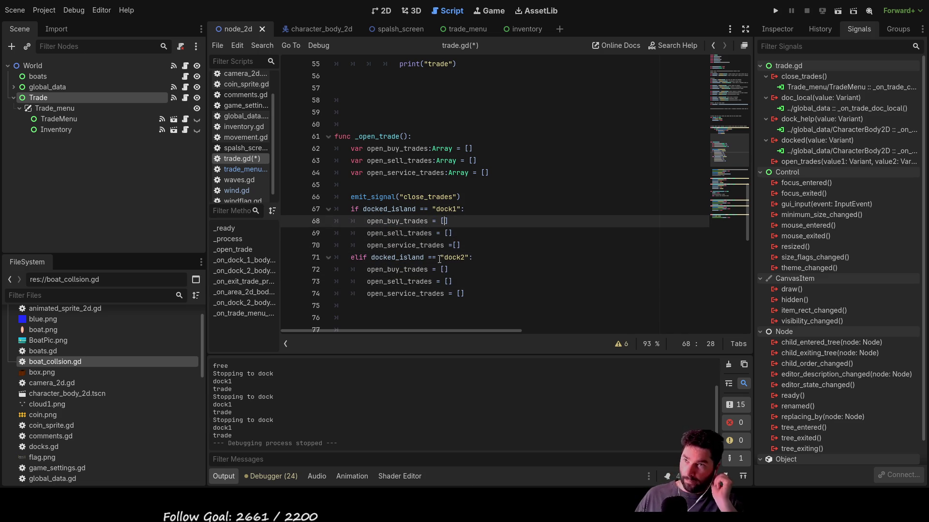
{"action": "key", "text": "Up"}
{"action": "key", "text": "Up"}
{"action": "key", "text": "Up"}
{"action": "key", "text": "Down"}
{"action": "key", "text": "Down"}
{"action": "key", "text": "Down"}
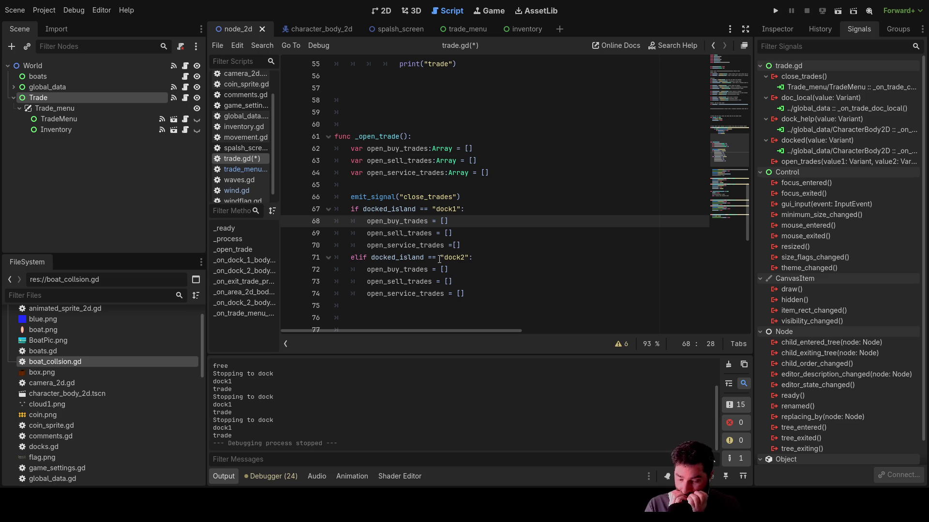
- Switch to the 2D view, show the Trade node's properties, and expand global_data and sea_layer
{"action": "type", "text": "0,"}
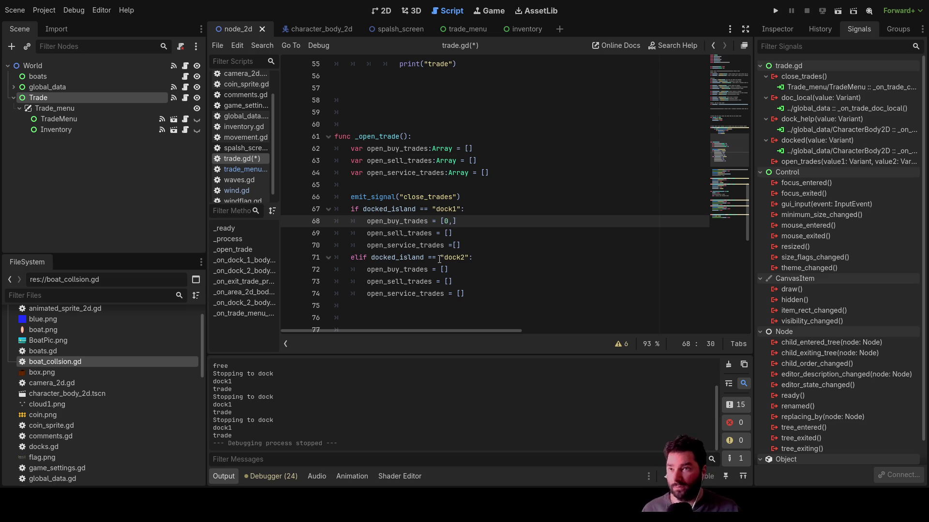
{"action": "left_click", "coordinate": [378, 11]}
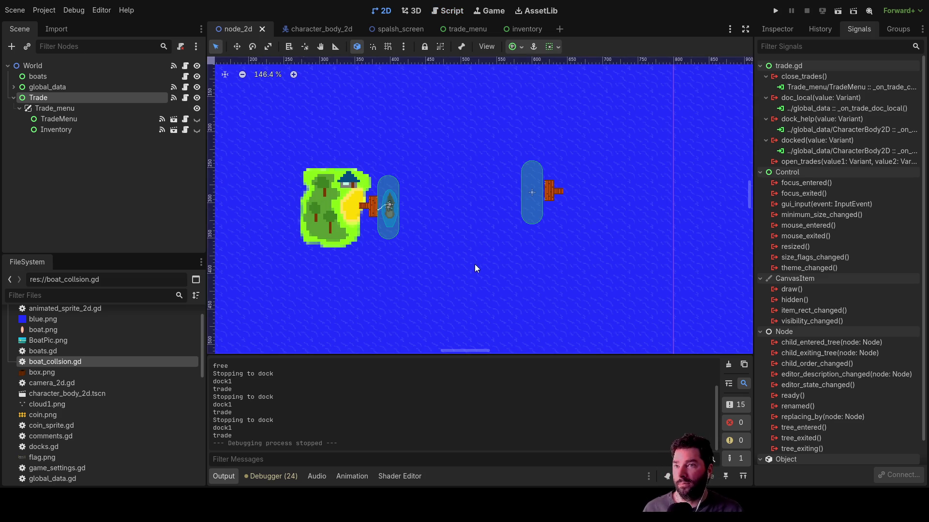
{"action": "scroll", "coordinate": [74, 410], "scroll_direction": "down", "scroll_amount": 3}
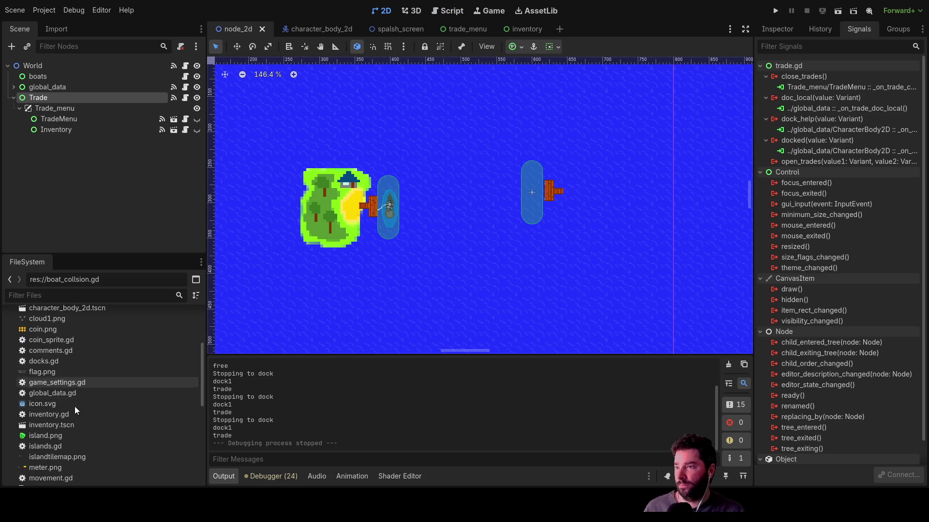
{"action": "left_click", "coordinate": [778, 27]}
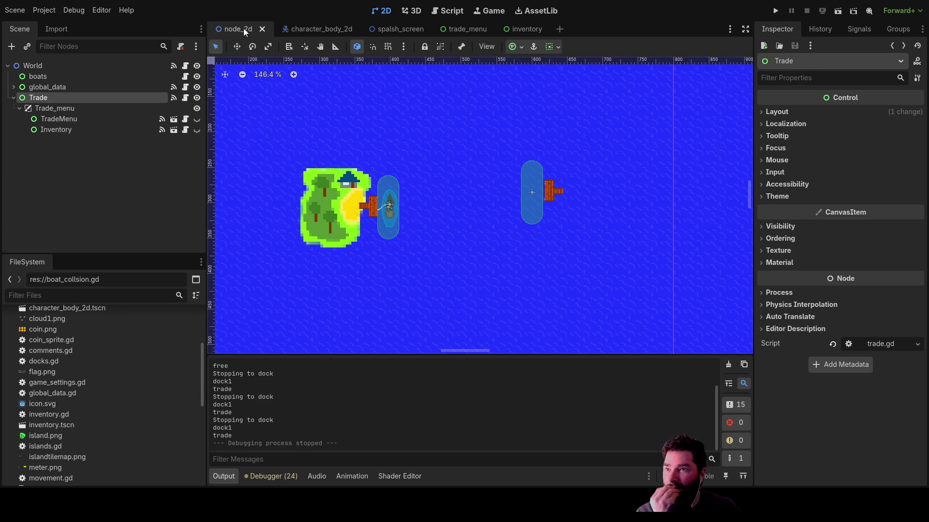
{"action": "left_click", "coordinate": [14, 87]}
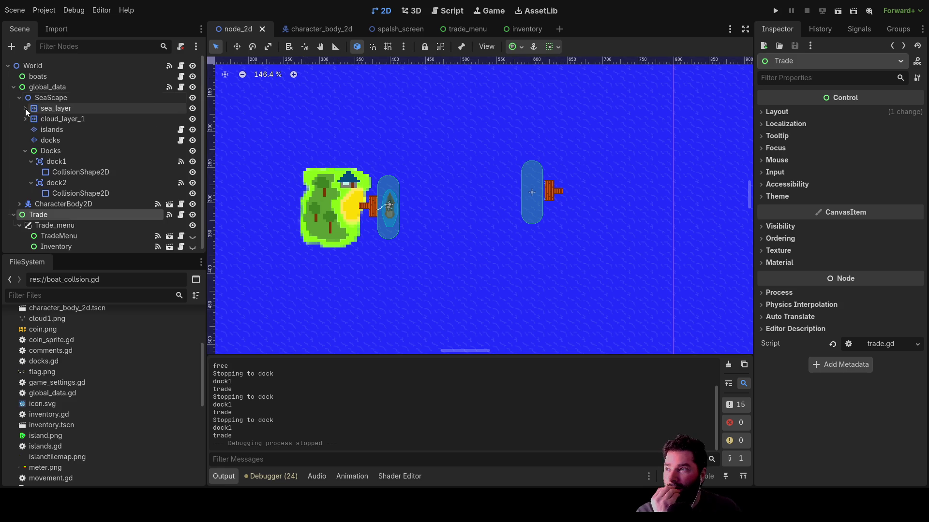
{"action": "left_click", "coordinate": [25, 108]}
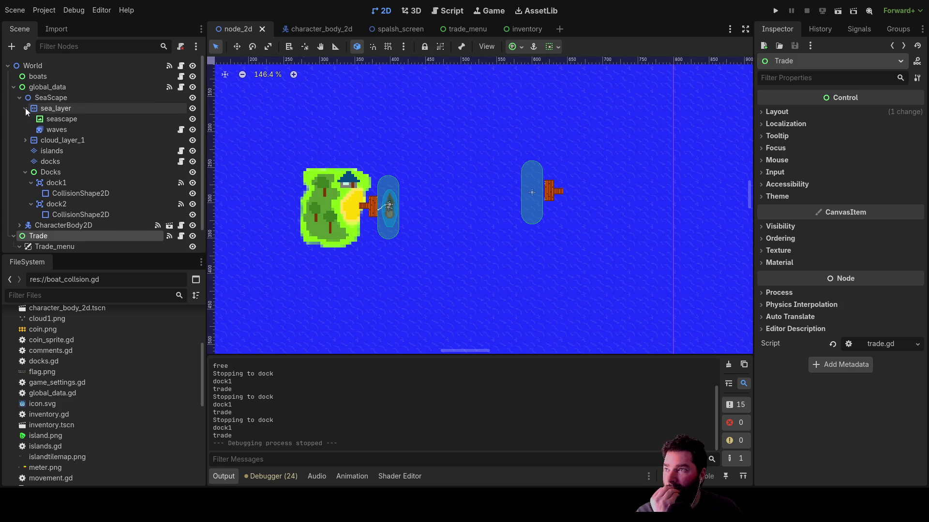
- Inspect seascape, waves, islands tile patterns and cloud_layer_1, then paste a TileMap under cloud_layer_1
{"action": "left_click", "coordinate": [53, 118]}
{"action": "left_click", "coordinate": [53, 130]}
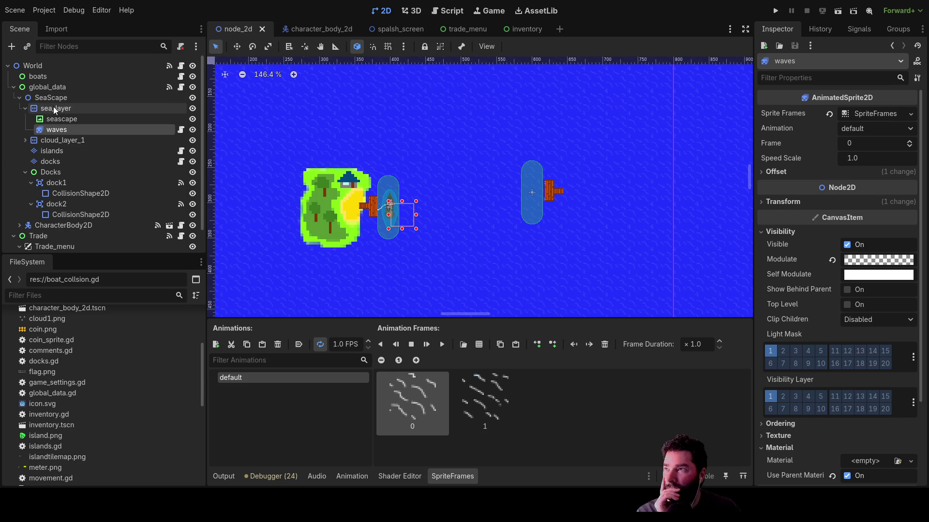
{"action": "left_click", "coordinate": [57, 118]}
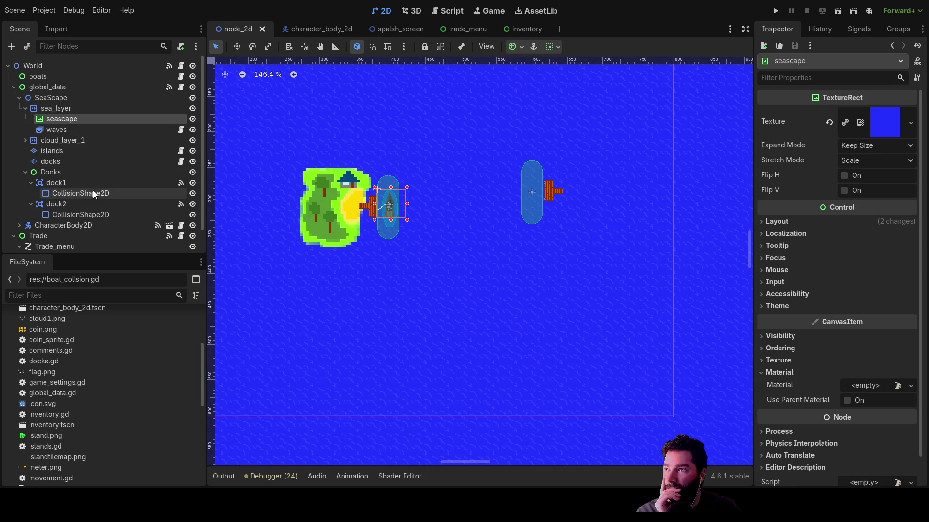
{"action": "left_click", "coordinate": [51, 150]}
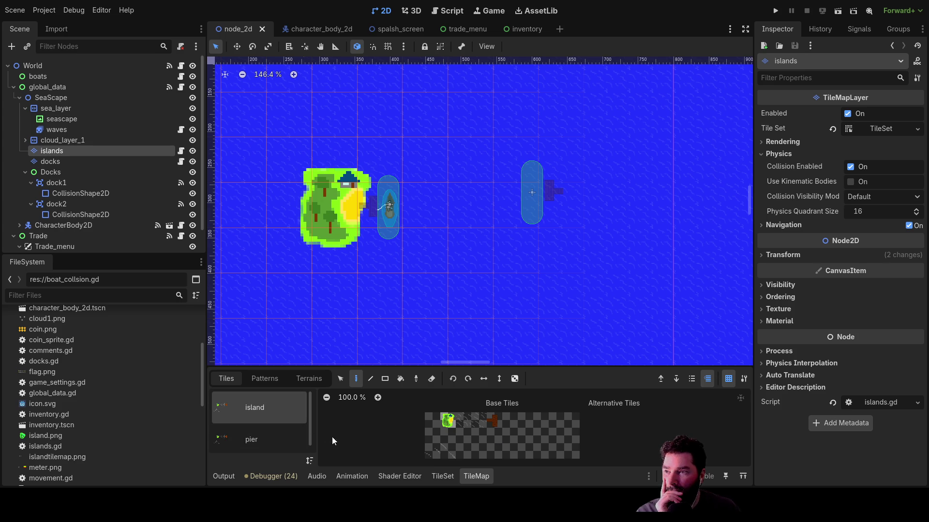
{"action": "scroll", "coordinate": [283, 425], "scroll_direction": "down", "scroll_amount": 1}
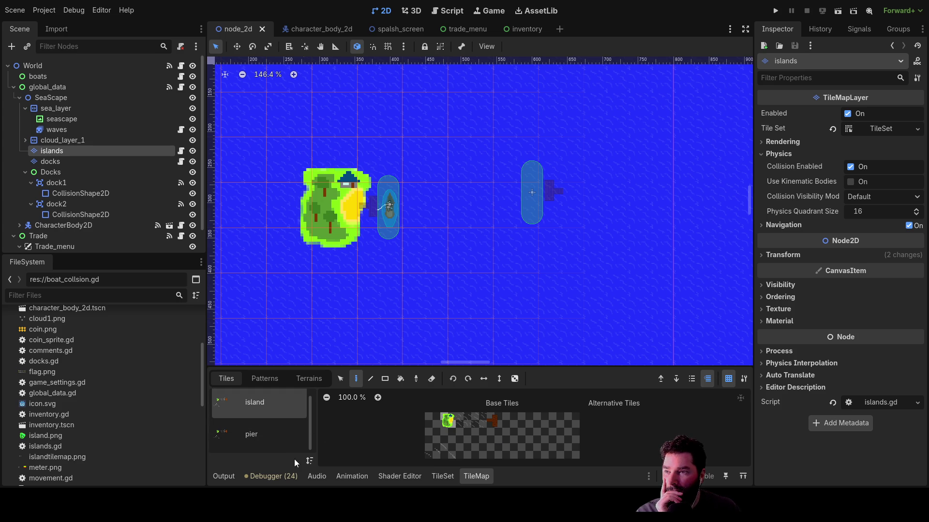
{"action": "left_click", "coordinate": [268, 380]}
{"action": "left_click", "coordinate": [230, 381]}
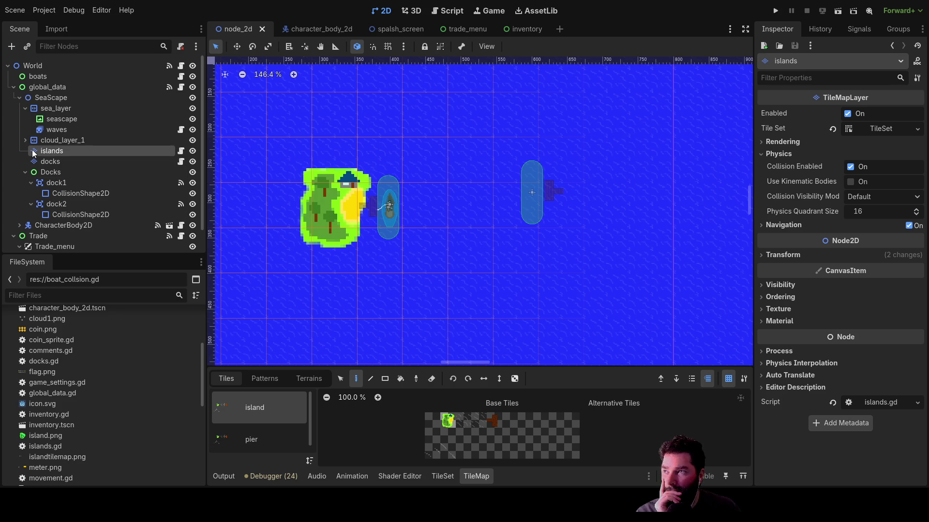
{"action": "left_click", "coordinate": [56, 141]}
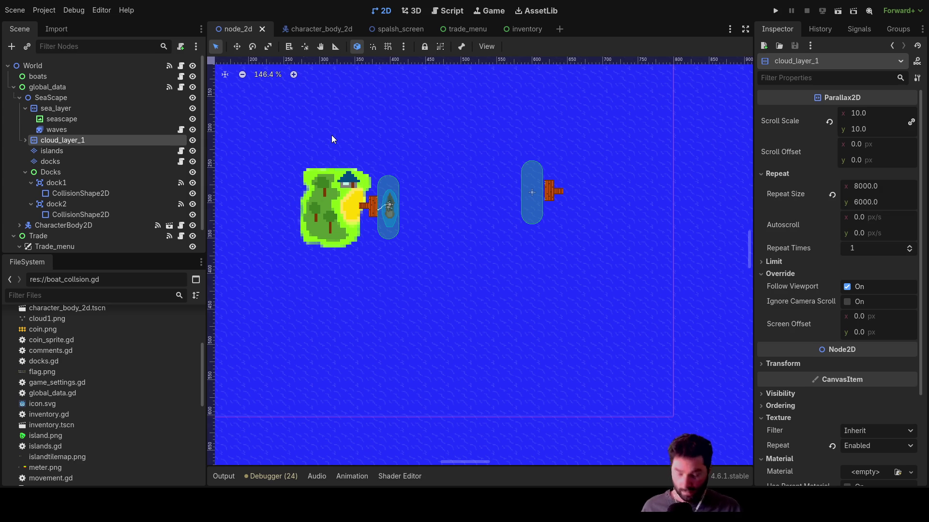
{"action": "key", "text": "ctrl+v"}
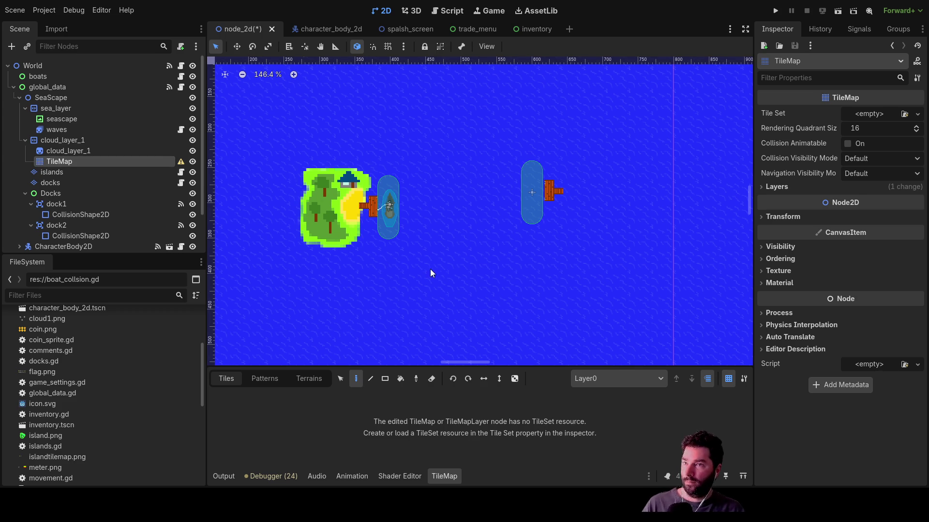
- Delete the stray TileMap and add a TileMapLayer under SeaScape, placed just below islands
{"action": "key", "text": "Delete"}
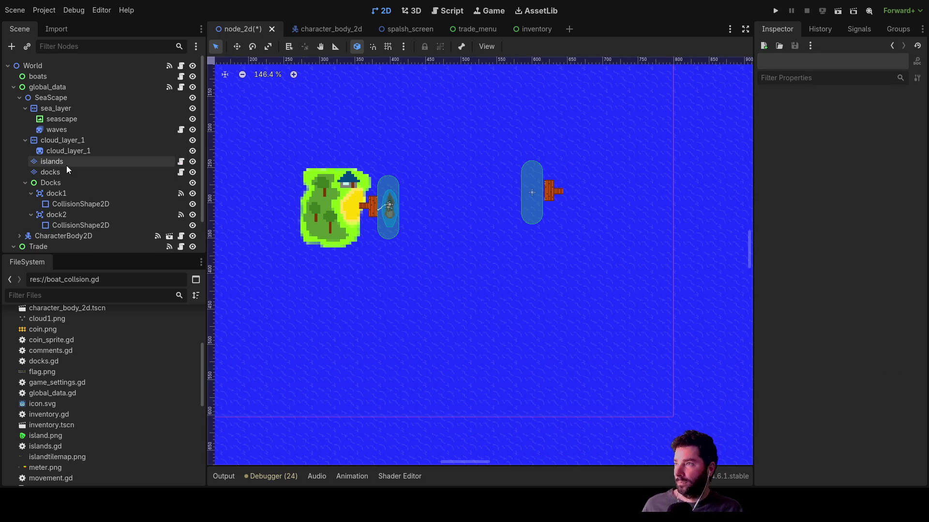
{"action": "left_click", "coordinate": [61, 163]}
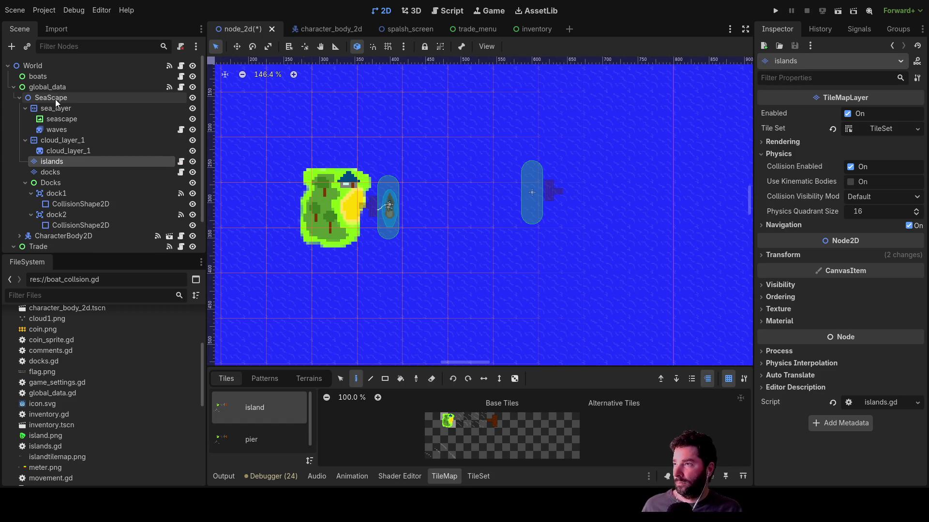
{"action": "left_click", "coordinate": [56, 99]}
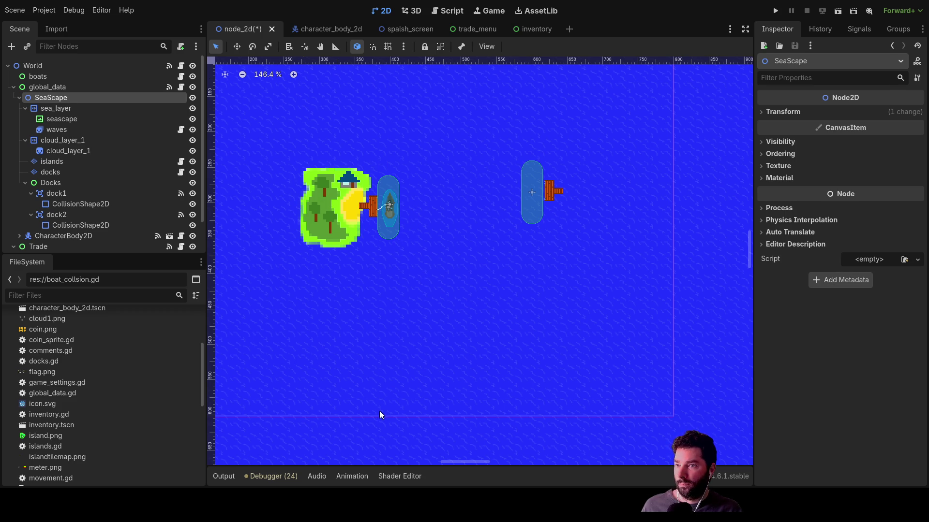
{"action": "key", "text": "ctrl+z"}
{"action": "mouse_move", "coordinate": [62, 235]}
{"action": "left_mouse_down"}
{"action": "mouse_move", "coordinate": [72, 138]}
{"action": "mouse_move", "coordinate": [64, 166]}
{"action": "left_mouse_up"}
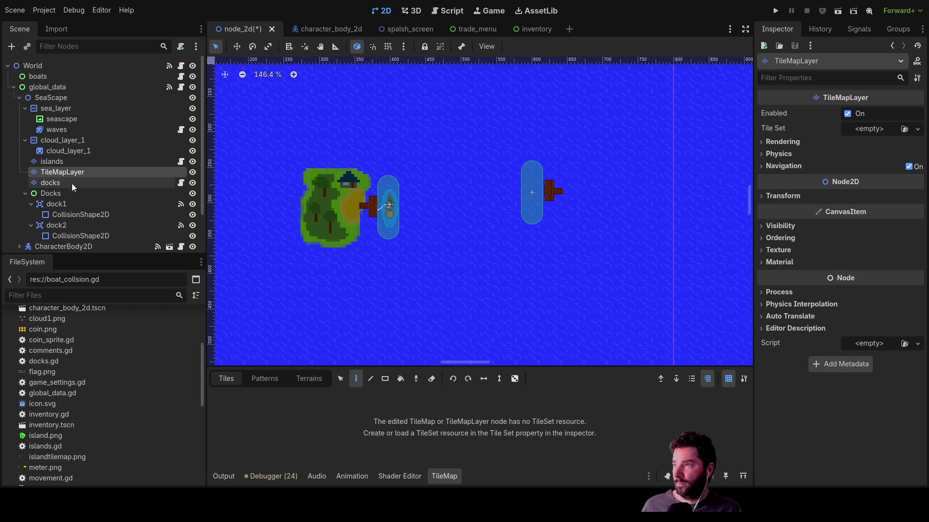
{"action": "left_click", "coordinate": [57, 162]}
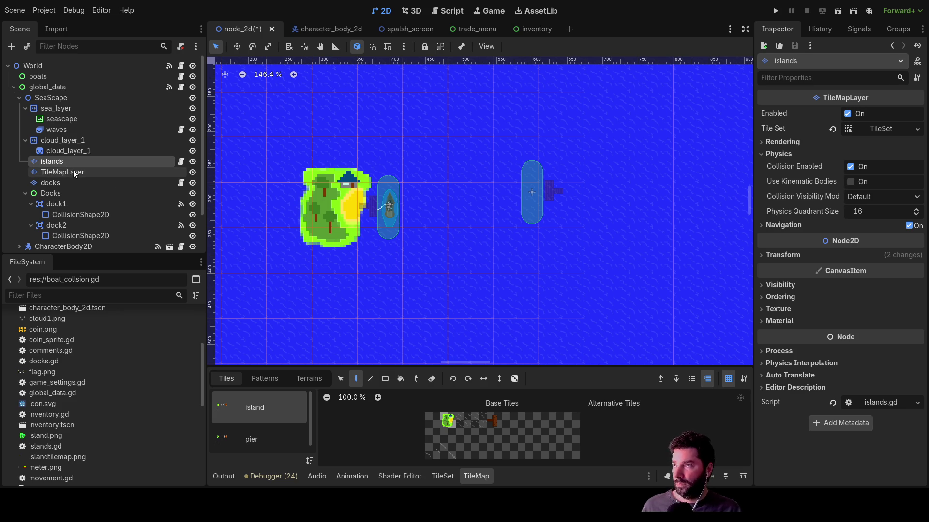
{"action": "left_click", "coordinate": [72, 171]}
{"action": "type", "text": "islands_take_two"}
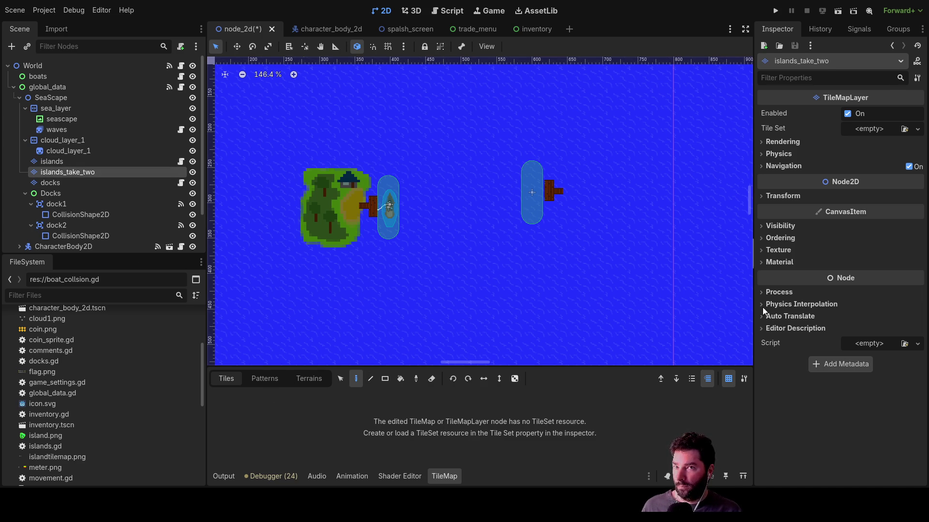
- Assign a New TileSet to the islands_take_two layer's Tile Set property
{"action": "left_click", "coordinate": [51, 161]}
{"action": "left_click", "coordinate": [55, 173]}
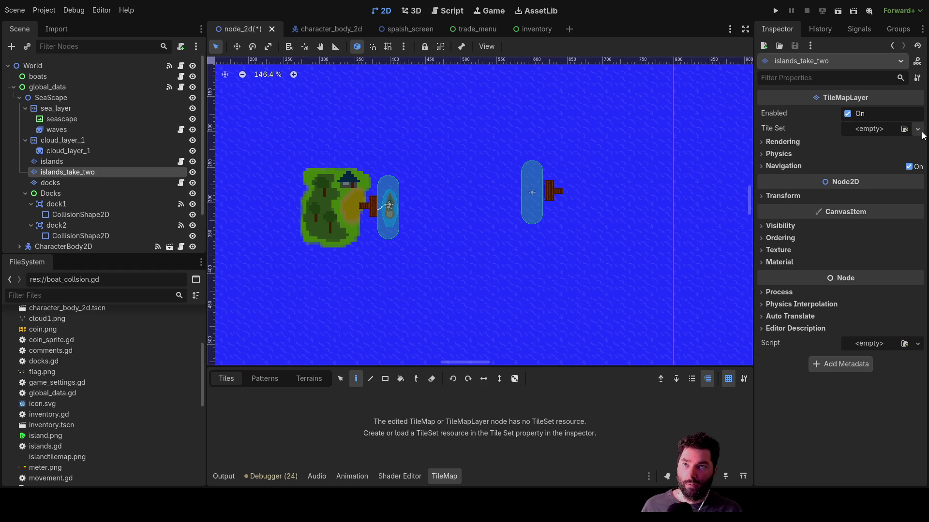
{"action": "left_click", "coordinate": [887, 156]}
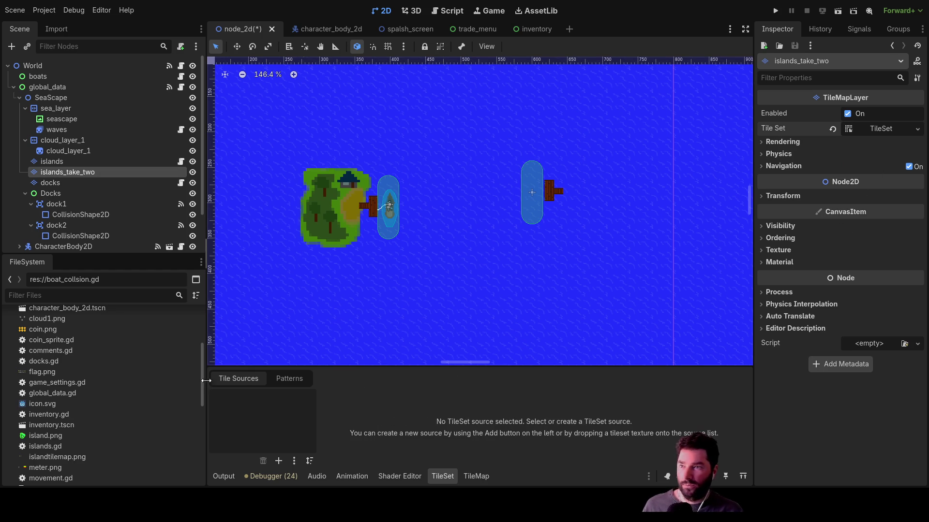
- Browse the FileSystem dock for islandtilemap.png, comparing it against island.png before reselecting it
{"action": "scroll", "coordinate": [62, 347], "scroll_direction": "down", "scroll_amount": 4}
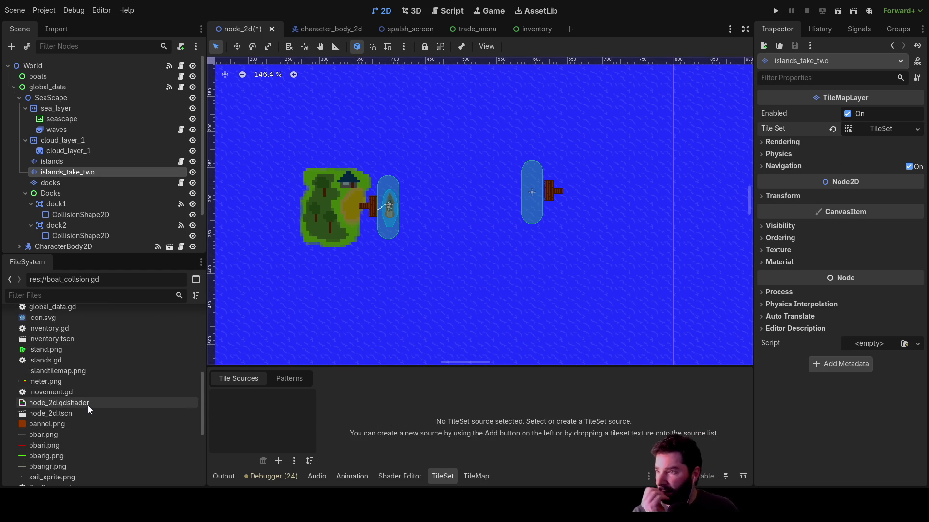
{"action": "left_click", "coordinate": [61, 371]}
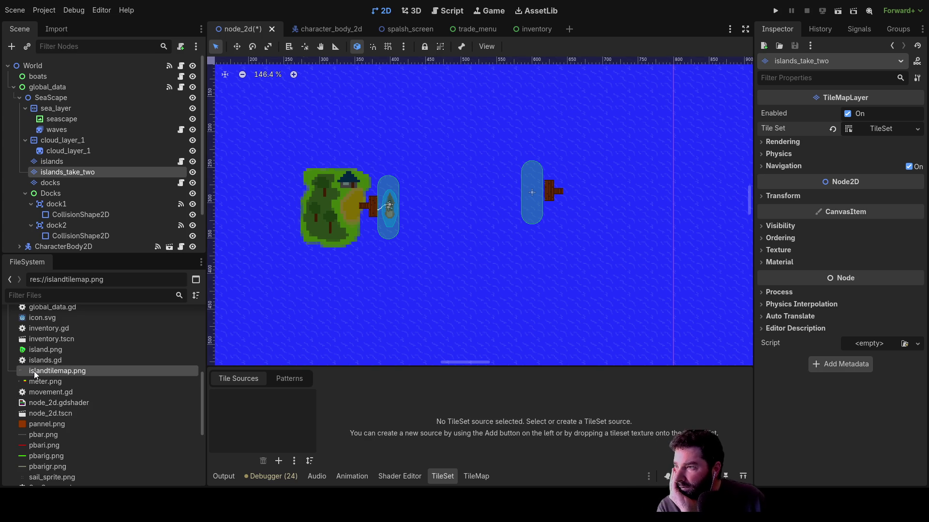
{"action": "scroll", "coordinate": [100, 371], "scroll_direction": "up", "scroll_amount": 8}
{"action": "scroll", "coordinate": [97, 414], "scroll_direction": "down", "scroll_amount": 10}
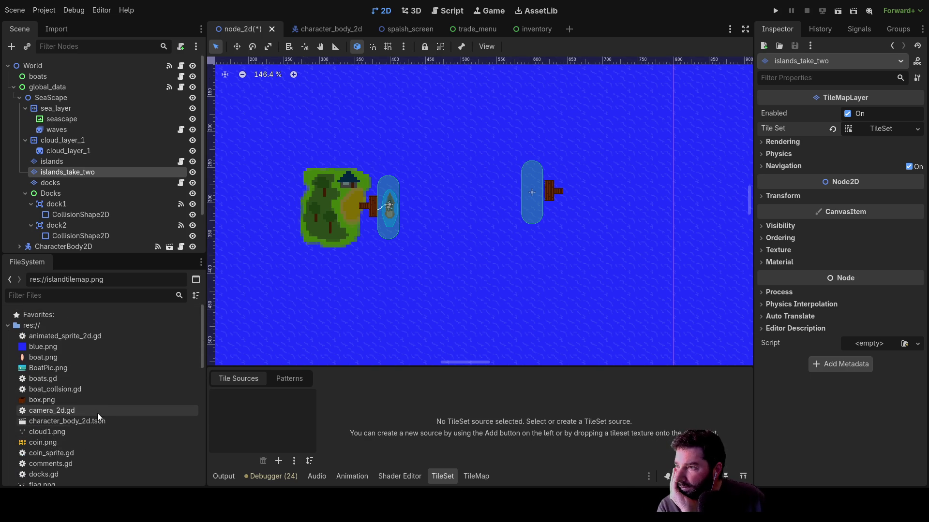
{"action": "scroll", "coordinate": [95, 407], "scroll_direction": "down", "scroll_amount": 7}
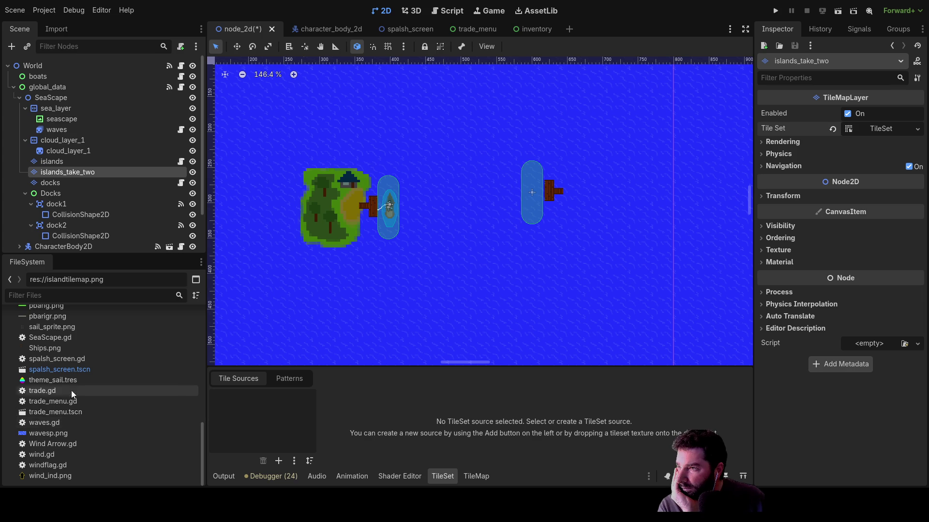
{"action": "scroll", "coordinate": [71, 372], "scroll_direction": "up", "scroll_amount": 3}
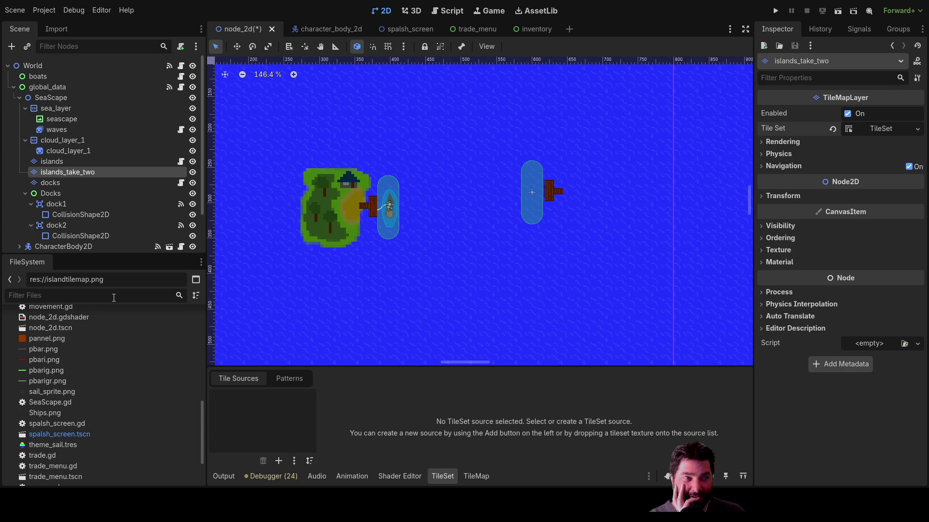
{"action": "scroll", "coordinate": [69, 370], "scroll_direction": "up", "scroll_amount": 3}
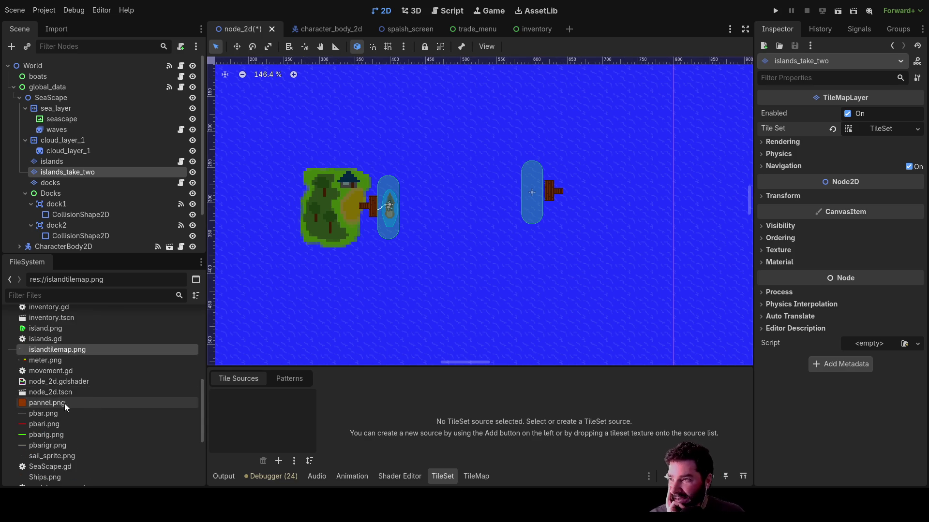
{"action": "scroll", "coordinate": [66, 402], "scroll_direction": "up", "scroll_amount": 4}
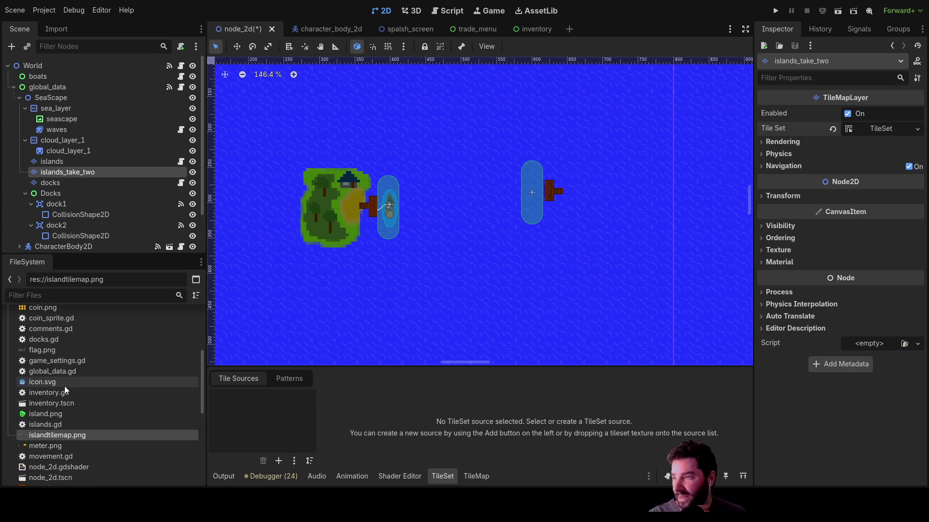
{"action": "scroll", "coordinate": [63, 372], "scroll_direction": "up", "scroll_amount": 5}
{"action": "scroll", "coordinate": [73, 368], "scroll_direction": "up", "scroll_amount": 2}
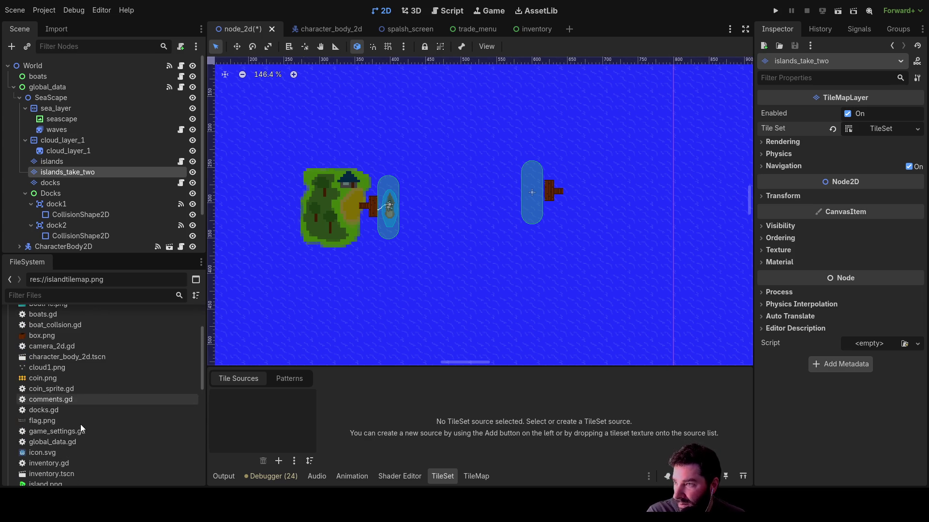
{"action": "scroll", "coordinate": [81, 424], "scroll_direction": "down", "scroll_amount": 6}
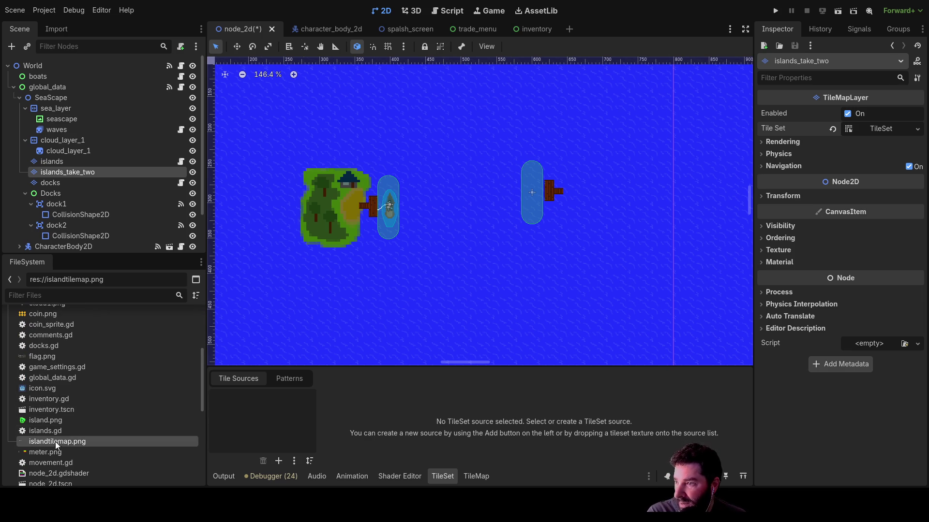
{"action": "left_click", "coordinate": [55, 420]}
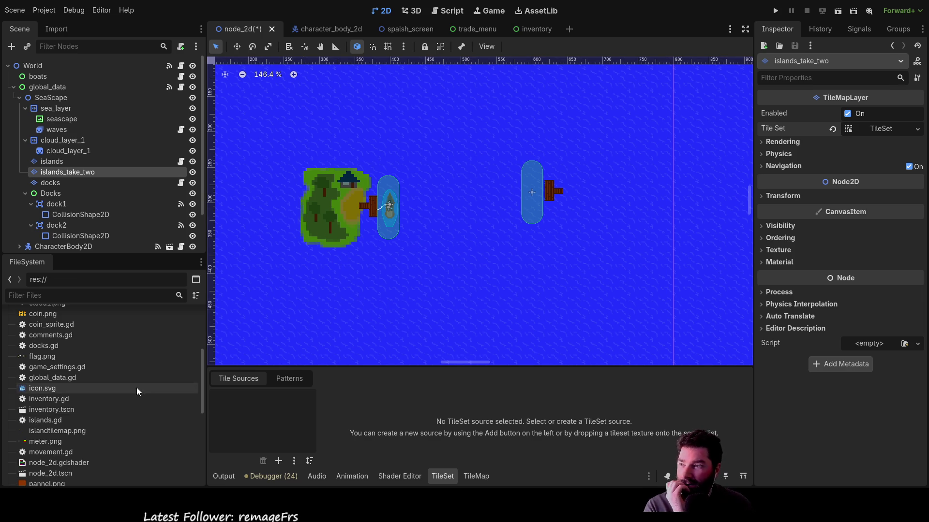
{"action": "scroll", "coordinate": [78, 411], "scroll_direction": "down", "scroll_amount": 1}
{"action": "left_click", "coordinate": [46, 409]}
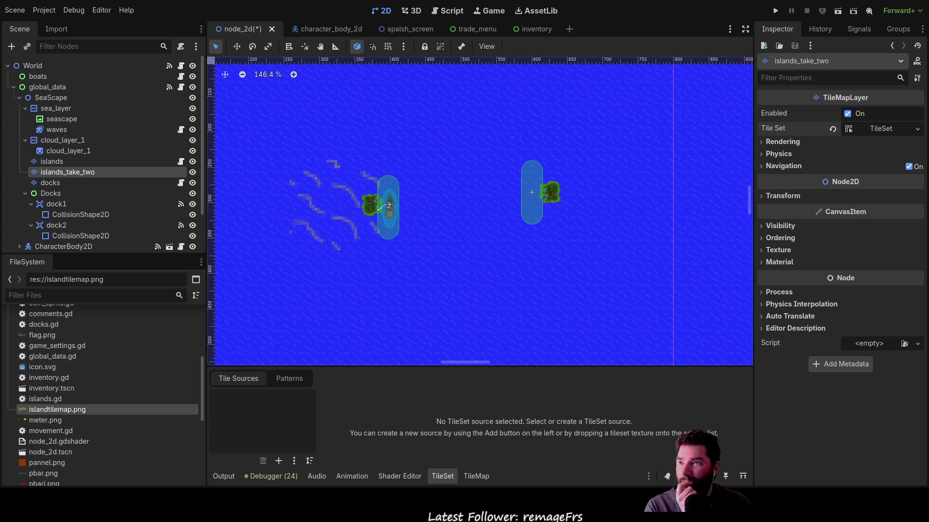
- Select the boat, the docks layer, islands and islands_take_two in turn to compare them
{"action": "scroll", "coordinate": [323, 204], "scroll_direction": "up", "scroll_amount": 4}
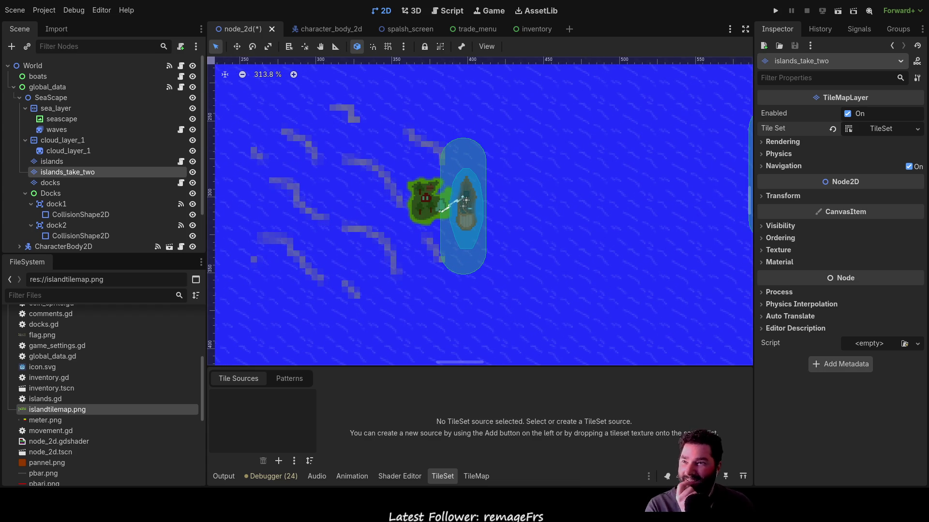
{"action": "left_click", "coordinate": [464, 200]}
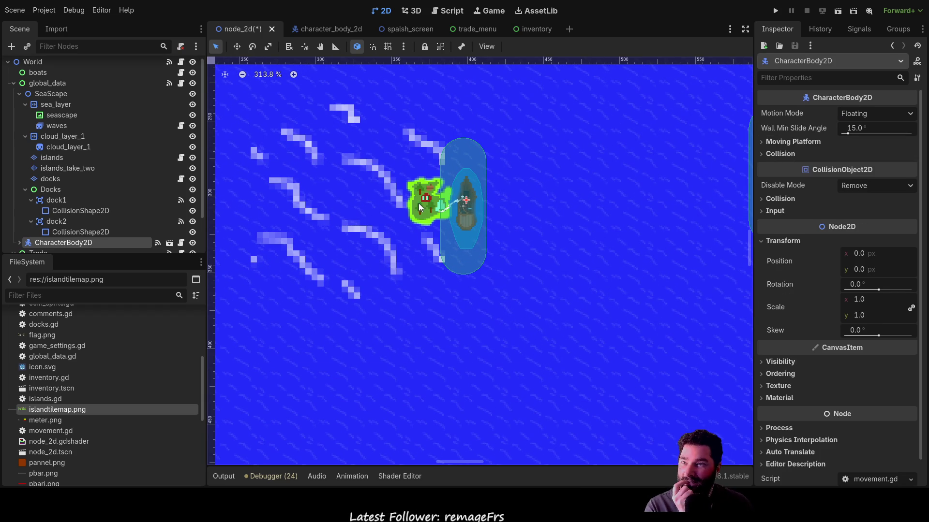
{"action": "scroll", "coordinate": [406, 217], "scroll_direction": "down", "scroll_amount": 2}
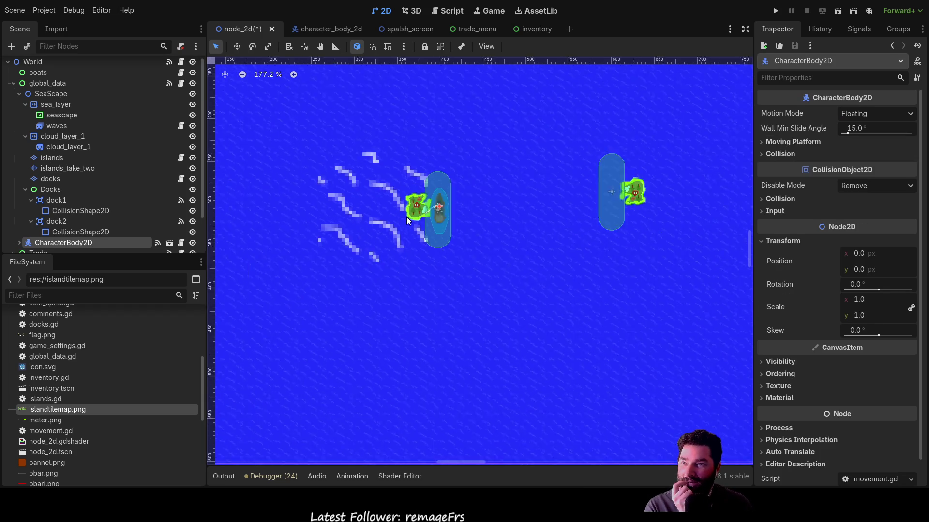
{"action": "scroll", "coordinate": [406, 217], "scroll_direction": "up", "scroll_amount": 3}
{"action": "left_click", "coordinate": [418, 199]}
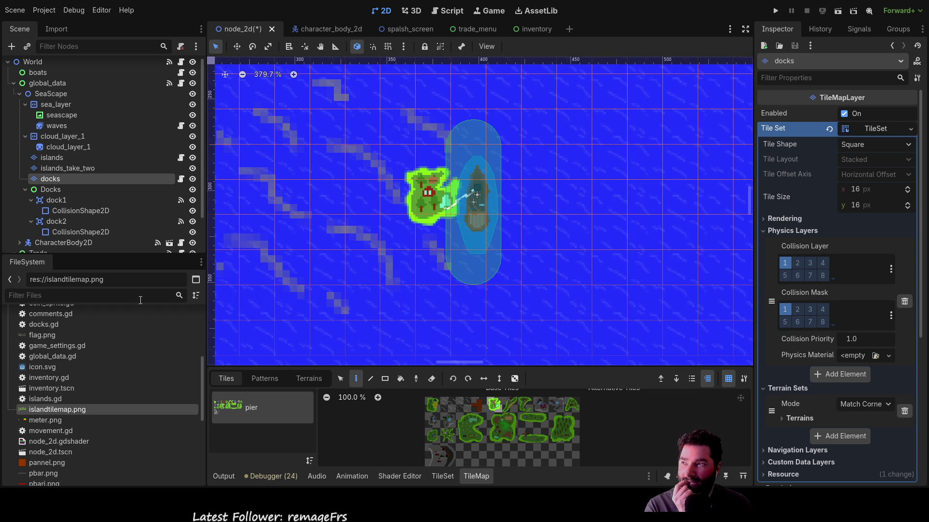
{"action": "left_click", "coordinate": [57, 158]}
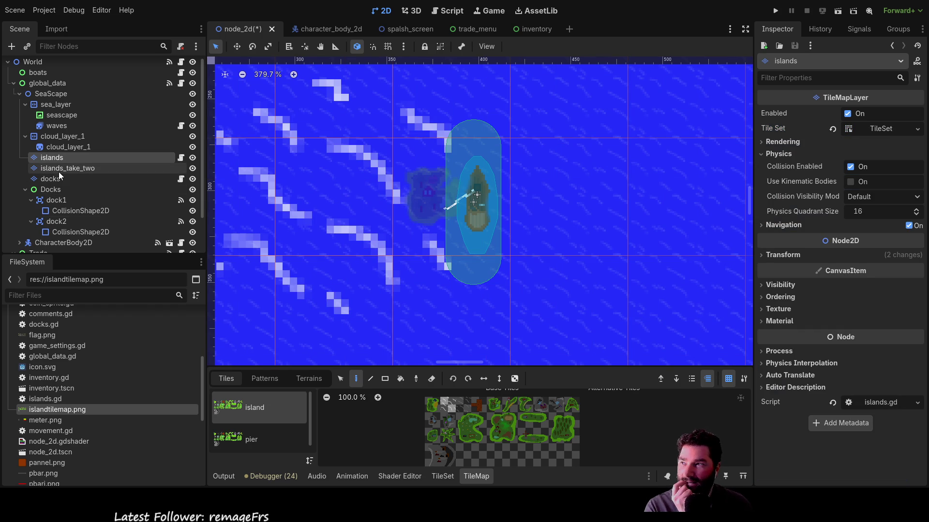
{"action": "left_click", "coordinate": [59, 171]}
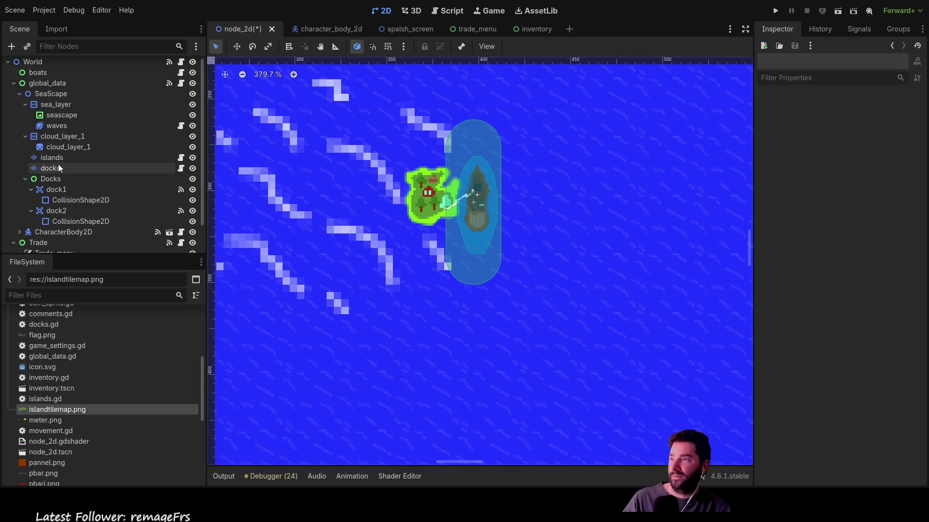
- Select the islands layer and open its pier tile source in the TileSet editor
{"action": "left_click", "coordinate": [57, 159]}
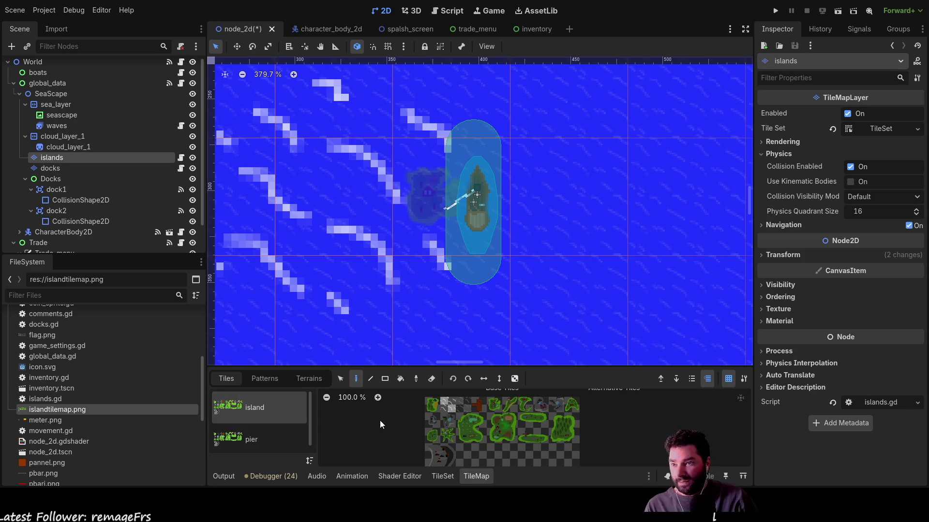
{"action": "left_click", "coordinate": [257, 438]}
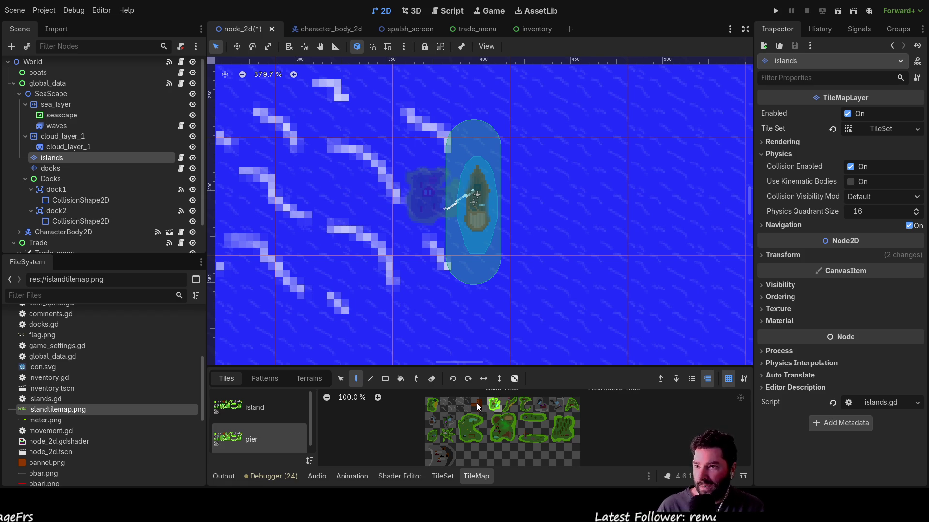
{"action": "double_click", "coordinate": [244, 438]}
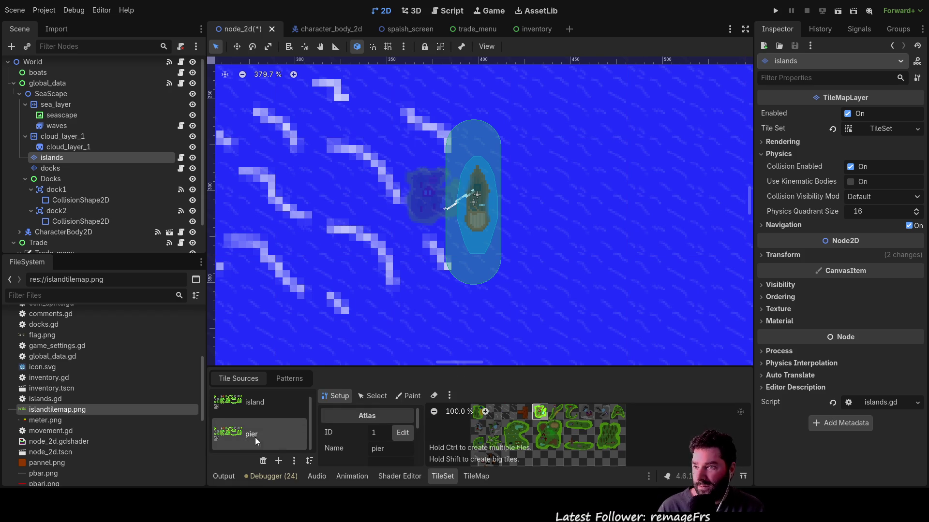
- Enlarge the TileSet editing area and inspect several tiles in the island atlas source
{"action": "left_click", "coordinate": [376, 397]}
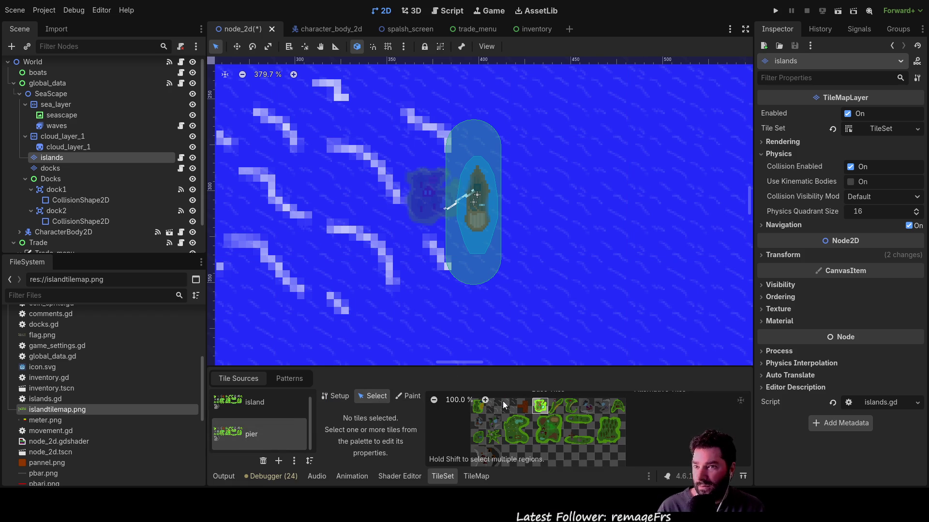
{"action": "left_click", "coordinate": [339, 400]}
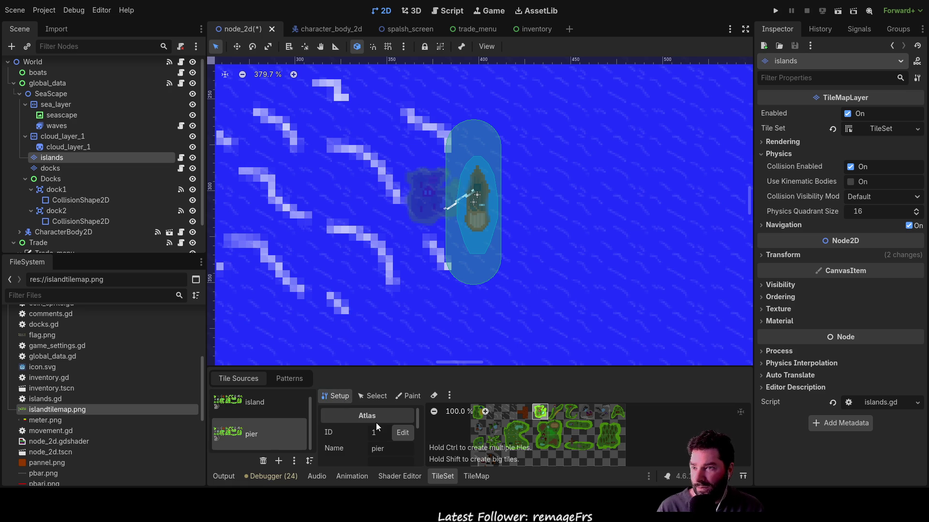
{"action": "mouse_move", "coordinate": [423, 368]}
{"action": "left_mouse_down"}
{"action": "mouse_move", "coordinate": [422, 191]}
{"action": "mouse_move", "coordinate": [422, 198]}
{"action": "left_mouse_up"}
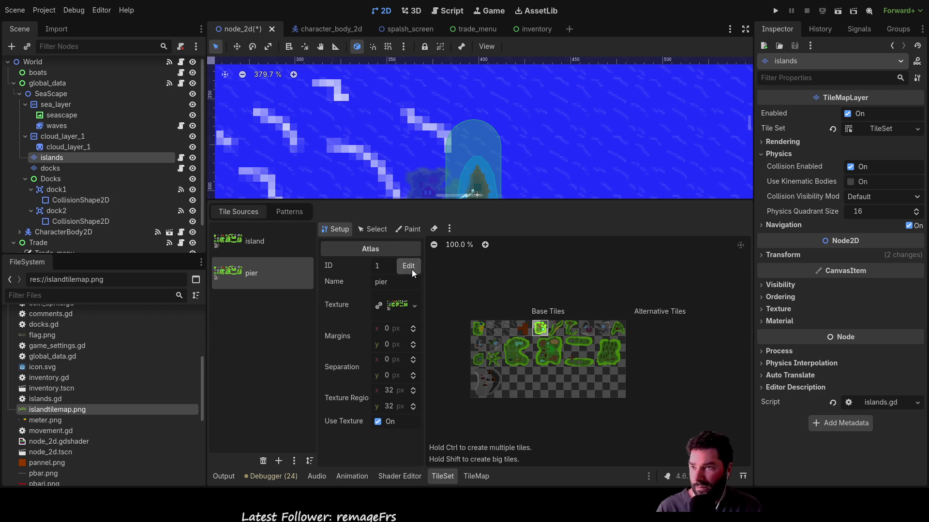
{"action": "left_click", "coordinate": [250, 241]}
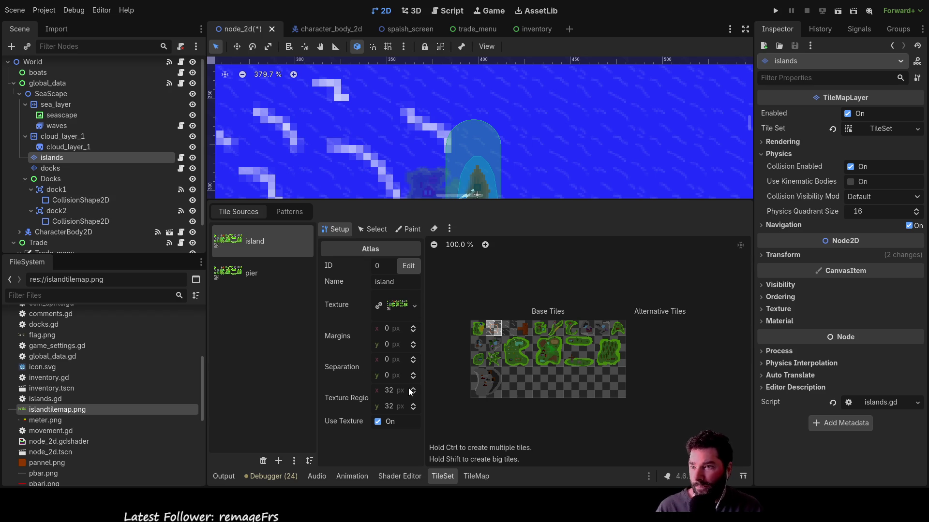
{"action": "left_click", "coordinate": [509, 328]}
{"action": "left_click", "coordinate": [478, 328]}
{"action": "left_click", "coordinate": [477, 374]}
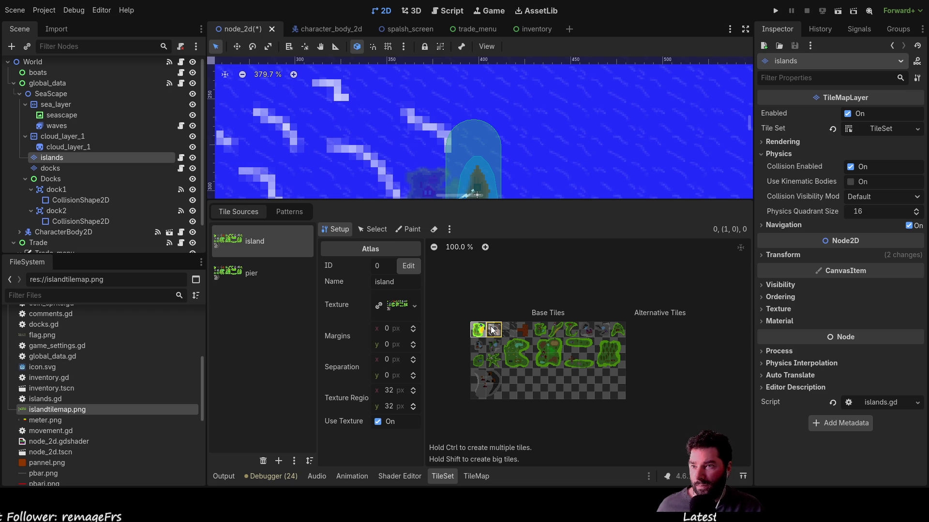
{"action": "scroll", "coordinate": [506, 328], "scroll_direction": "up", "scroll_amount": 8}
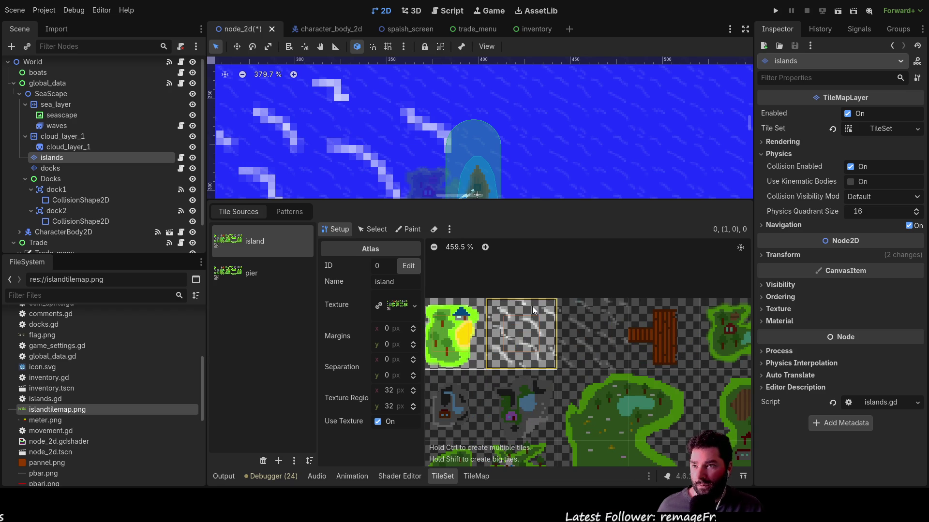
{"action": "scroll", "coordinate": [506, 271], "scroll_direction": "down", "scroll_amount": 2}
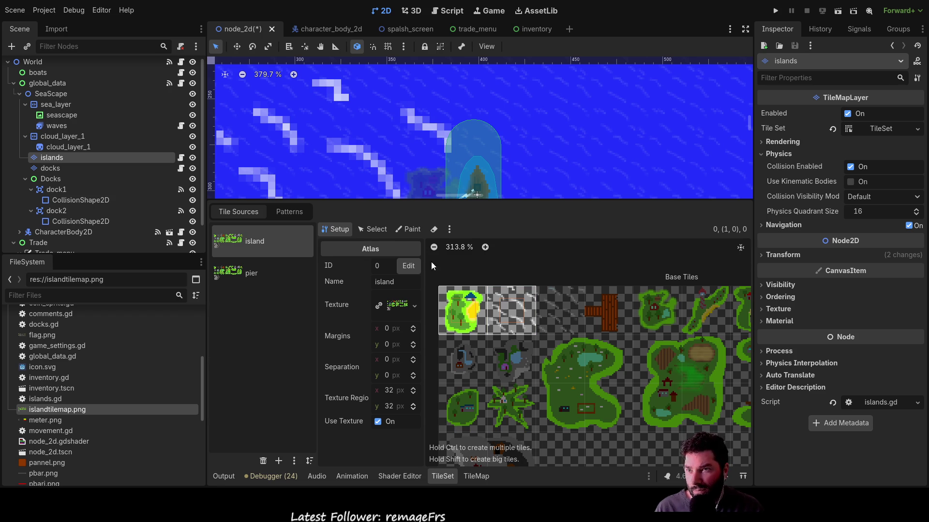
- Select the white streak tile at (1,0) in the island atlas and delete it
{"action": "left_click", "coordinate": [376, 229]}
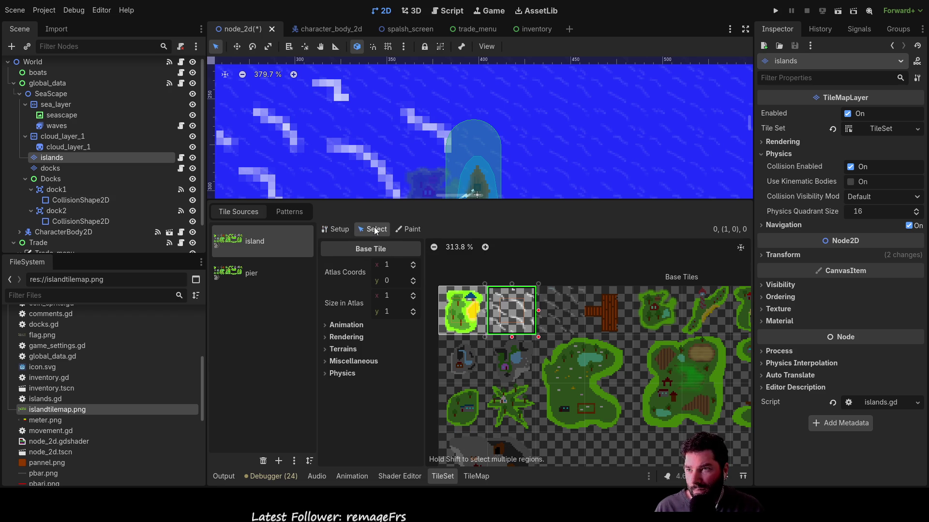
{"action": "left_click", "coordinate": [454, 290]}
{"action": "left_click", "coordinate": [526, 290]}
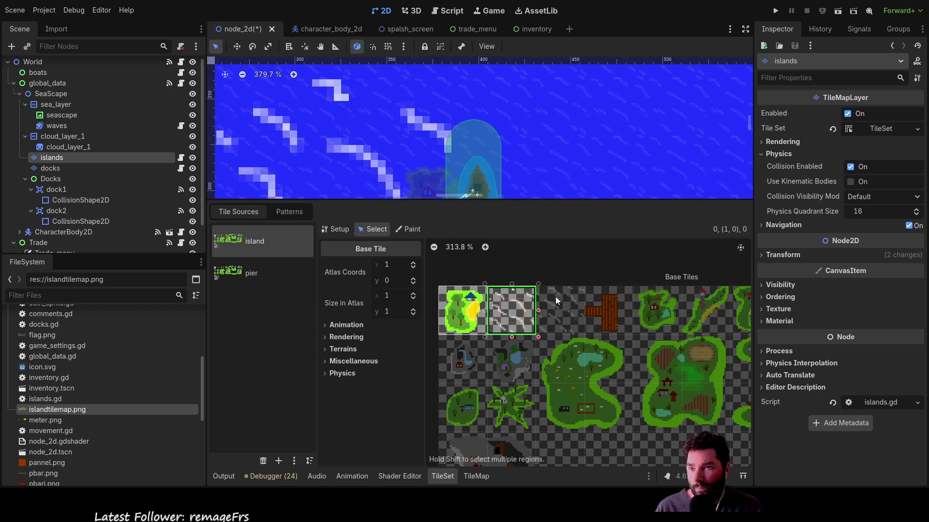
{"action": "left_click", "coordinate": [555, 298]}
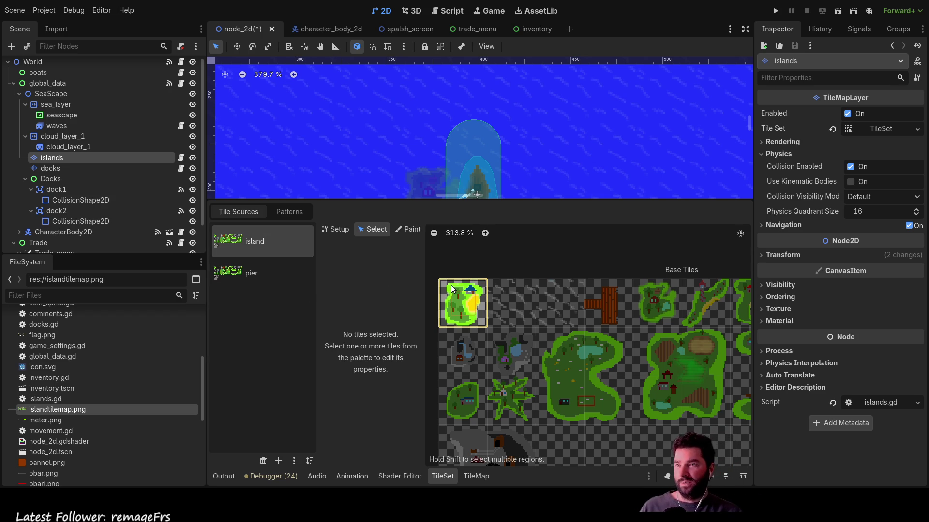
- Check the small island tile at (4,0), then view the pier atlas tiles in Select mode
{"action": "left_click", "coordinate": [344, 231]}
{"action": "left_click", "coordinate": [373, 231]}
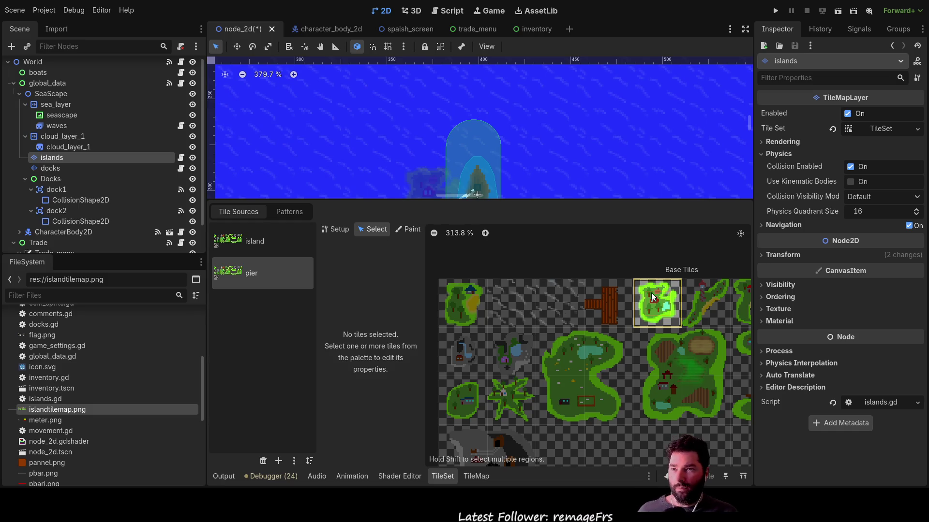
{"action": "left_click", "coordinate": [639, 284]}
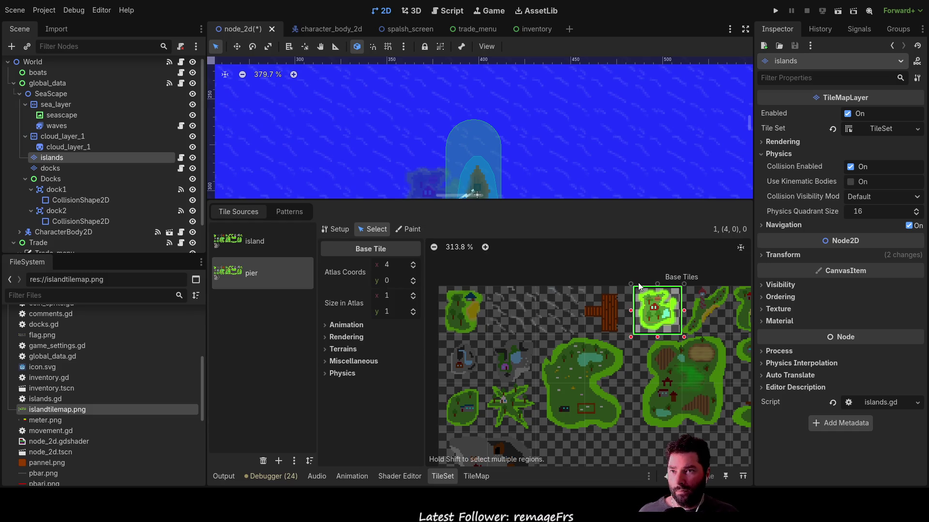
{"action": "left_click", "coordinate": [597, 283]}
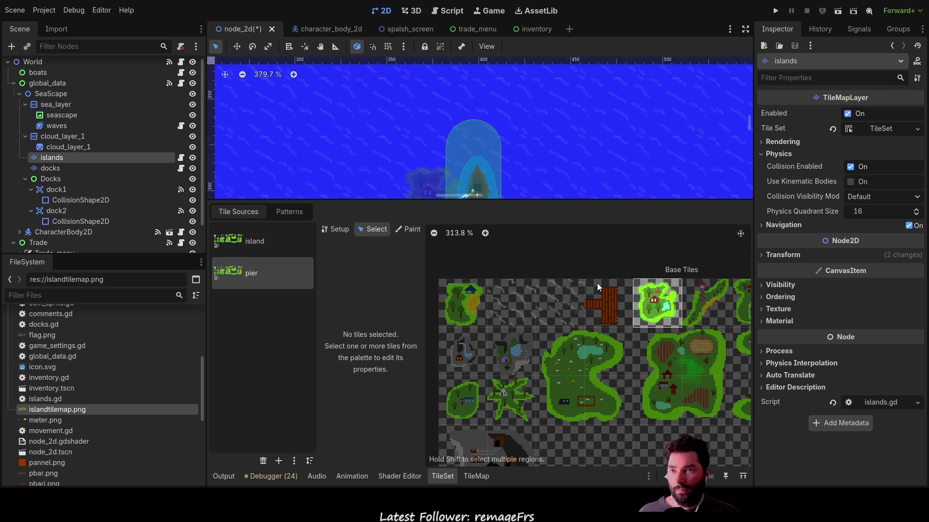
{"action": "left_click", "coordinate": [640, 284]}
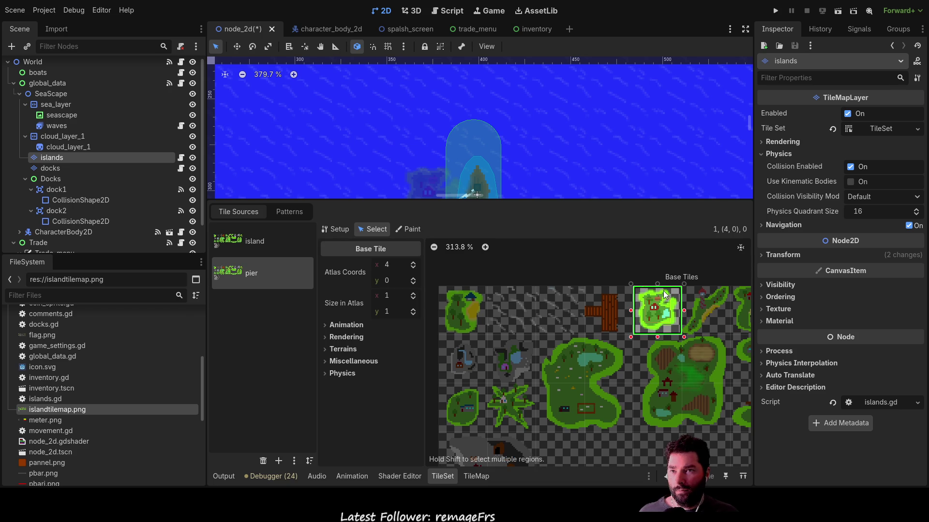
{"action": "left_click", "coordinate": [641, 290]}
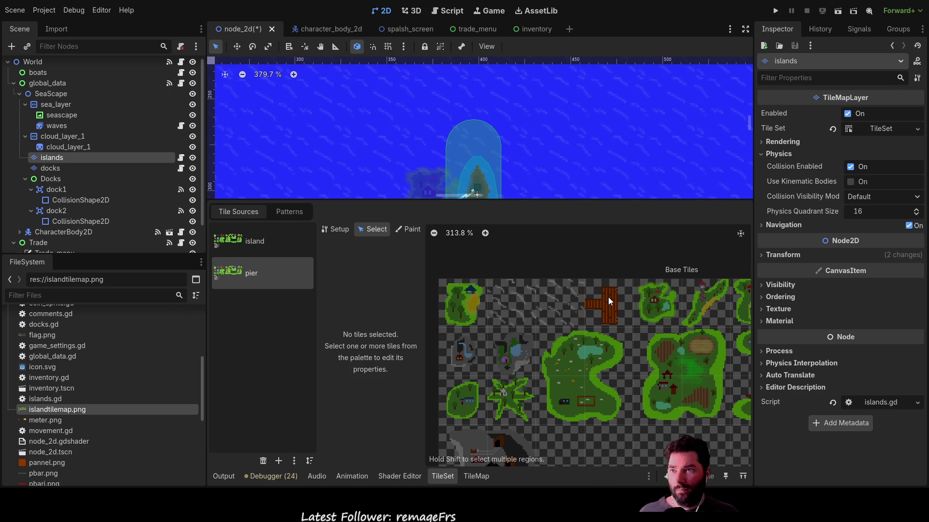
{"action": "left_click", "coordinate": [335, 229]}
{"action": "left_click", "coordinate": [368, 229]}
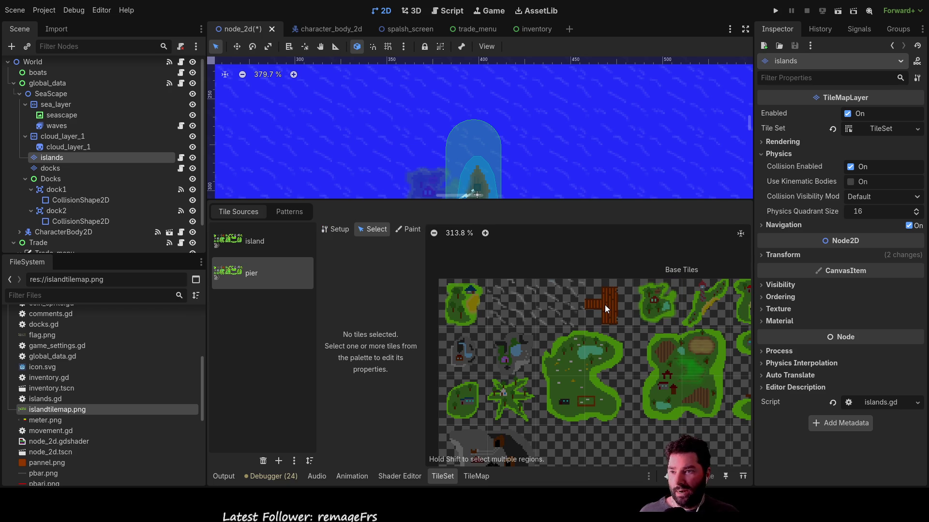
{"action": "mouse_move", "coordinate": [605, 304]}
{"action": "left_mouse_down"}
{"action": "mouse_move", "coordinate": [609, 270]}
{"action": "mouse_move", "coordinate": [541, 237]}
{"action": "mouse_move", "coordinate": [489, 236]}
{"action": "mouse_move", "coordinate": [499, 242]}
{"action": "left_mouse_up"}
- Zoom out the atlas and show the pier source's Setup: ID 1, zero margins, 32×32 px region
{"action": "scroll", "coordinate": [448, 387], "scroll_direction": "down", "scroll_amount": 3}
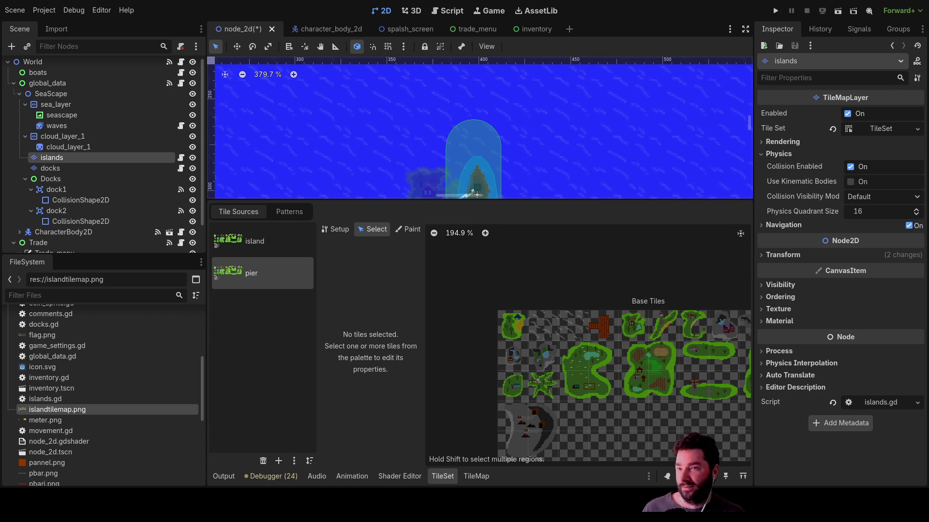
{"action": "scroll", "coordinate": [591, 273], "scroll_direction": "right", "scroll_amount": 5}
{"action": "scroll", "coordinate": [590, 274], "scroll_direction": "down", "scroll_amount": 2}
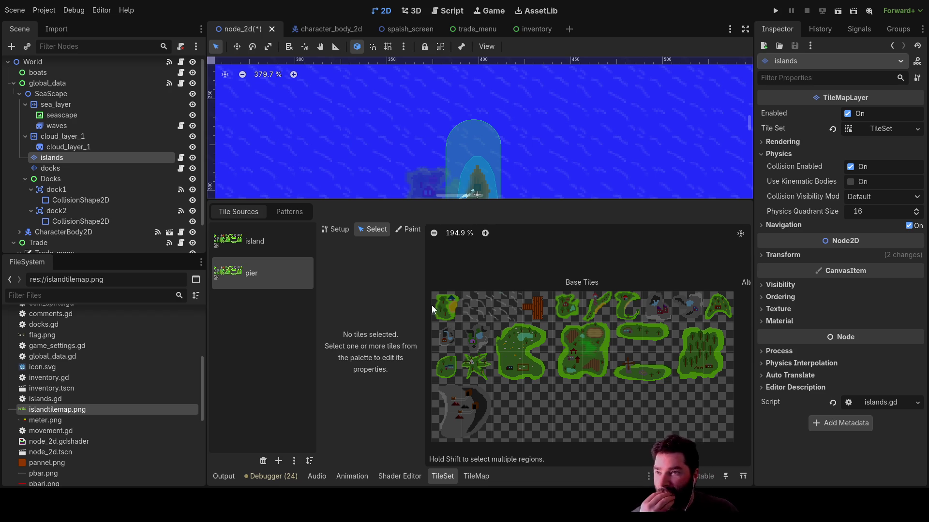
{"action": "left_click", "coordinate": [339, 230]}
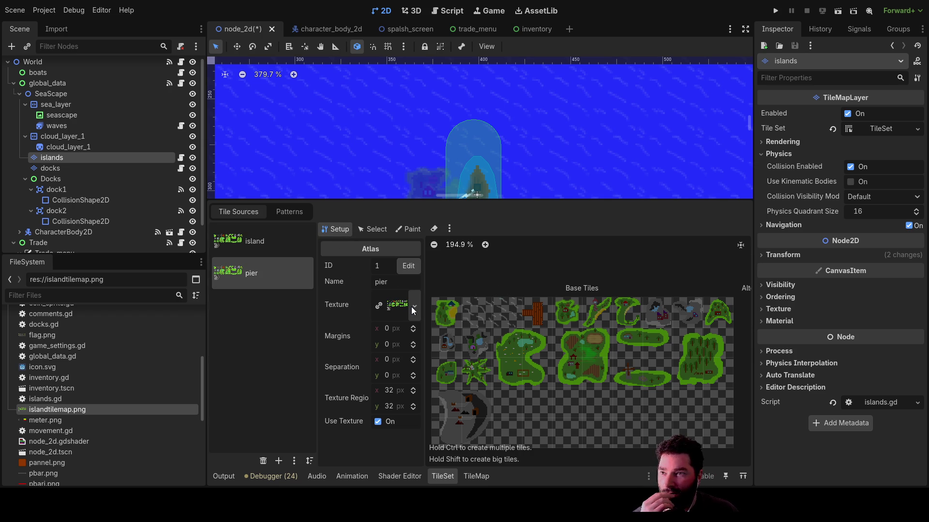
- Expand the pier texture's details to review them, then collapse them again
{"action": "left_click", "coordinate": [397, 306]}
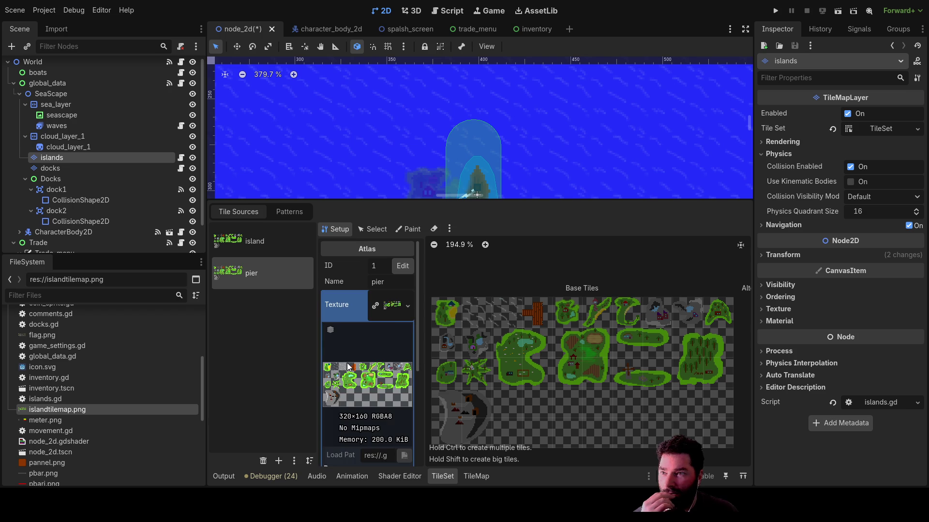
{"action": "scroll", "coordinate": [347, 367], "scroll_direction": "down", "scroll_amount": 1}
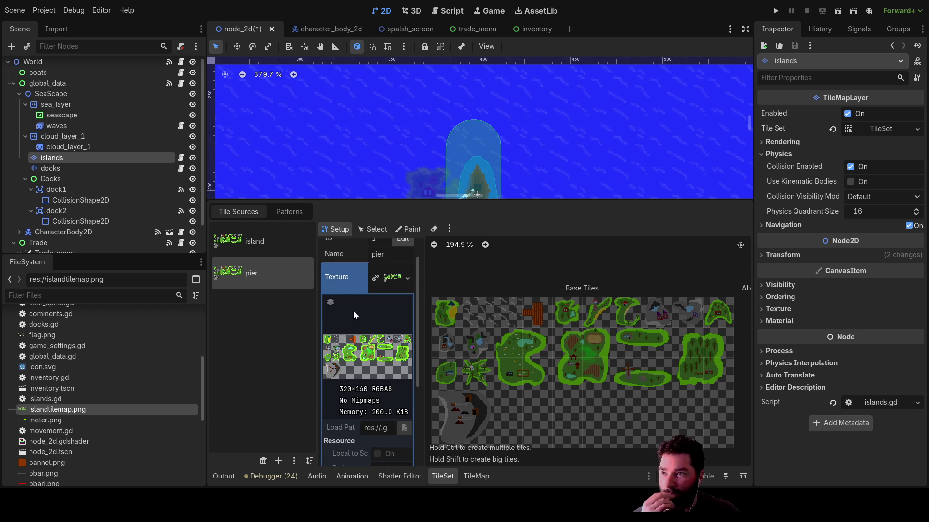
{"action": "scroll", "coordinate": [351, 320], "scroll_direction": "down", "scroll_amount": 3}
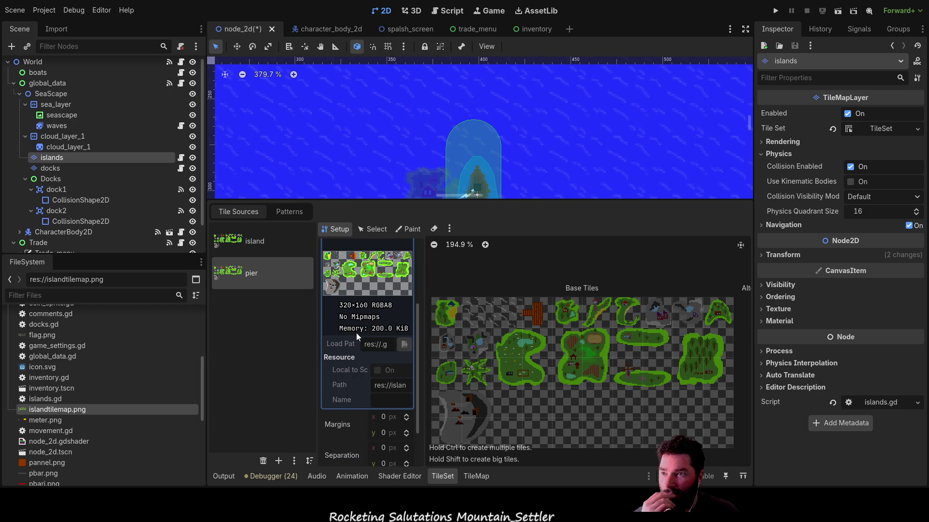
{"action": "scroll", "coordinate": [356, 333], "scroll_direction": "down", "scroll_amount": 3}
{"action": "scroll", "coordinate": [356, 333], "scroll_direction": "up", "scroll_amount": 5}
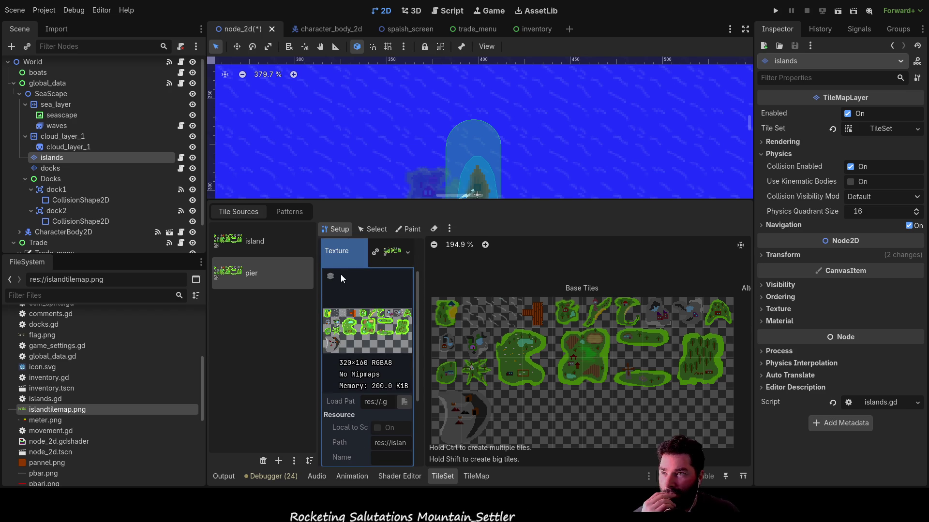
{"action": "left_click", "coordinate": [390, 251]}
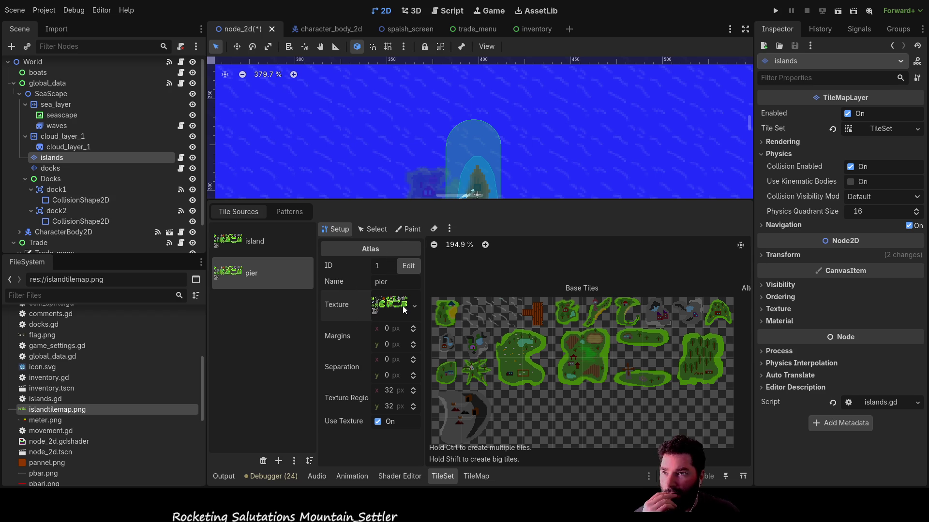
- Select the pier tile in the atlas and switch the pier source to tile Select mode
{"action": "left_click", "coordinate": [534, 317]}
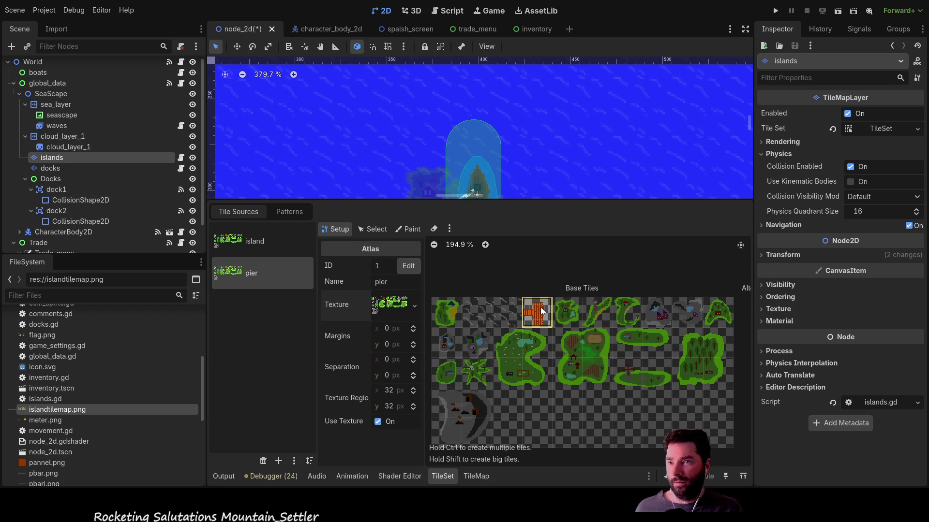
{"action": "scroll", "coordinate": [536, 241], "scroll_direction": "down", "scroll_amount": 1}
{"action": "scroll", "coordinate": [536, 239], "scroll_direction": "down", "scroll_amount": 1}
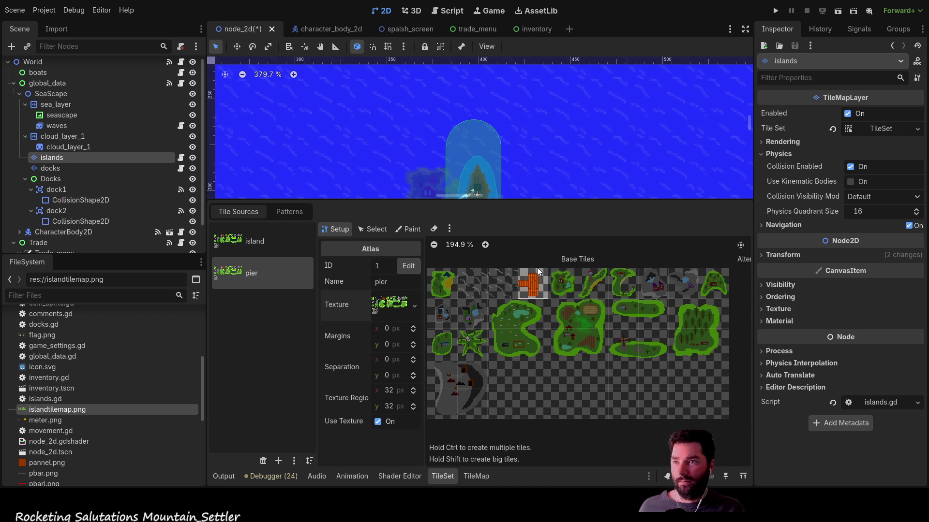
{"action": "scroll", "coordinate": [643, 96], "scroll_direction": "down", "scroll_amount": 3}
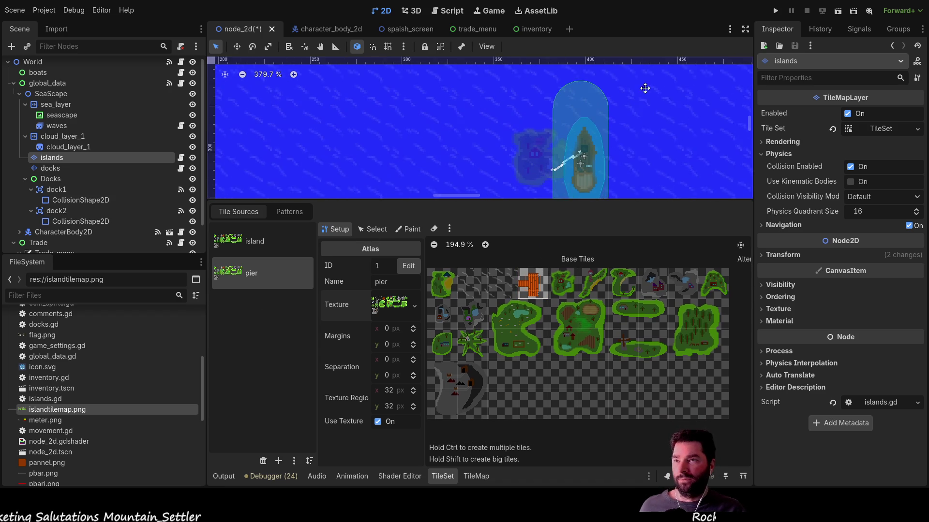
{"action": "scroll", "coordinate": [580, 155], "scroll_direction": "up", "scroll_amount": 6}
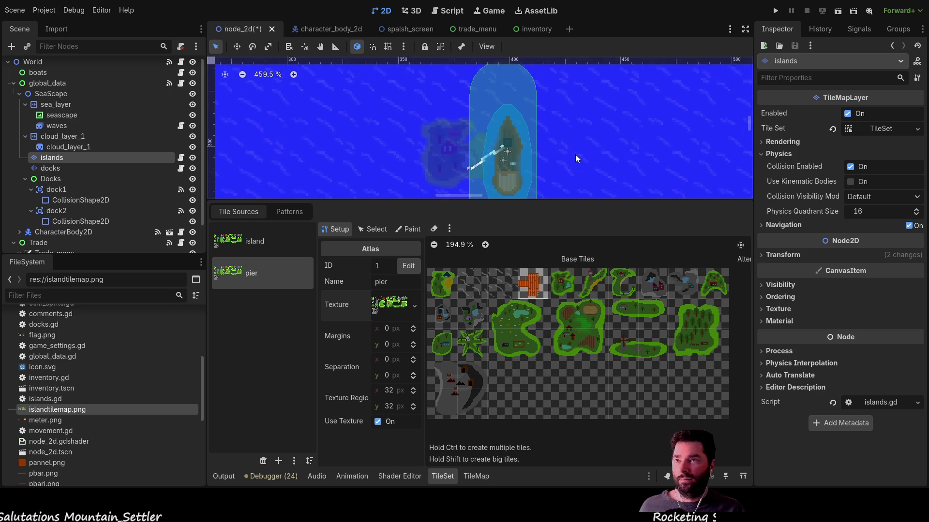
{"action": "scroll", "coordinate": [472, 139], "scroll_direction": "up", "scroll_amount": 3}
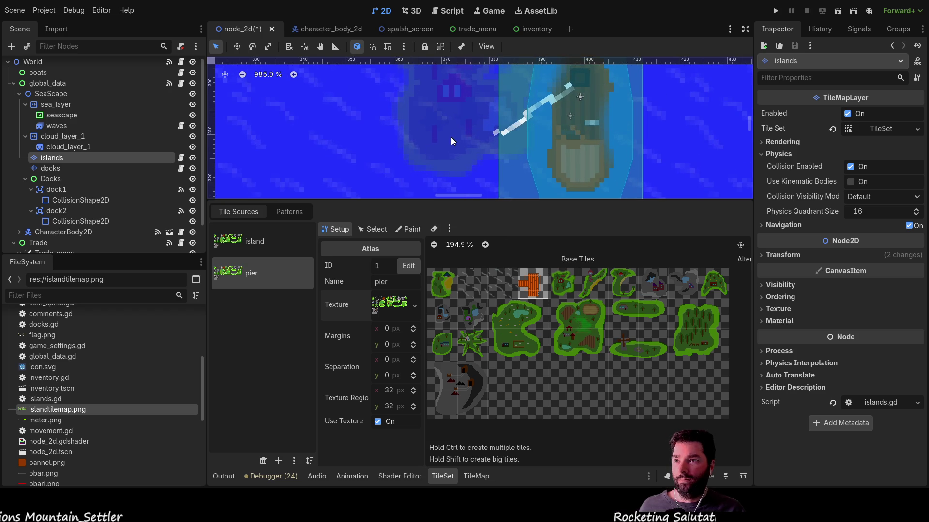
{"action": "scroll", "coordinate": [395, 154], "scroll_direction": "down", "scroll_amount": 5}
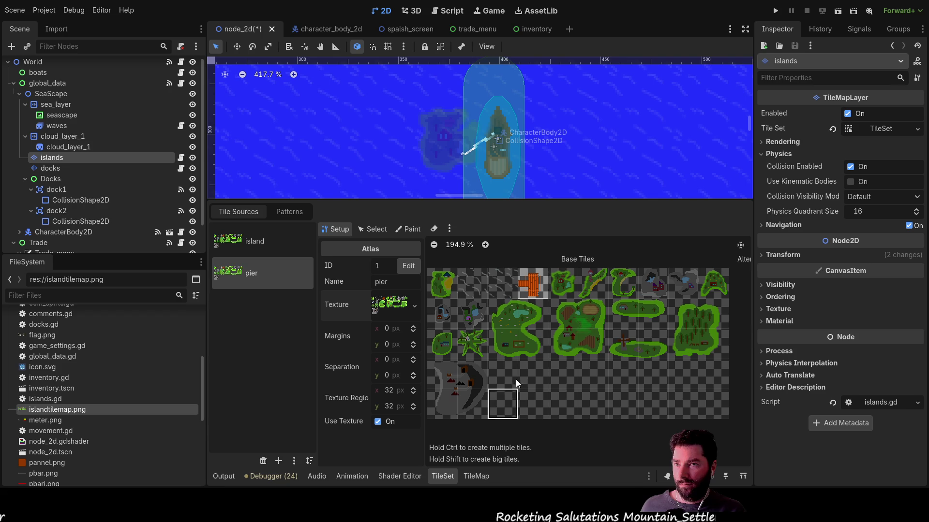
{"action": "left_click", "coordinate": [375, 229]}
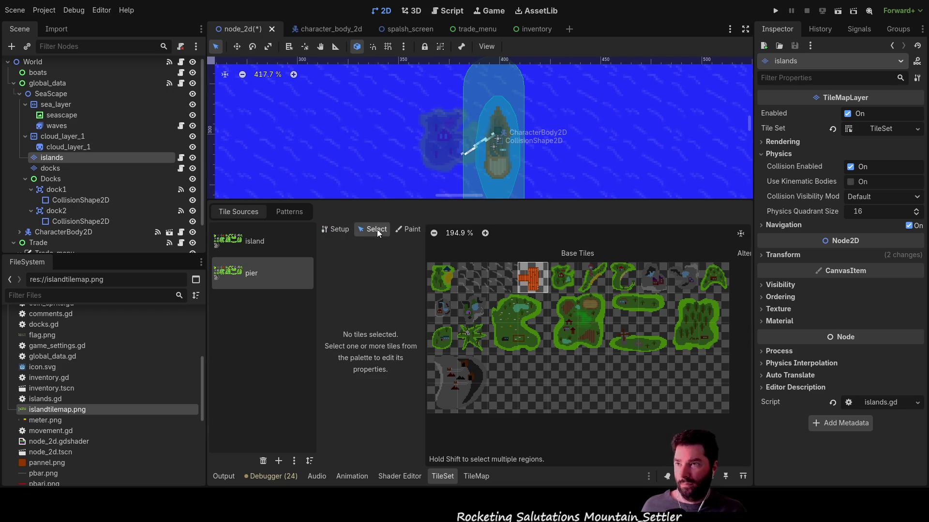
- Switch the TileSet editor to Paint mode and select the docks layer
{"action": "left_click", "coordinate": [408, 230]}
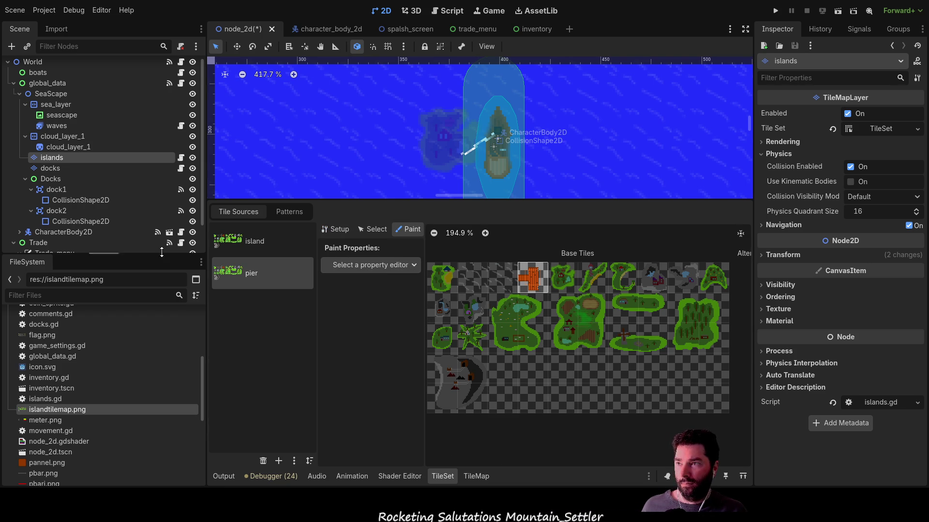
{"action": "left_click", "coordinate": [54, 169]}
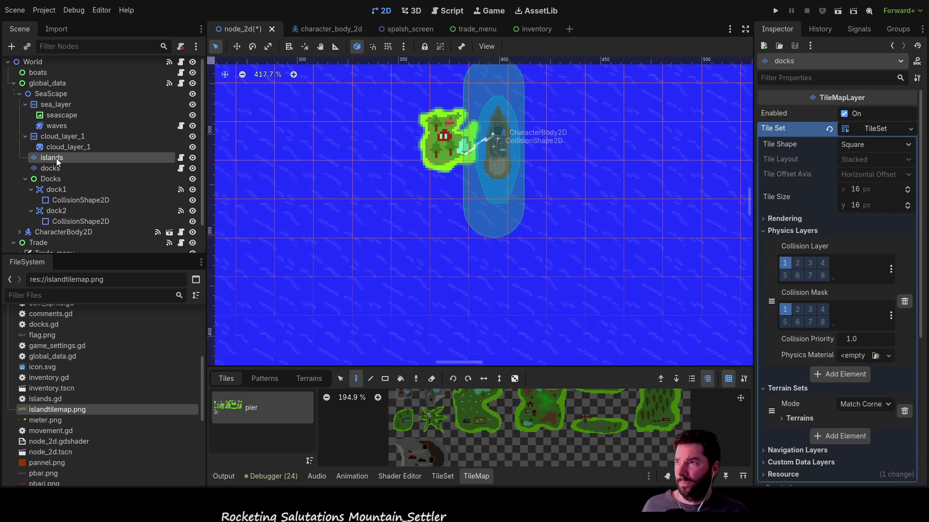
- On the islands layer, view the pier and island tile sources and recentre the sea map
{"action": "left_click", "coordinate": [57, 158]}
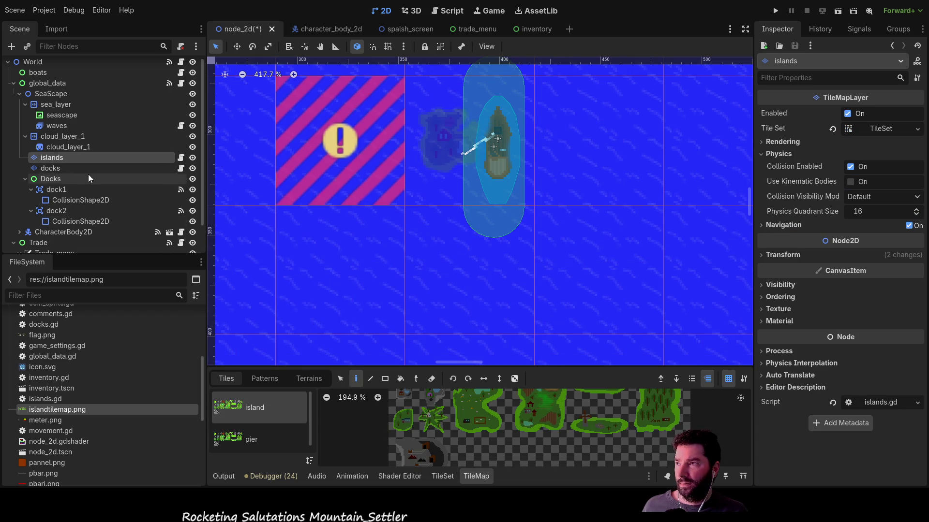
{"action": "left_click", "coordinate": [251, 434]}
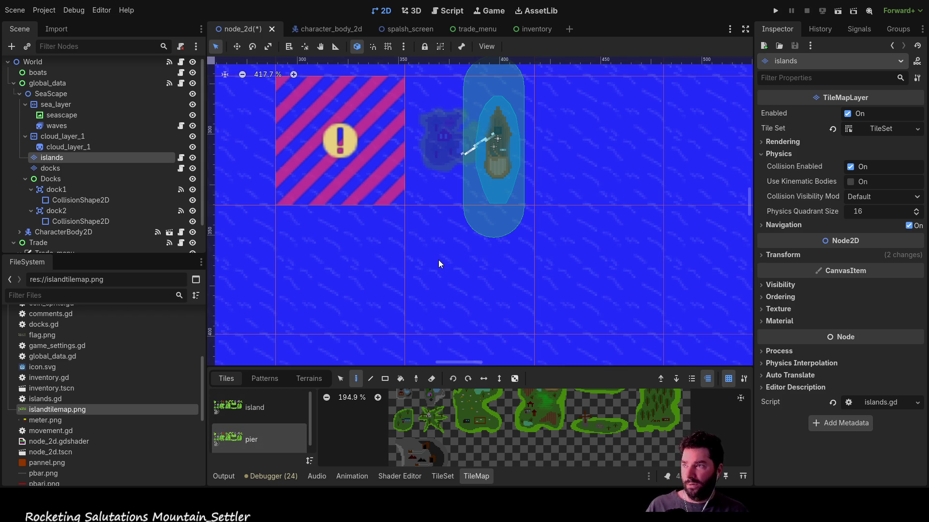
{"action": "scroll", "coordinate": [259, 436], "scroll_direction": "down", "scroll_amount": 1}
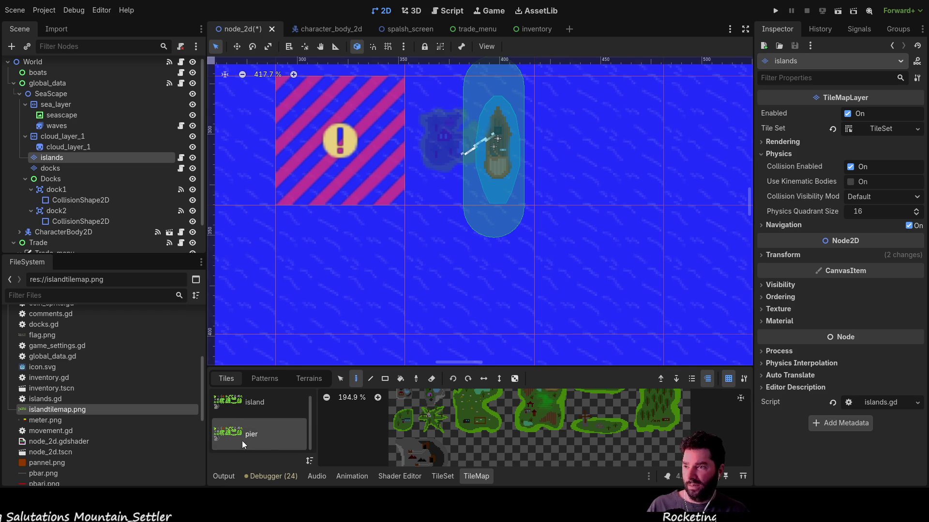
{"action": "left_click", "coordinate": [254, 408]}
{"action": "scroll", "coordinate": [475, 431], "scroll_direction": "up", "scroll_amount": 1}
{"action": "scroll", "coordinate": [449, 410], "scroll_direction": "down", "scroll_amount": 3}
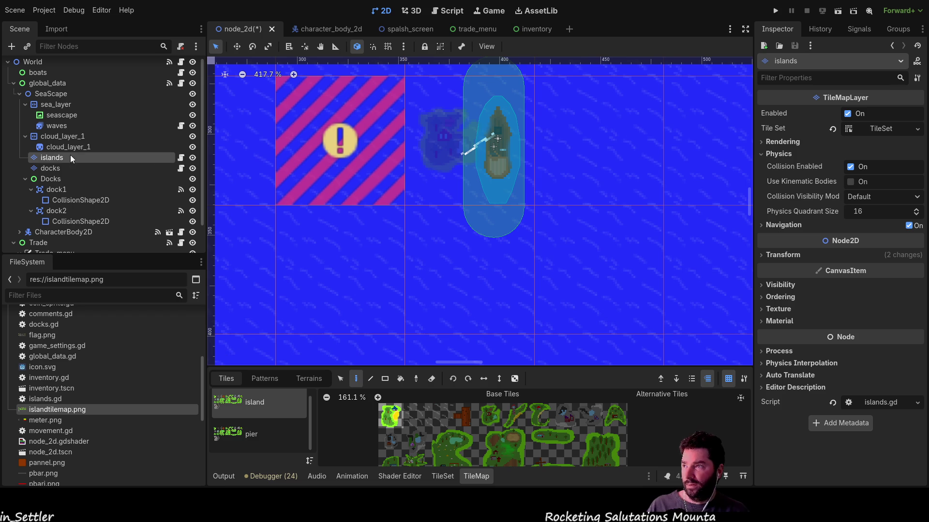
{"action": "scroll", "coordinate": [440, 145], "scroll_direction": "up", "scroll_amount": 4}
{"action": "left_click_drag", "start_coordinate": [437, 175], "coordinate": [521, 256]}
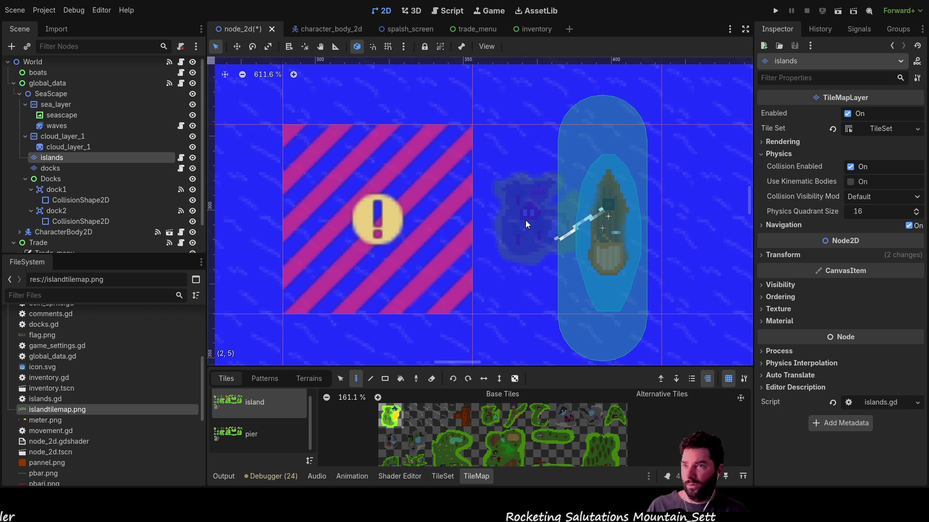
- Compare the docks and islands layers, then select the dock1 Area2D to show its collision settings
{"action": "left_click", "coordinate": [55, 170]}
{"action": "left_click", "coordinate": [53, 158]}
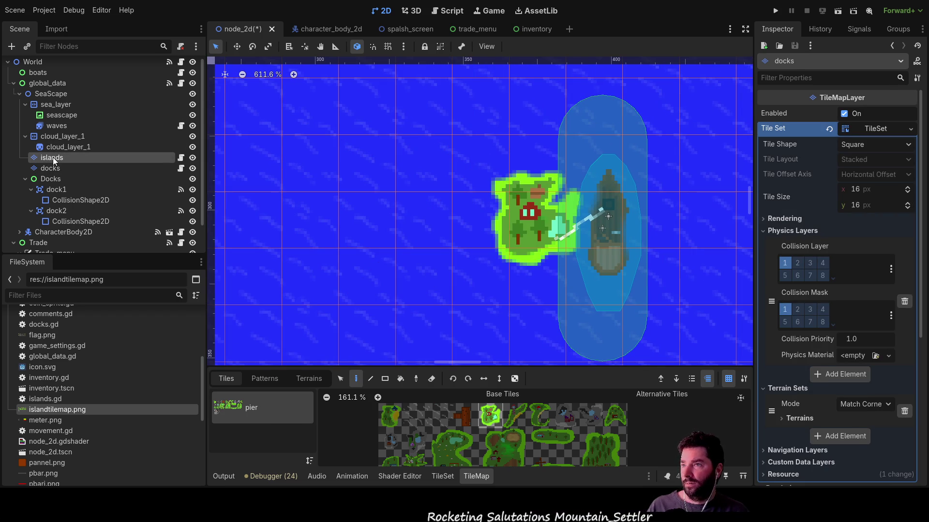
{"action": "mouse_move", "coordinate": [480, 260]}
{"action": "left_mouse_down"}
{"action": "mouse_move", "coordinate": [477, 174]}
{"action": "mouse_move", "coordinate": [488, 231]}
{"action": "left_mouse_up"}
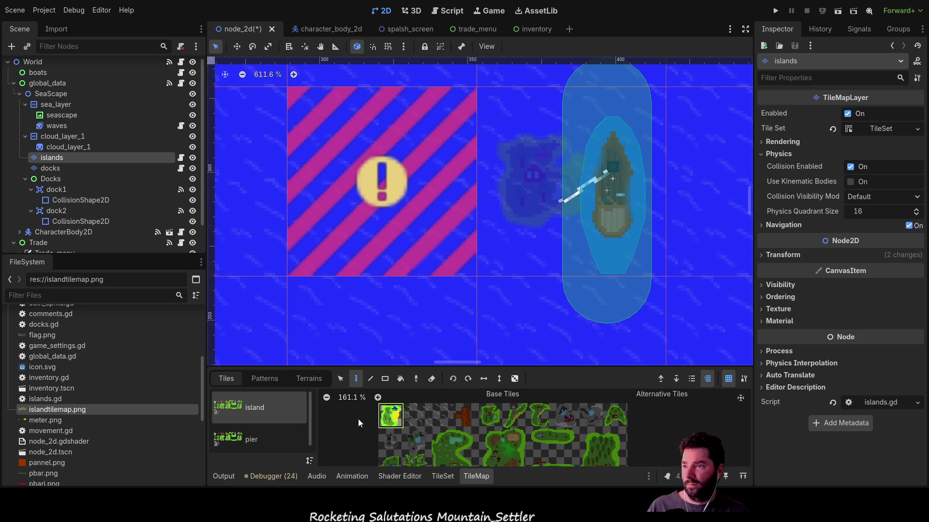
{"action": "left_click", "coordinate": [243, 431]}
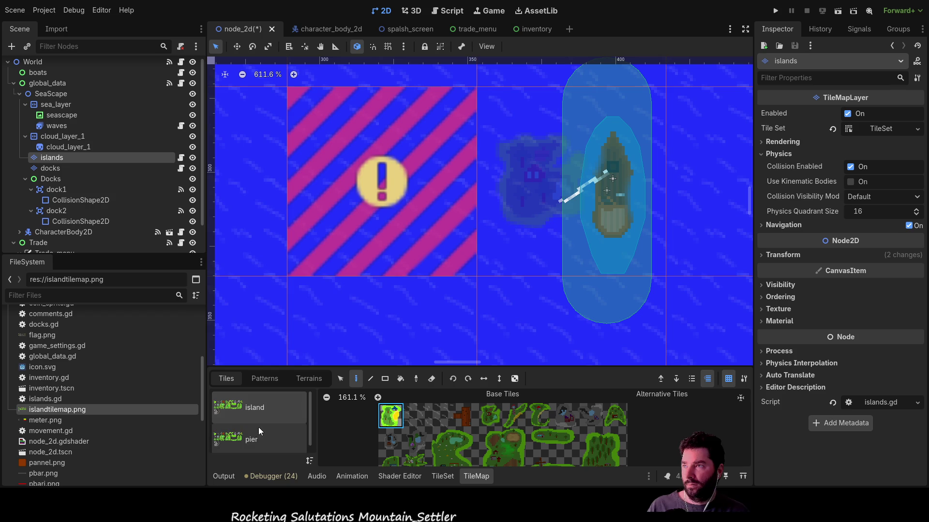
{"action": "left_click", "coordinate": [52, 169]}
{"action": "left_click", "coordinate": [59, 190]}
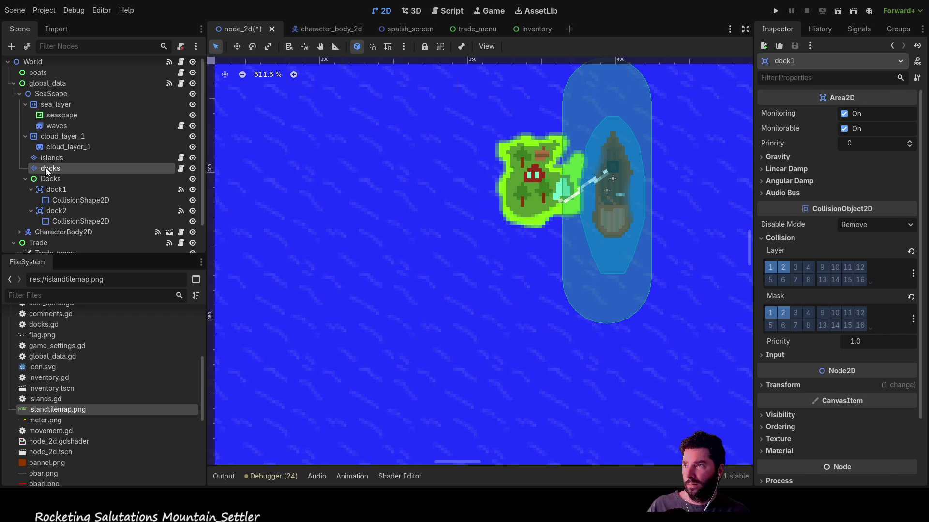
- Select the docks layer and check its Patterns and Terrains tabs before returning to Tiles
{"action": "left_click", "coordinate": [45, 168]}
{"action": "left_click", "coordinate": [48, 155]}
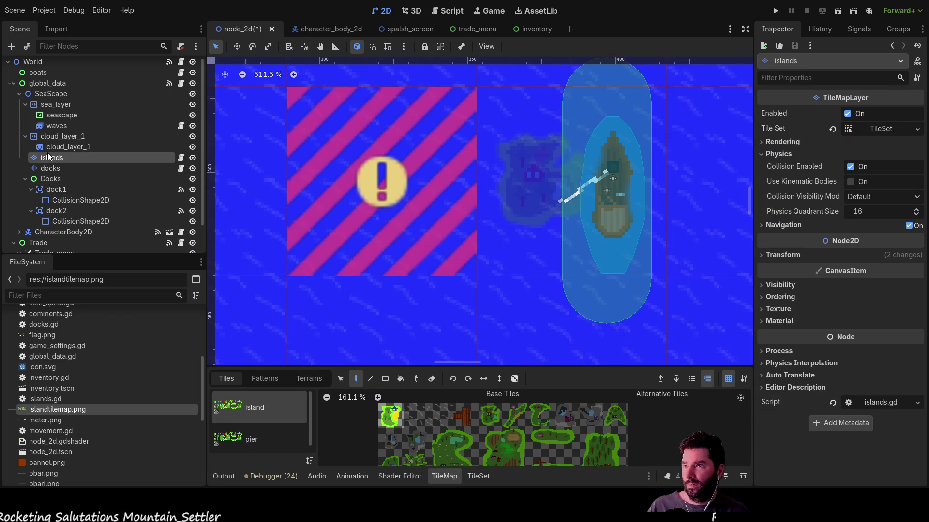
{"action": "left_click", "coordinate": [48, 170]}
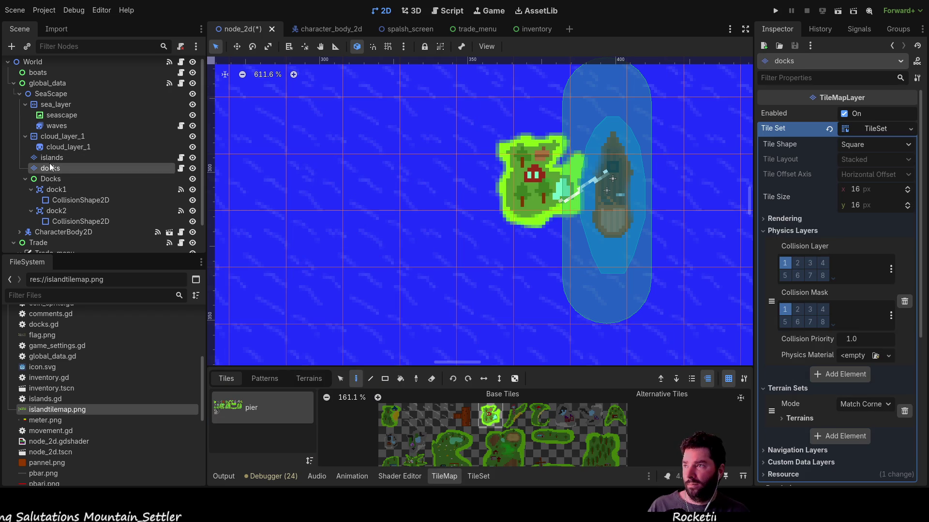
{"action": "left_click", "coordinate": [50, 158]}
{"action": "left_click", "coordinate": [50, 170]}
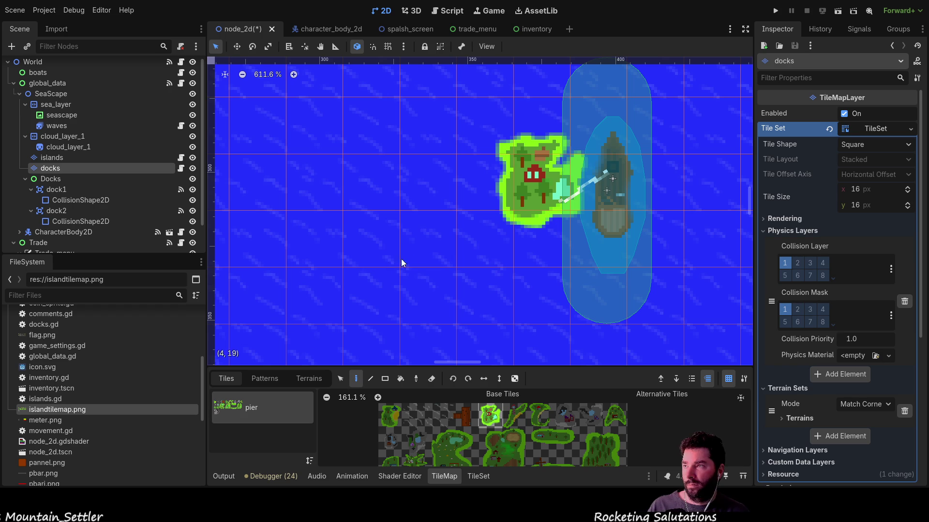
{"action": "scroll", "coordinate": [404, 227], "scroll_direction": "down", "scroll_amount": 5}
{"action": "scroll", "coordinate": [377, 183], "scroll_direction": "up", "scroll_amount": 4}
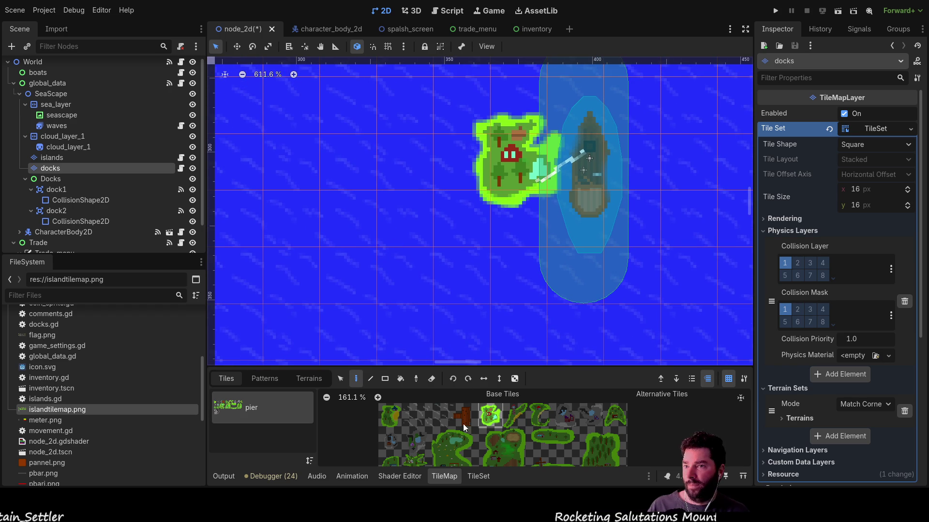
{"action": "left_click", "coordinate": [273, 382]}
{"action": "left_click", "coordinate": [312, 378]}
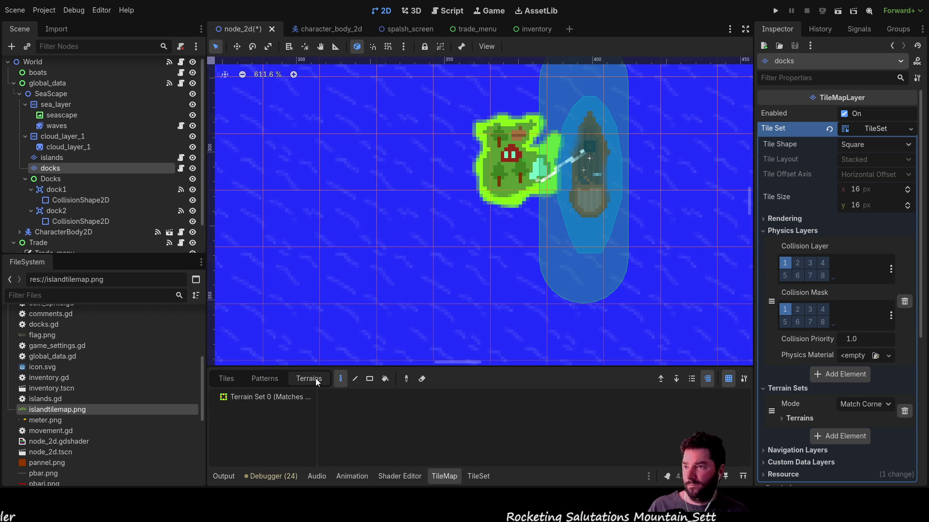
{"action": "left_click", "coordinate": [234, 380]}
- Enlarge the palette, pick an island tile from the pier atlas, and open the pier source
{"action": "scroll", "coordinate": [458, 392], "scroll_direction": "down", "scroll_amount": 1}
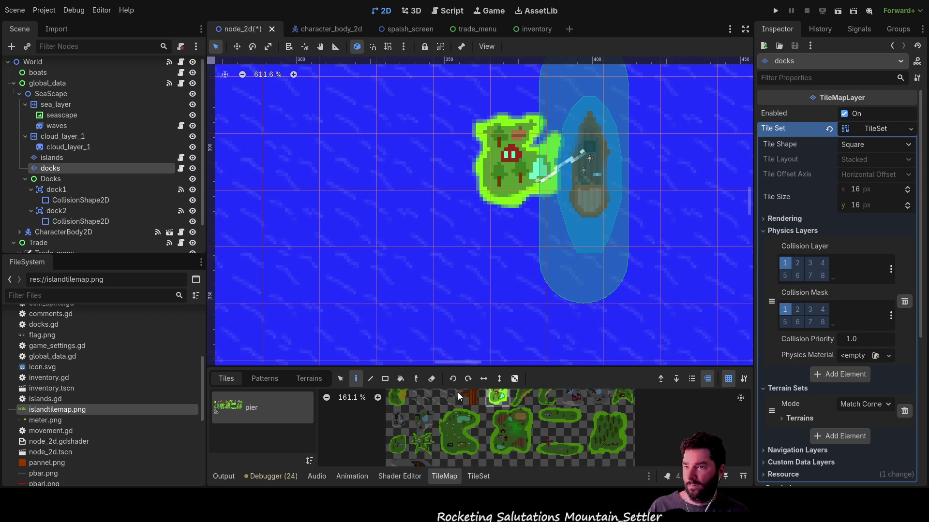
{"action": "mouse_move", "coordinate": [562, 366]}
{"action": "left_mouse_down"}
{"action": "mouse_move", "coordinate": [573, 312]}
{"action": "mouse_move", "coordinate": [568, 290]}
{"action": "left_mouse_up"}
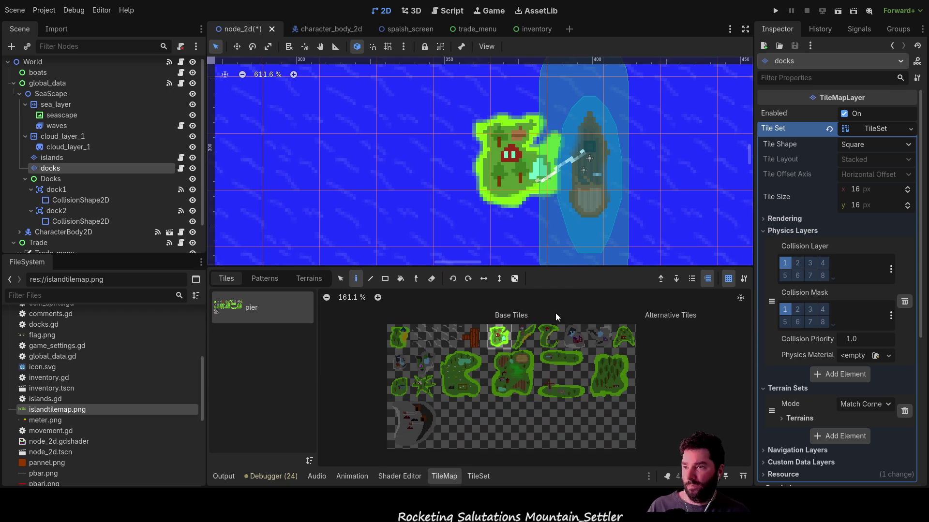
{"action": "left_click", "coordinate": [502, 336]}
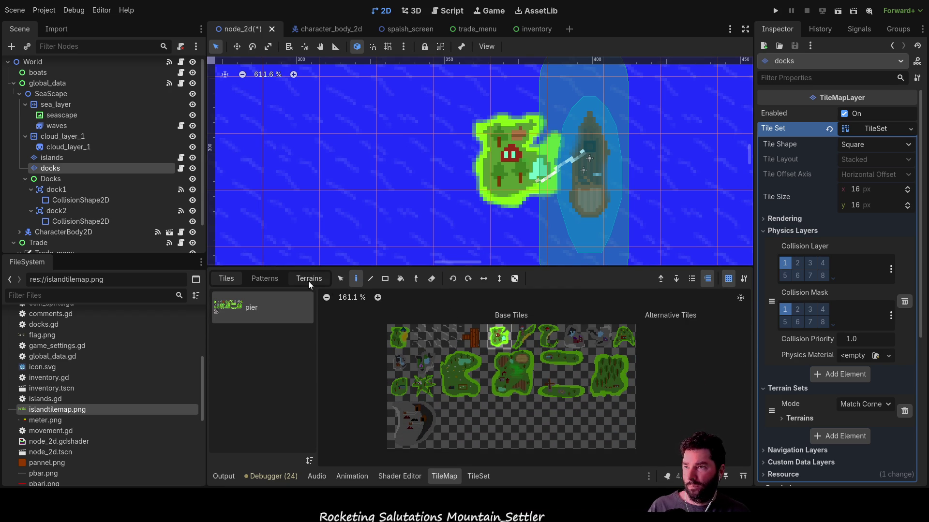
{"action": "left_click", "coordinate": [341, 280]}
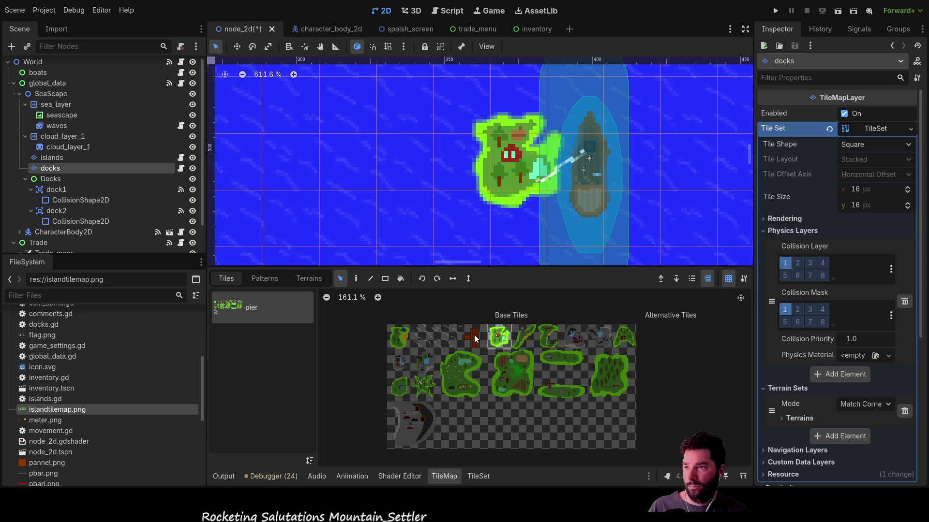
{"action": "left_click", "coordinate": [357, 280]}
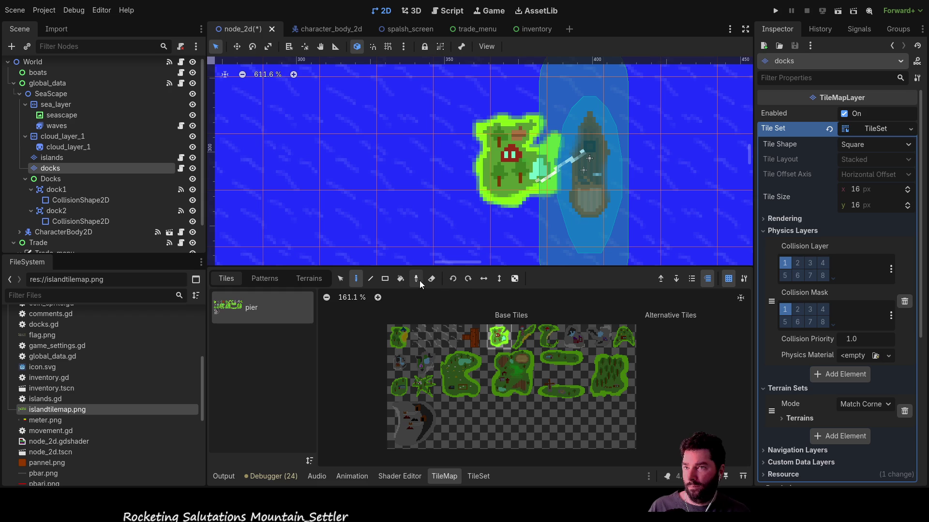
{"action": "double_click", "coordinate": [241, 305]}
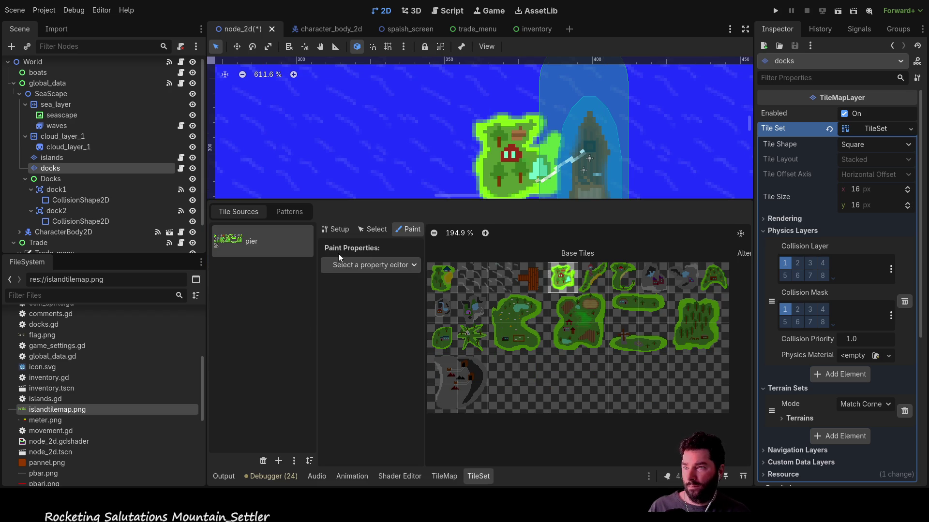
- Select the island tile in the docks' pier atlas and delete it
{"action": "left_click", "coordinate": [370, 230]}
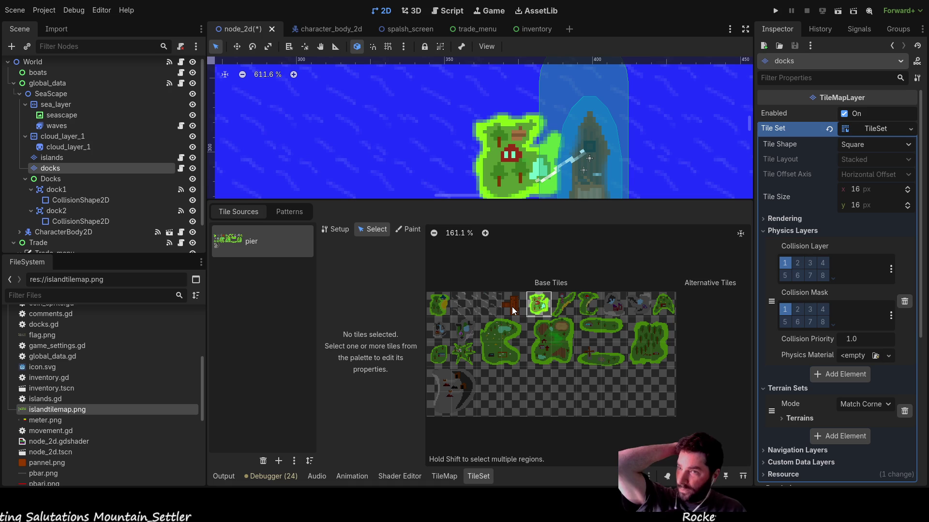
{"action": "left_click", "coordinate": [334, 229]}
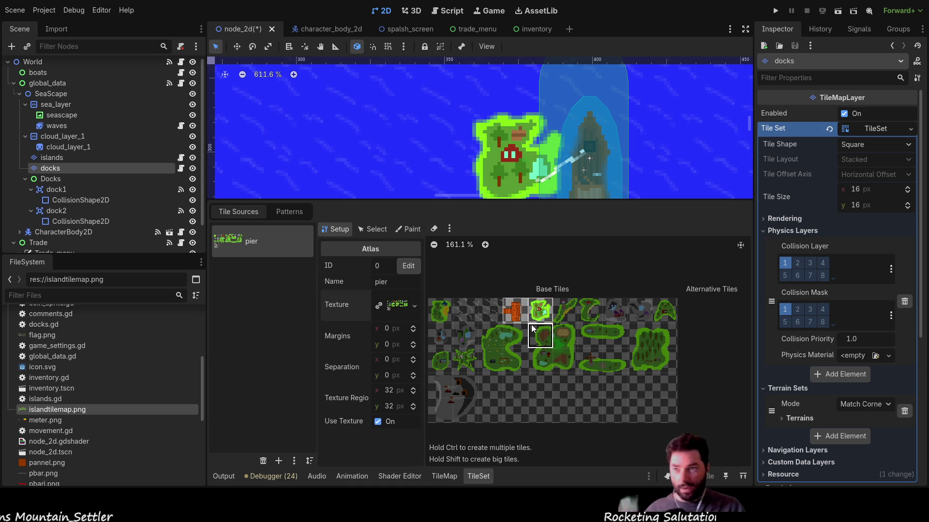
{"action": "scroll", "coordinate": [518, 338], "scroll_direction": "up", "scroll_amount": 4}
{"action": "scroll", "coordinate": [536, 312], "scroll_direction": "down", "scroll_amount": 3}
{"action": "scroll", "coordinate": [561, 347], "scroll_direction": "up", "scroll_amount": 5}
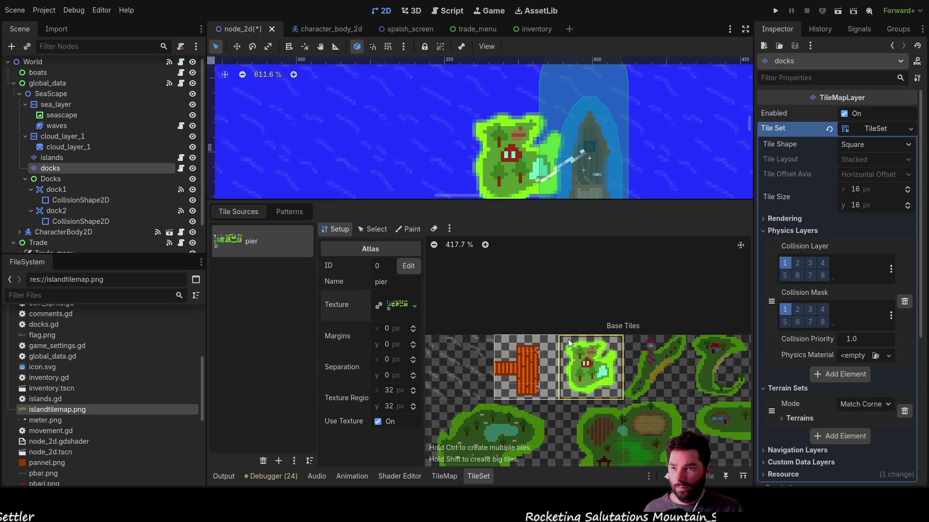
{"action": "left_click", "coordinate": [568, 339]}
{"action": "key", "text": "Delete"}
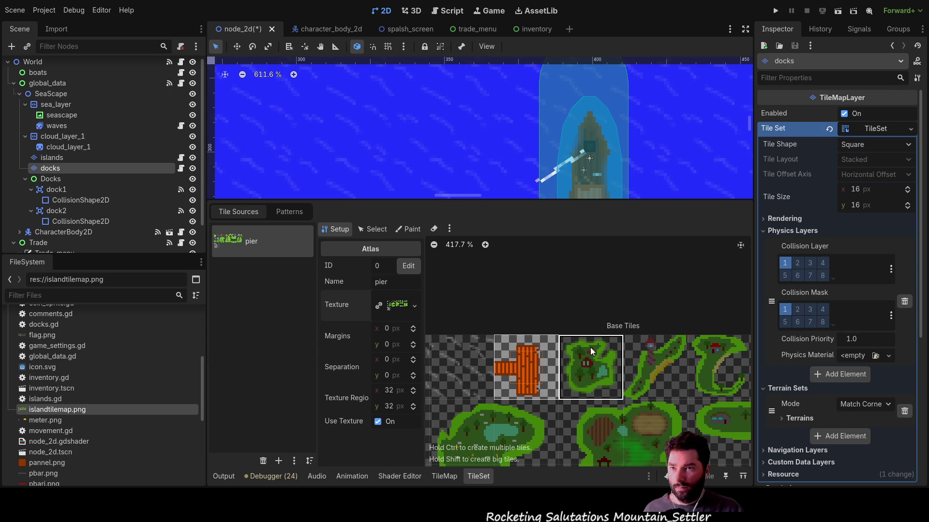
- Select the remaining pier tile and save the scene with Ctrl+S
{"action": "scroll", "coordinate": [512, 289], "scroll_direction": "down", "scroll_amount": 1}
{"action": "left_click", "coordinate": [512, 289]}
{"action": "scroll", "coordinate": [512, 289], "scroll_direction": "down", "scroll_amount": 3}
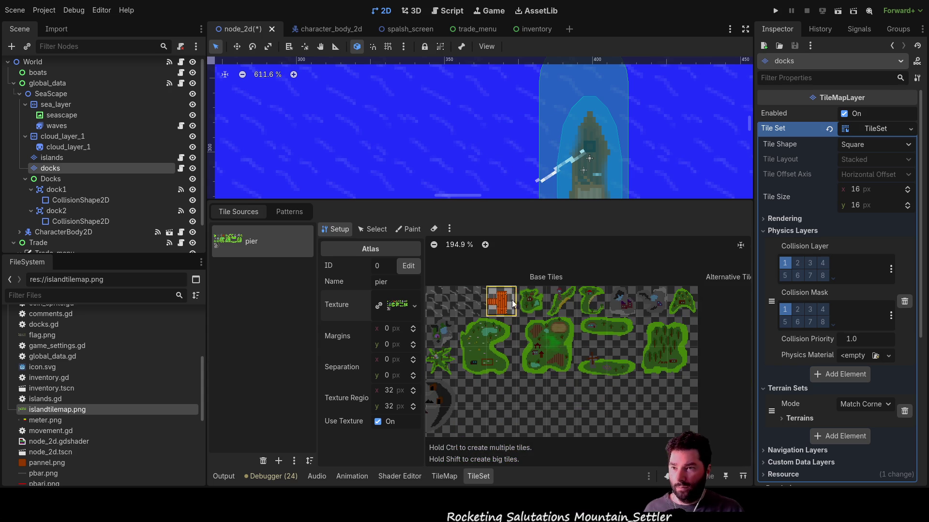
{"action": "key", "text": "ctrl+s"}
- Switch the tile editor to Paint mode, enlarge the scene view, and select the islands layer
{"action": "scroll", "coordinate": [436, 129], "scroll_direction": "down", "scroll_amount": 3}
{"action": "scroll", "coordinate": [436, 130], "scroll_direction": "down", "scroll_amount": 4}
{"action": "scroll", "coordinate": [444, 146], "scroll_direction": "up", "scroll_amount": 5}
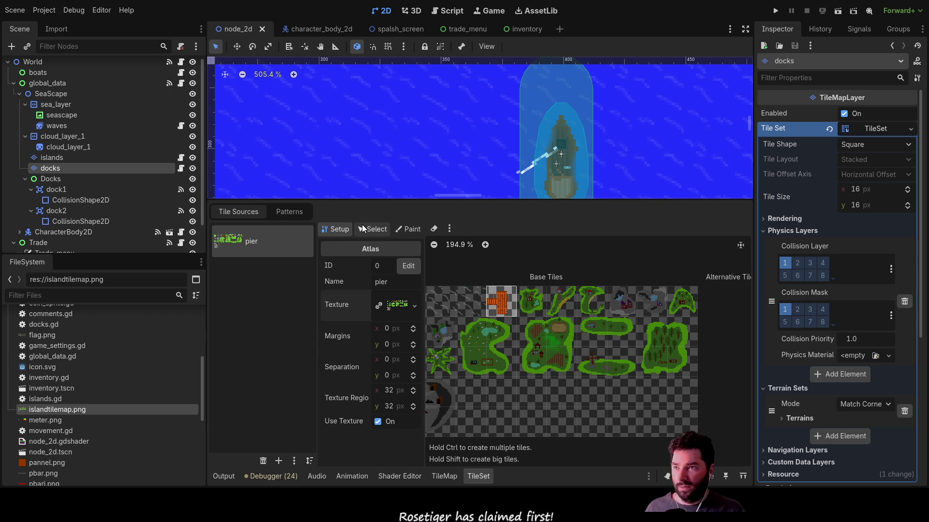
{"action": "left_click", "coordinate": [366, 228]}
{"action": "left_click", "coordinate": [402, 229]}
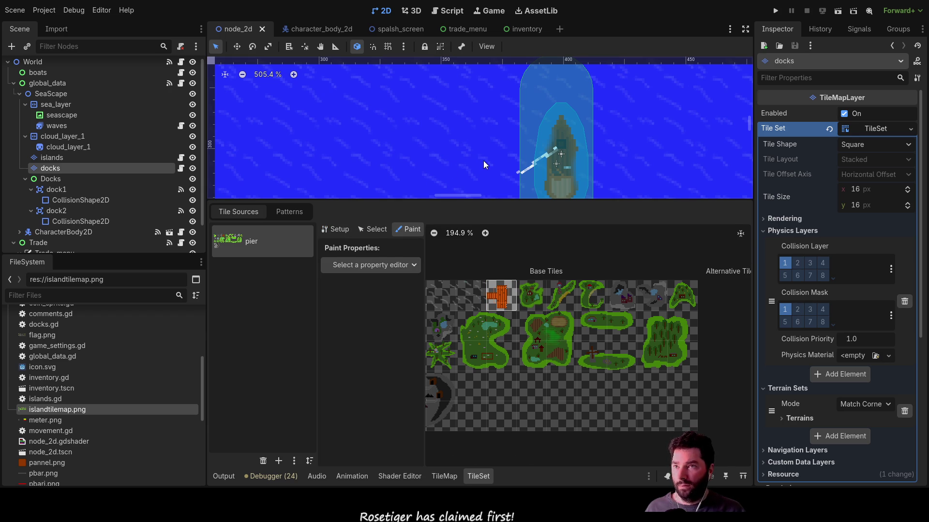
{"action": "left_click_drag", "start_coordinate": [409, 200], "coordinate": [409, 366]}
{"action": "scroll", "coordinate": [438, 243], "scroll_direction": "down", "scroll_amount": 1}
{"action": "scroll", "coordinate": [437, 243], "scroll_direction": "down", "scroll_amount": 1}
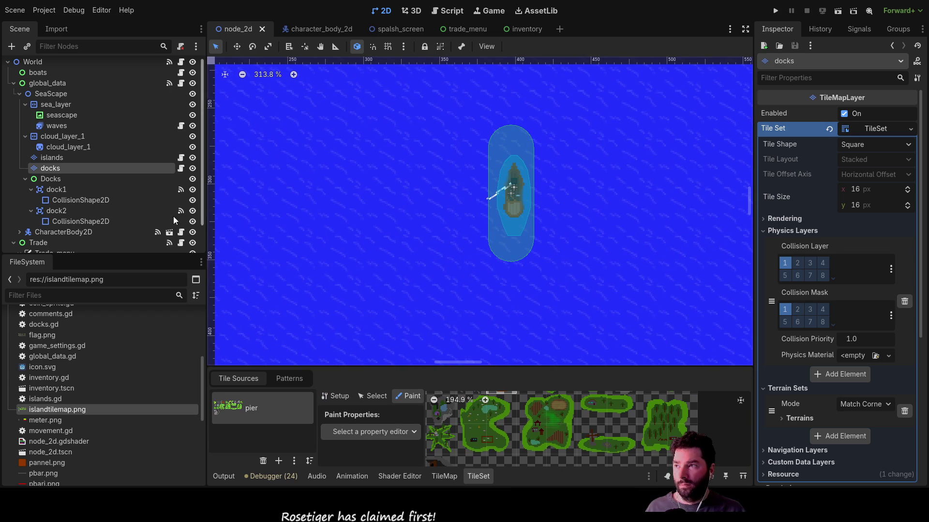
{"action": "left_click", "coordinate": [54, 158]}
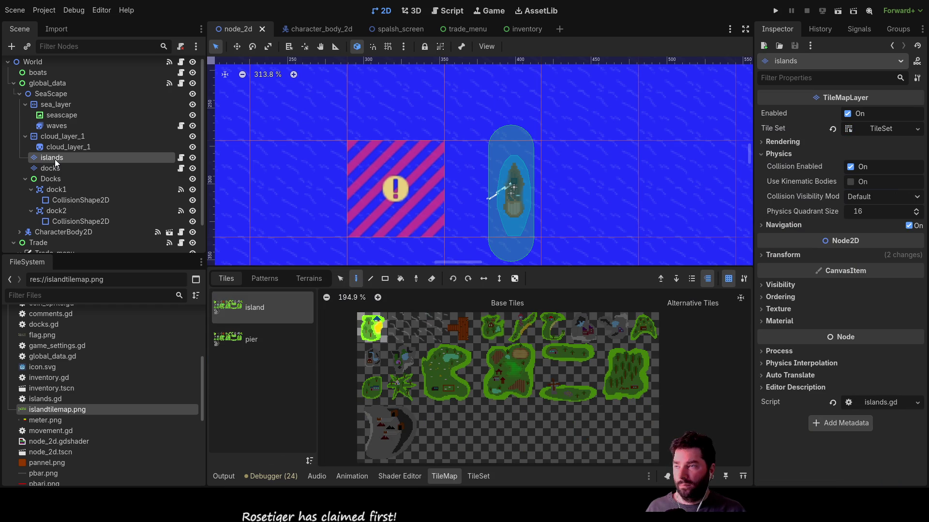
- Review the docks, islands, dock1 and dock2 nodes and their collision shapes in the Scene tree
{"action": "left_click", "coordinate": [53, 169]}
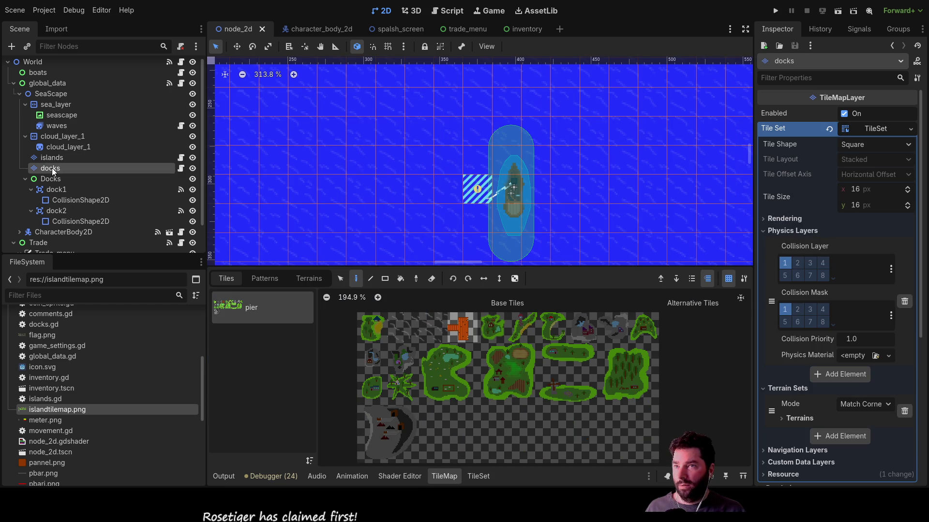
{"action": "left_click", "coordinate": [54, 159]}
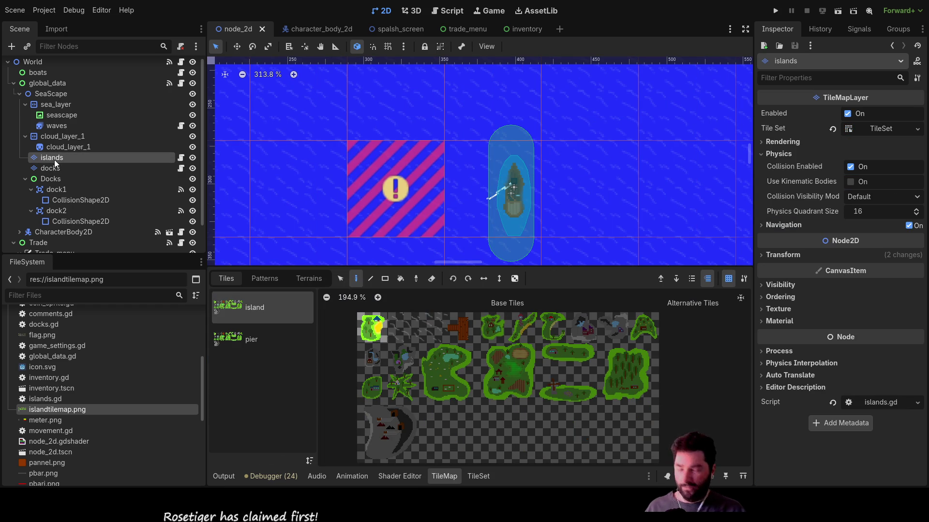
{"action": "left_click", "coordinate": [64, 190]}
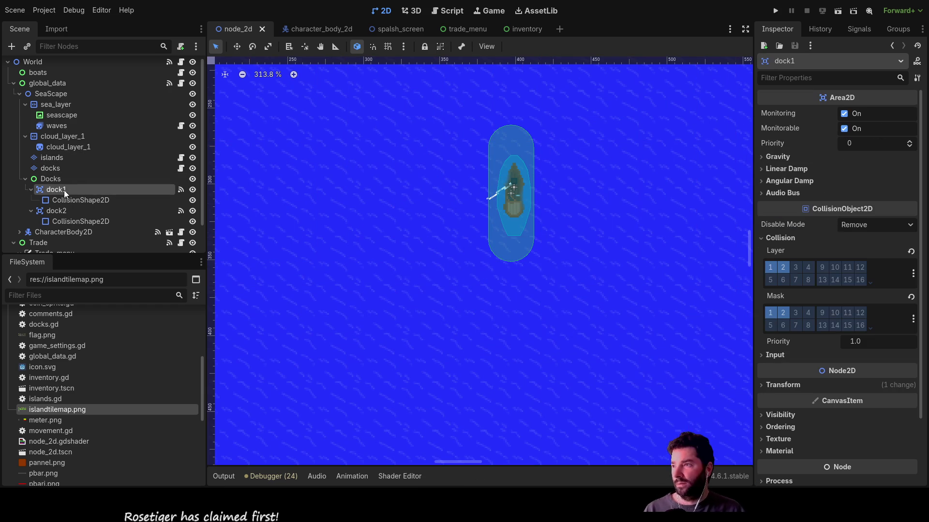
{"action": "left_click", "coordinate": [73, 200]}
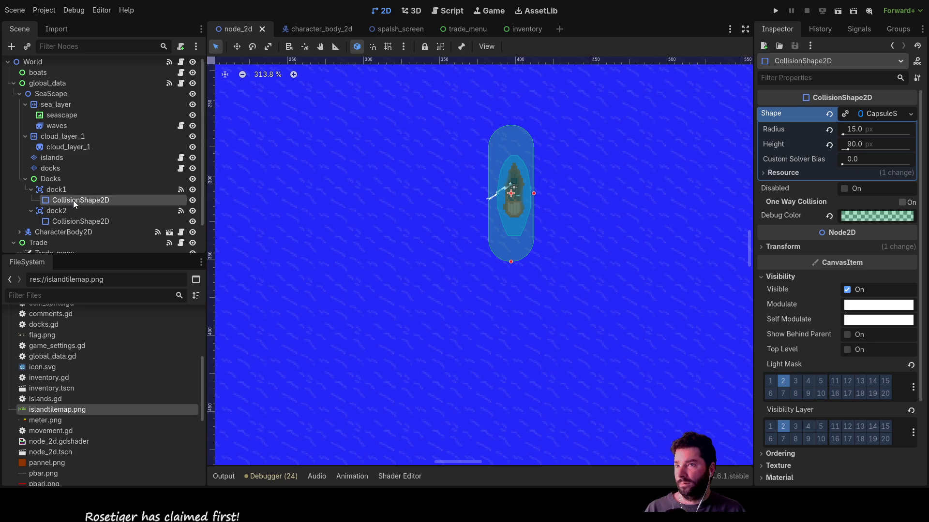
{"action": "left_click", "coordinate": [77, 221]}
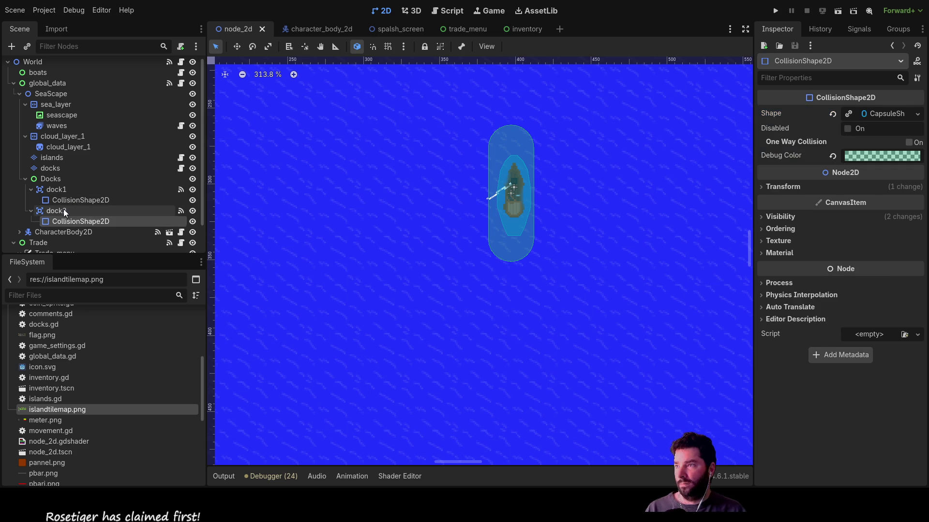
{"action": "left_click", "coordinate": [63, 210]}
{"action": "left_click", "coordinate": [58, 189]}
{"action": "scroll", "coordinate": [350, 244], "scroll_direction": "down", "scroll_amount": 3}
{"action": "scroll", "coordinate": [445, 259], "scroll_direction": "down", "scroll_amount": 6}
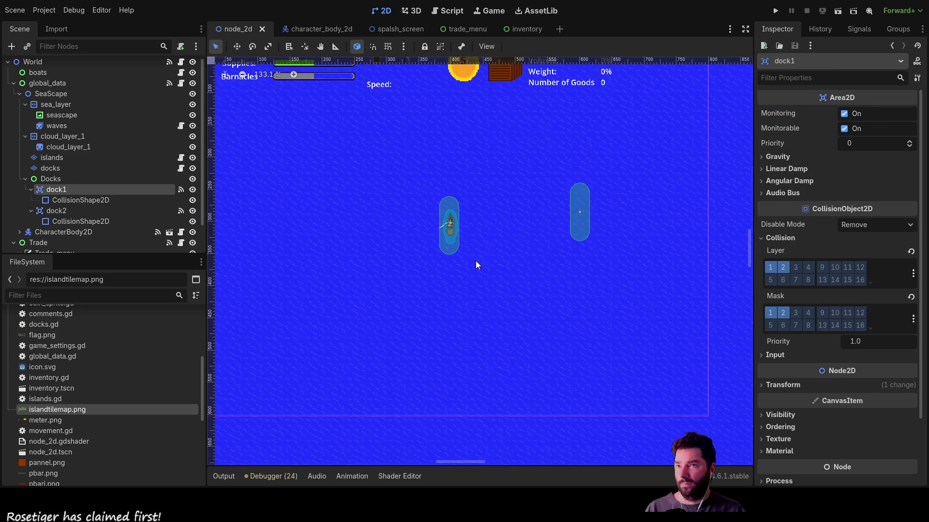
{"action": "scroll", "coordinate": [462, 262], "scroll_direction": "up", "scroll_amount": 5}
{"action": "scroll", "coordinate": [463, 262], "scroll_direction": "up", "scroll_amount": 5}
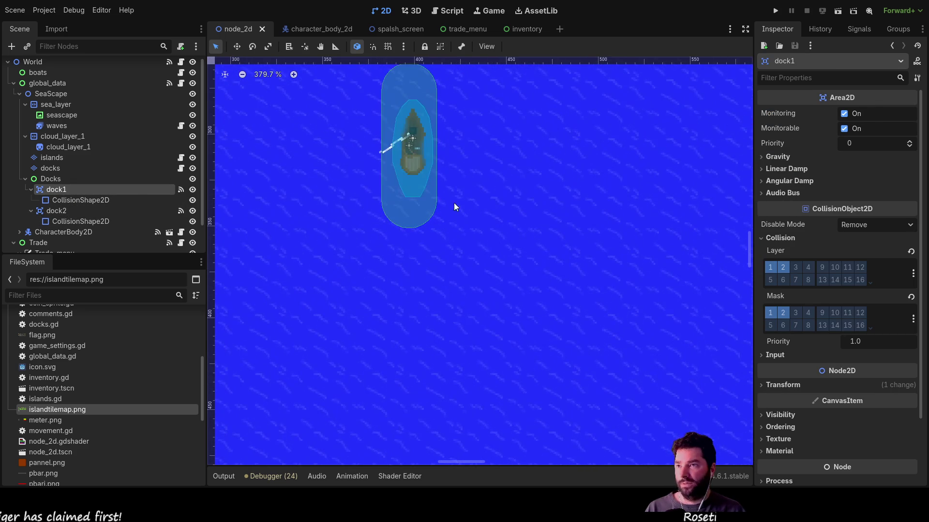
- Delete the islands and docks layers, then add a new TileMapLayer under sea_layer
{"action": "left_click", "coordinate": [47, 157]}
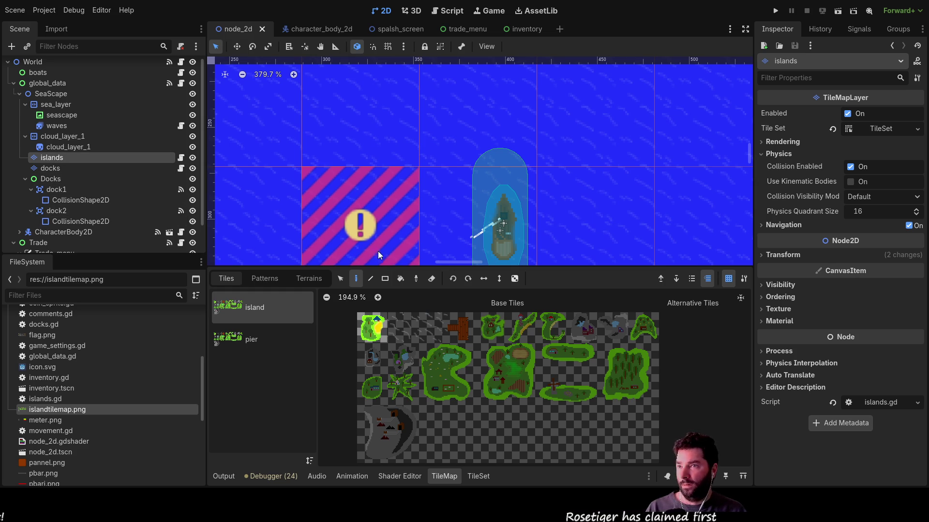
{"action": "key", "text": "Delete"}
{"action": "left_click", "coordinate": [59, 158]}
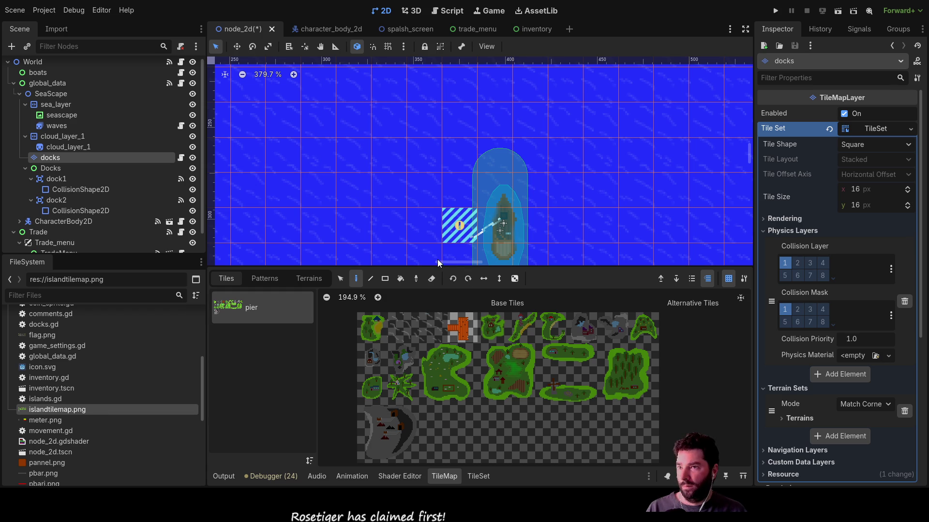
{"action": "key", "text": "Delete"}
{"action": "left_click", "coordinate": [50, 106]}
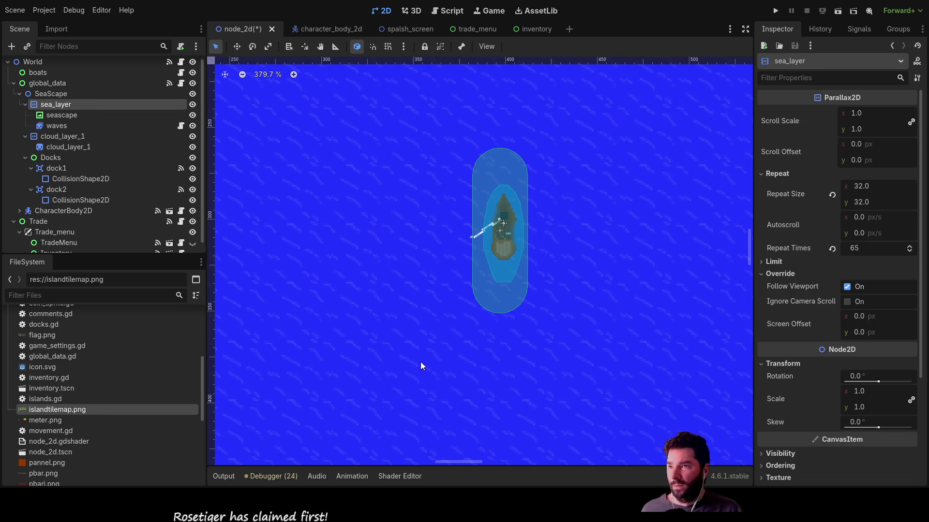
{"action": "key", "text": "ctrl+z"}
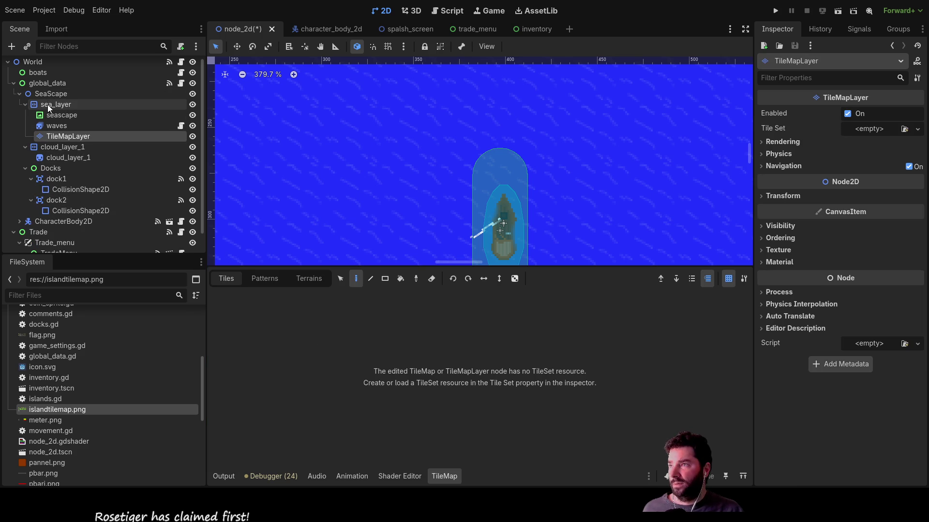
- Move the TileMapLayer to the end of SeaScape and give it a new TileSet with islandtilemap.png
{"action": "left_click", "coordinate": [24, 146]}
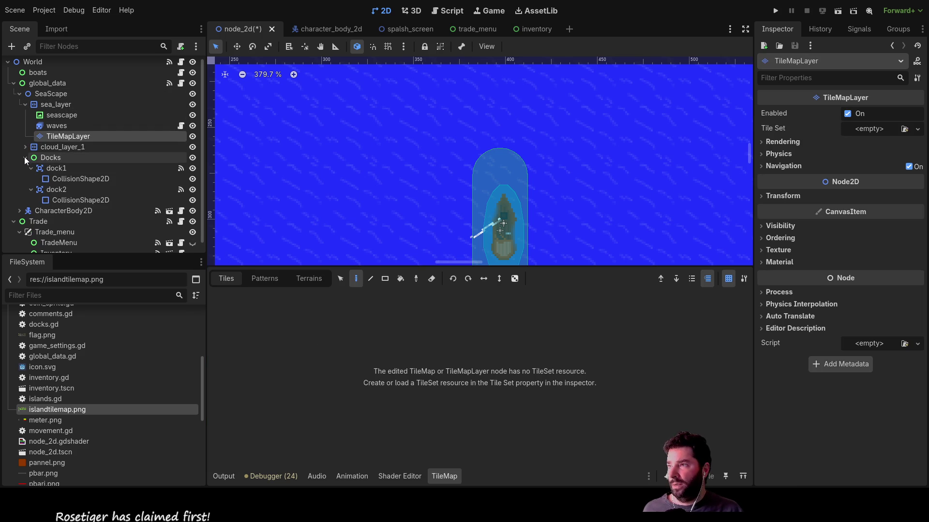
{"action": "left_click", "coordinate": [24, 156]}
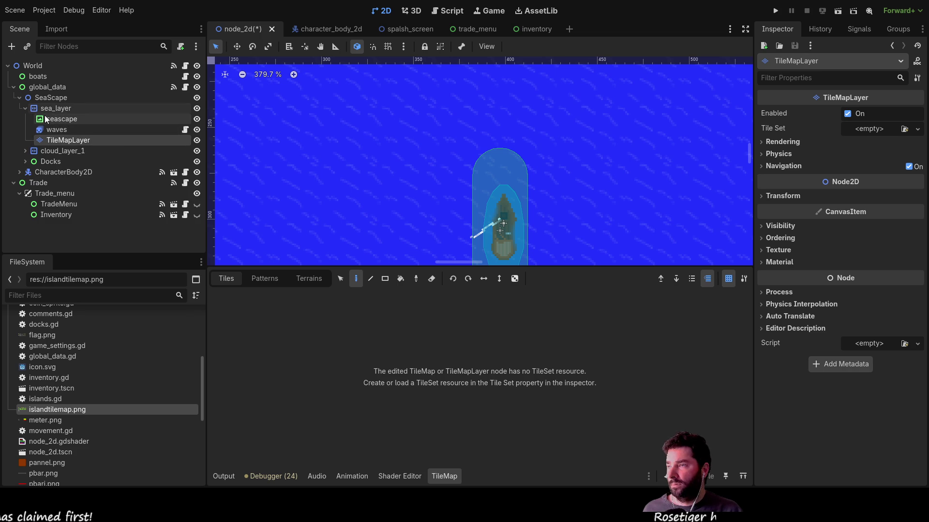
{"action": "left_click_drag", "start_coordinate": [53, 142], "coordinate": [44, 98]}
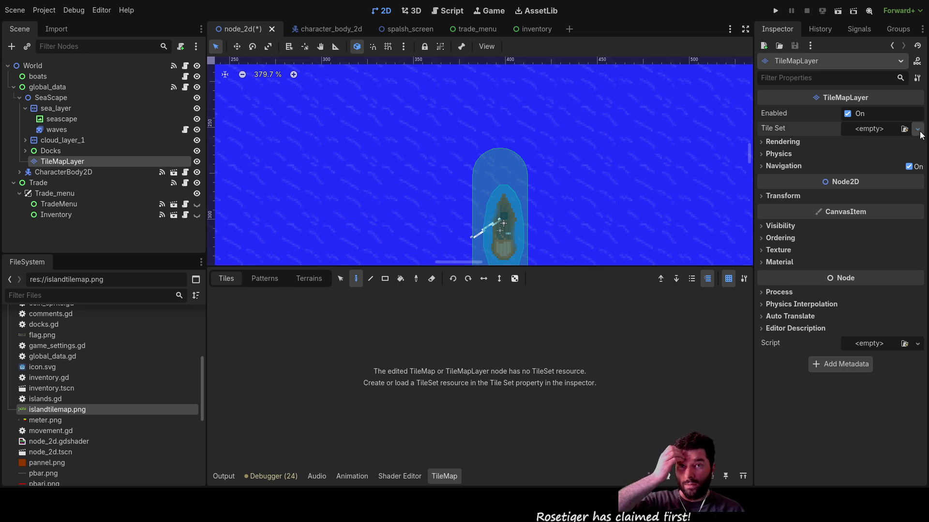
{"action": "left_click", "coordinate": [873, 168]}
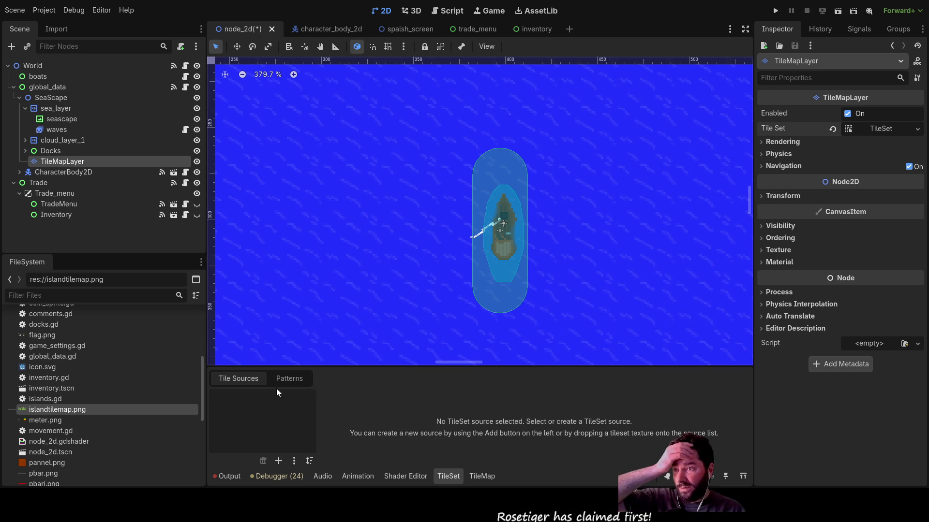
{"action": "mouse_move", "coordinate": [51, 411]}
{"action": "left_mouse_down"}
{"action": "mouse_move", "coordinate": [290, 412]}
{"action": "mouse_move", "coordinate": [265, 414]}
{"action": "left_mouse_up"}
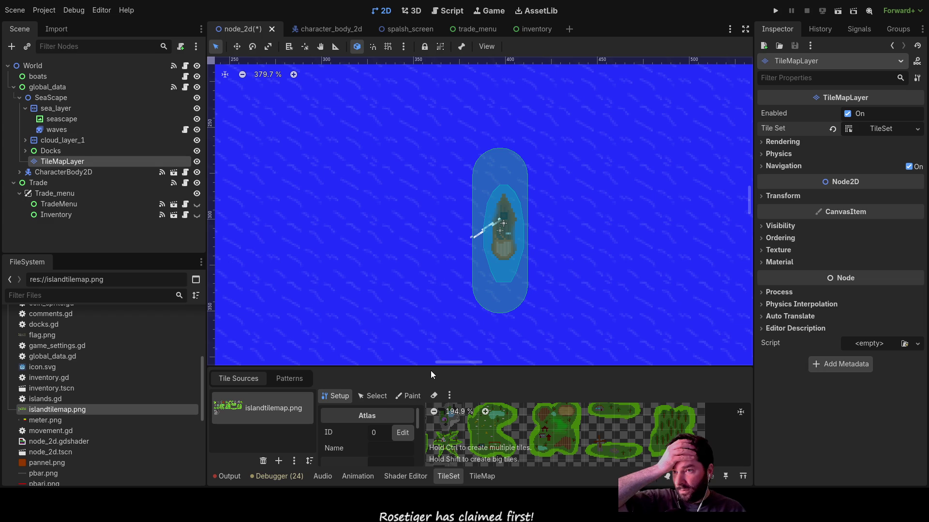
- Enlarge the TileSet panel, return to atlas Setup, and raise islandtilemap.png's horizontal separation above 0 px
{"action": "left_click_drag", "start_coordinate": [432, 367], "coordinate": [431, 189]}
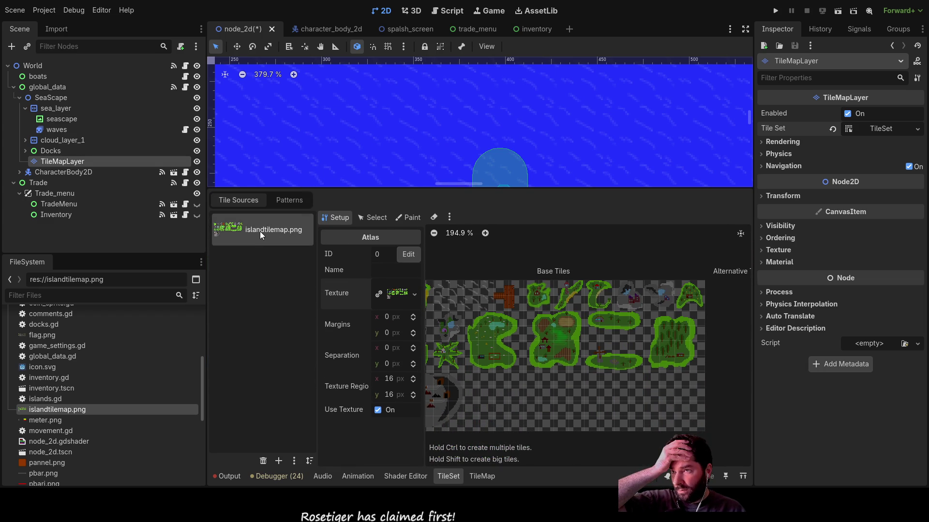
{"action": "left_click", "coordinate": [288, 203]}
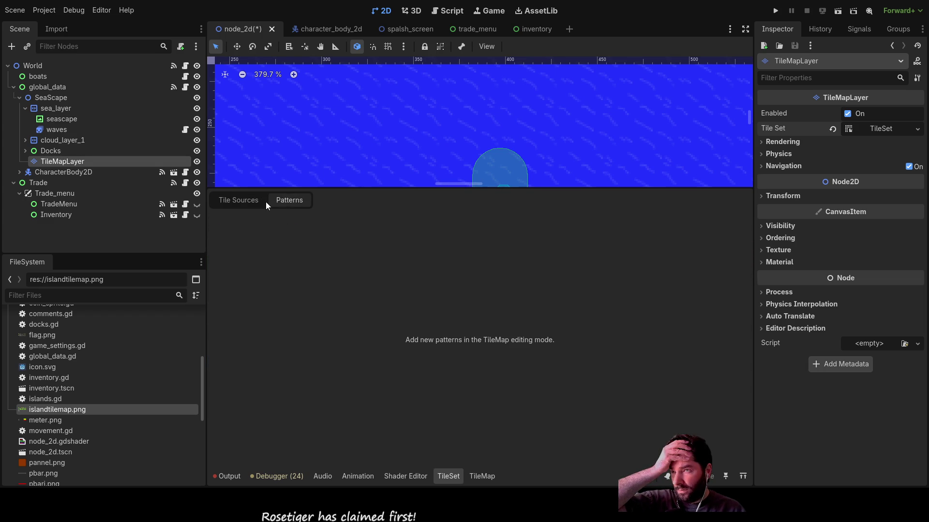
{"action": "left_click", "coordinate": [261, 202]}
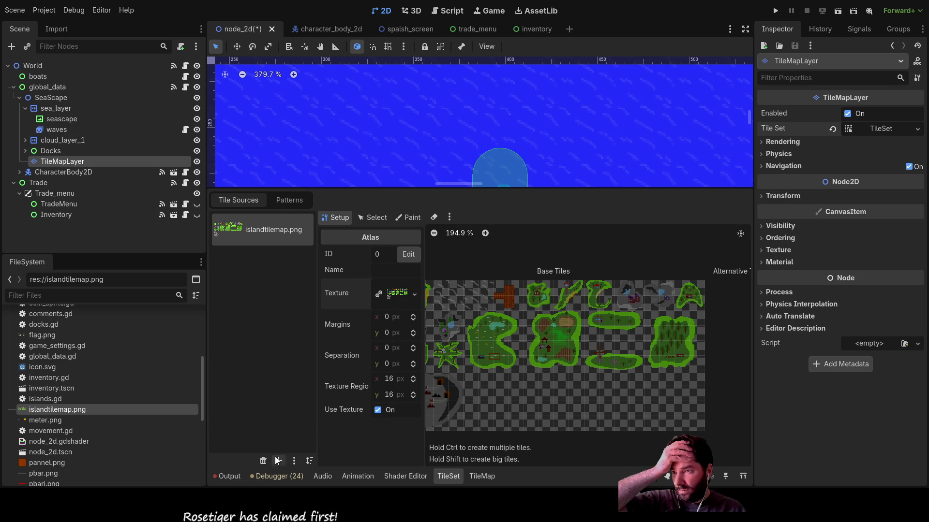
{"action": "left_click", "coordinate": [366, 219]}
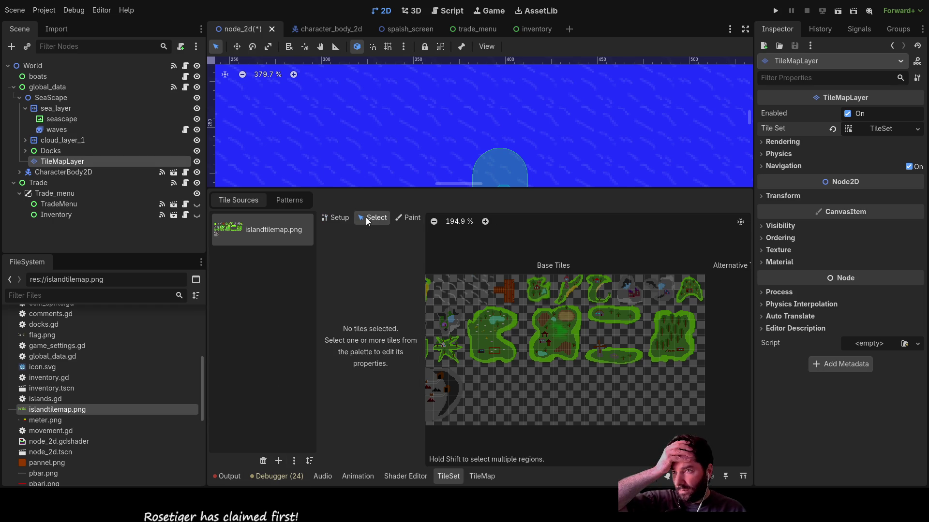
{"action": "left_click", "coordinate": [400, 218]}
{"action": "left_click", "coordinate": [373, 220]}
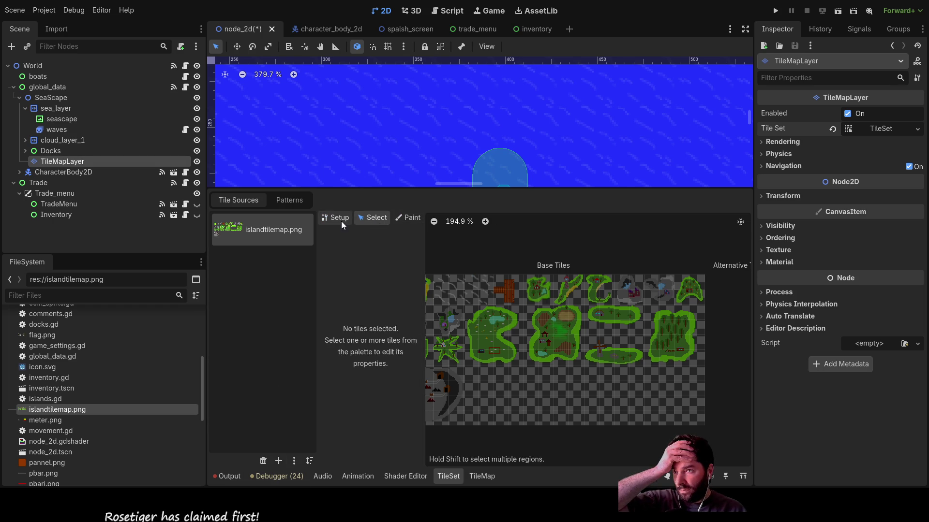
{"action": "left_click", "coordinate": [339, 219]}
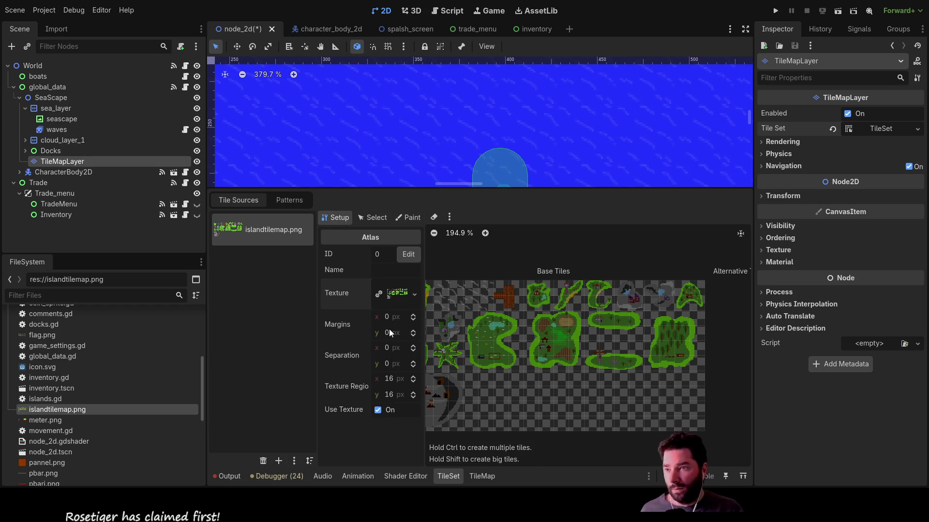
{"action": "double_click", "coordinate": [413, 346]}
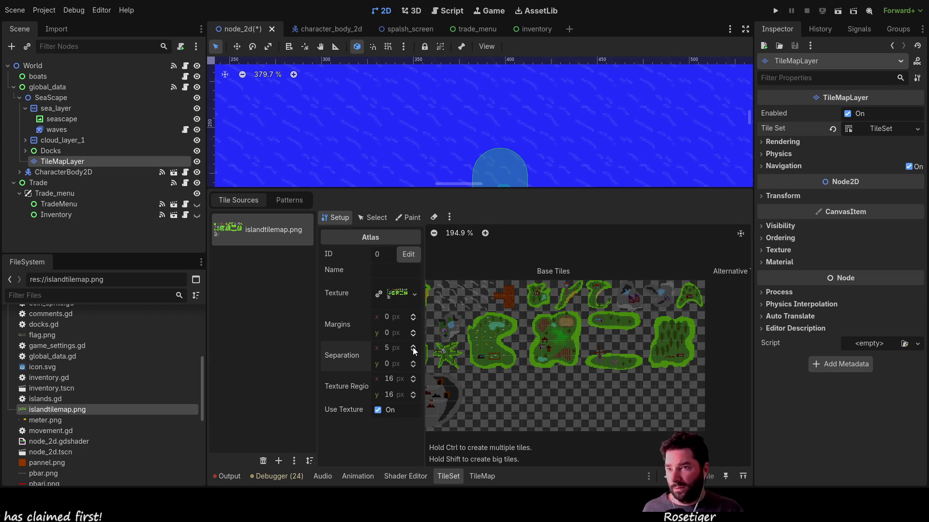
{"action": "triple_click", "coordinate": [413, 348]}
{"action": "double_click", "coordinate": [413, 347]}
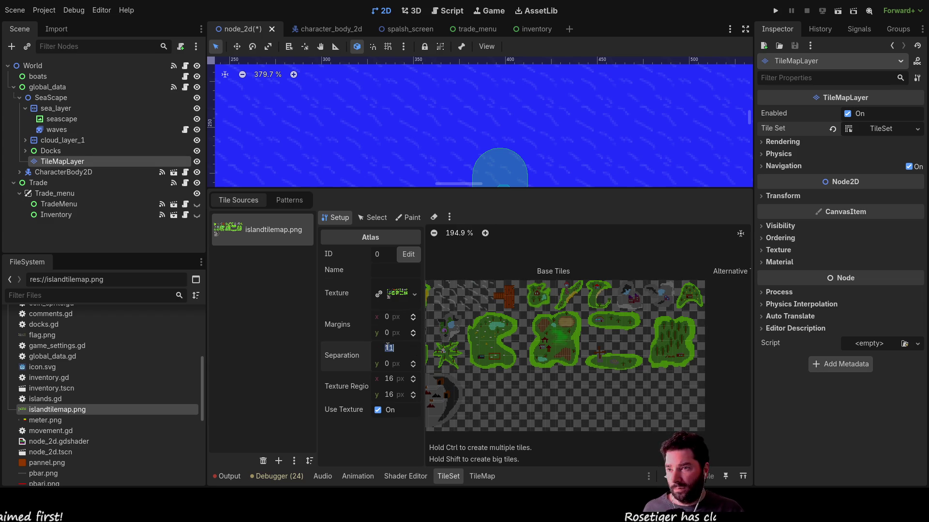
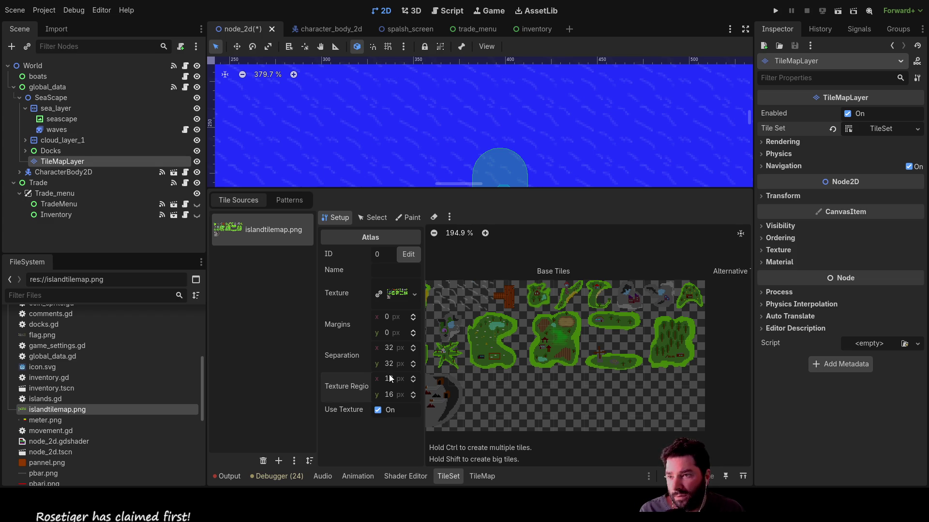
- Switch the islandtilemap.png atlas from Select mode to the Paint tab to show Paint Properties
{"action": "left_click", "coordinate": [374, 215]}
{"action": "scroll", "coordinate": [518, 306], "scroll_direction": "left", "scroll_amount": 3}
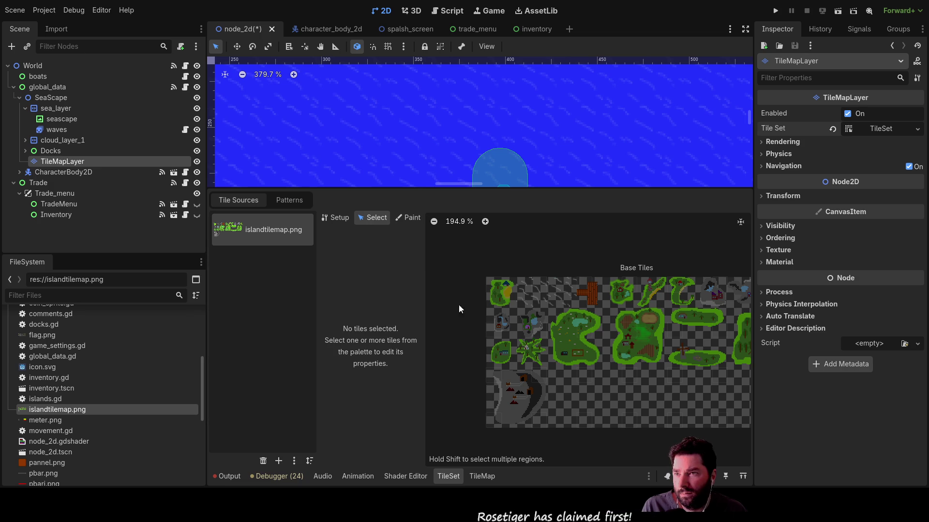
{"action": "left_click", "coordinate": [409, 219]}
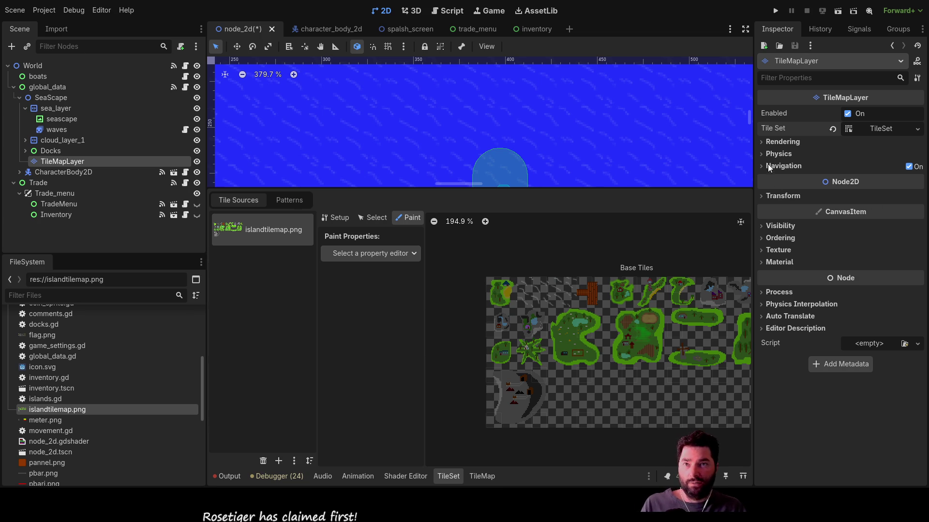
- Expand the tile layer's Physics section and browse its Transform and Visibility settings
{"action": "left_click", "coordinate": [762, 153]}
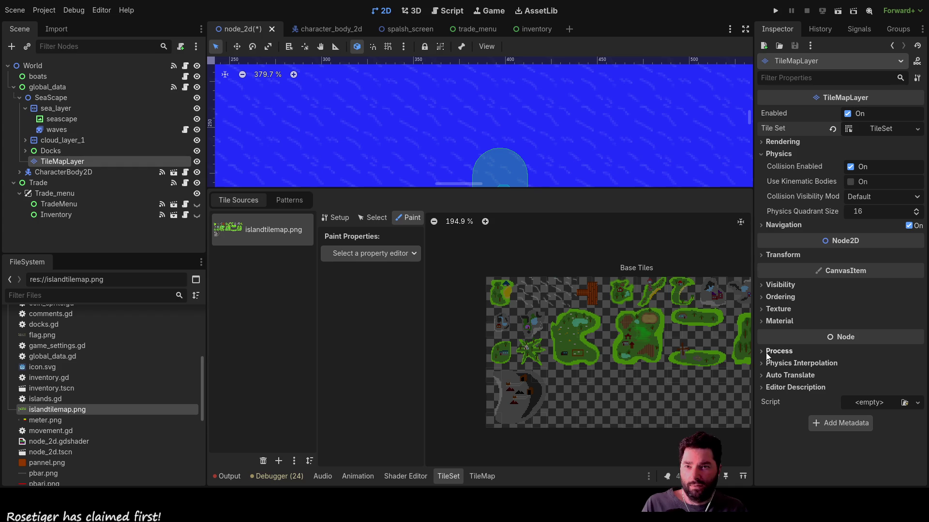
{"action": "left_click", "coordinate": [762, 256]}
{"action": "left_click", "coordinate": [761, 255]}
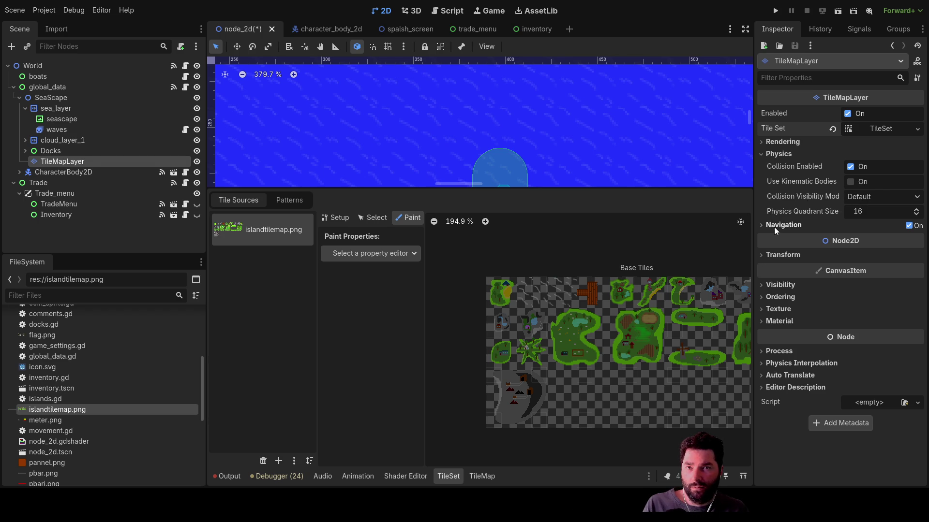
{"action": "left_click", "coordinate": [760, 226]}
{"action": "left_click", "coordinate": [760, 225]}
{"action": "left_click", "coordinate": [760, 255]}
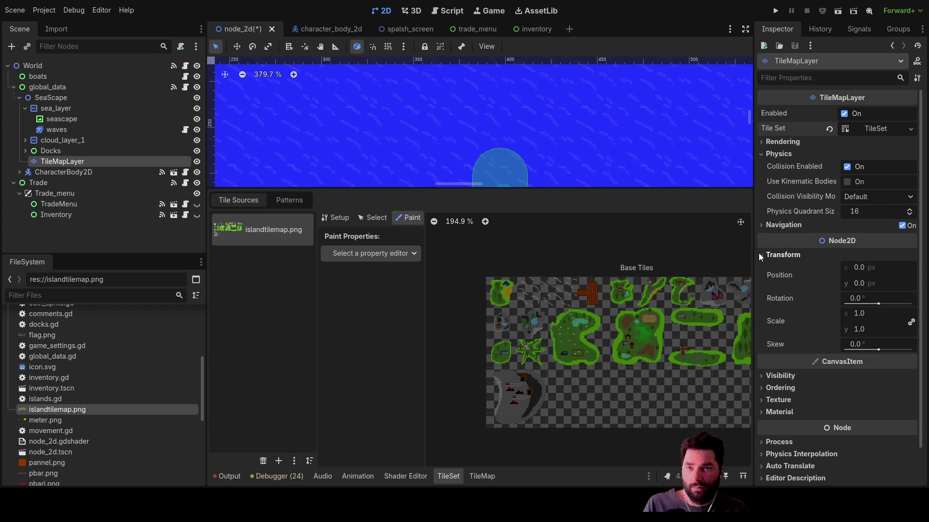
{"action": "left_click", "coordinate": [759, 254]}
{"action": "left_click", "coordinate": [760, 286]}
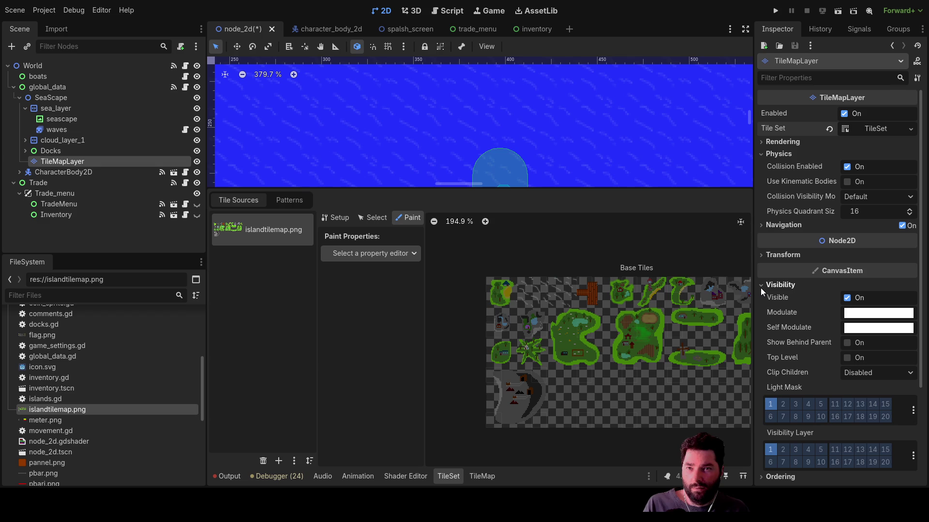
{"action": "left_click", "coordinate": [761, 287]}
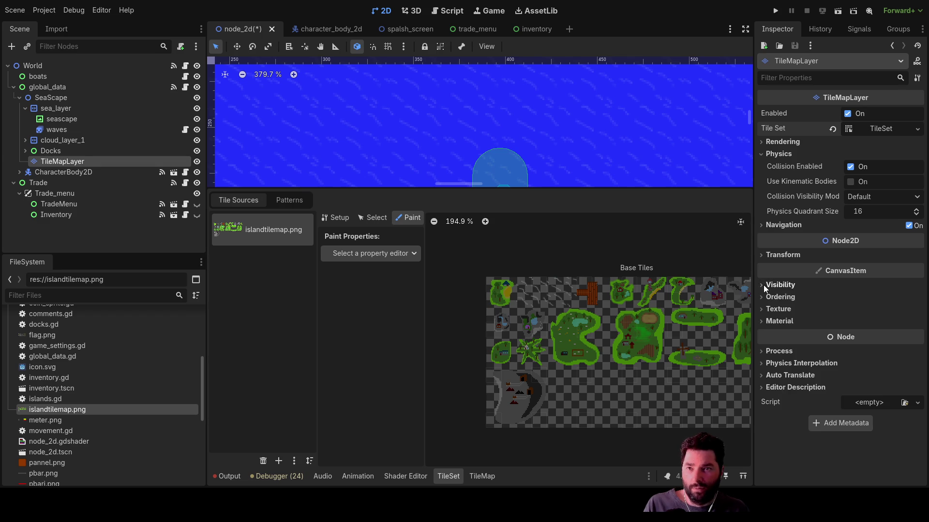
{"action": "left_click", "coordinate": [764, 285]}
- Turn on light mask layer 2, leave visibility layer 2 off, and glance at Physics Interpolation
{"action": "scroll", "coordinate": [815, 408], "scroll_direction": "down", "scroll_amount": 3}
{"action": "left_click", "coordinate": [783, 275]}
{"action": "left_click", "coordinate": [783, 321]}
{"action": "left_click", "coordinate": [783, 321]}
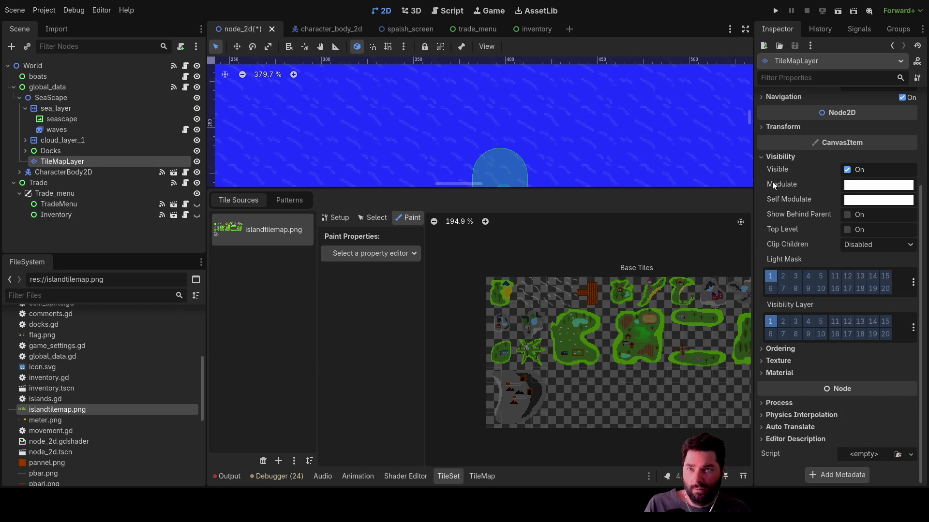
{"action": "left_click", "coordinate": [761, 158]}
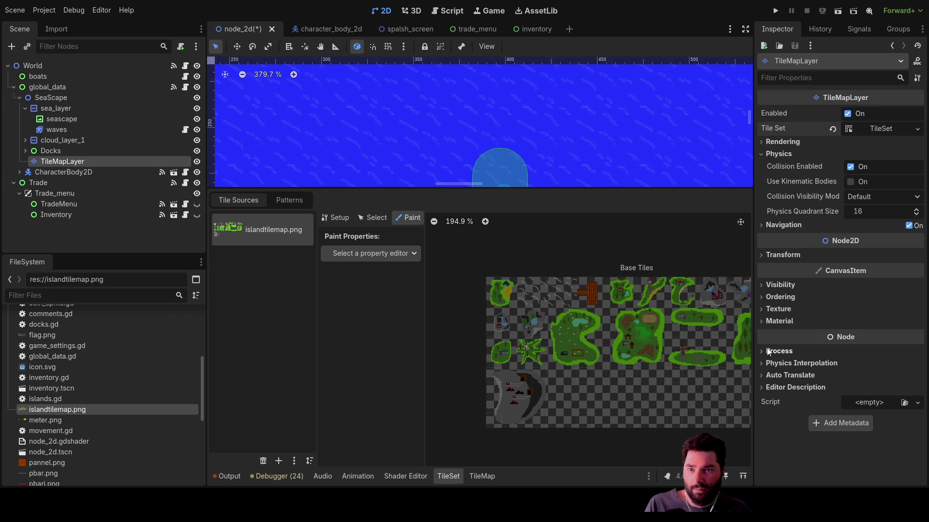
{"action": "left_click", "coordinate": [765, 363]}
{"action": "left_click", "coordinate": [763, 363]}
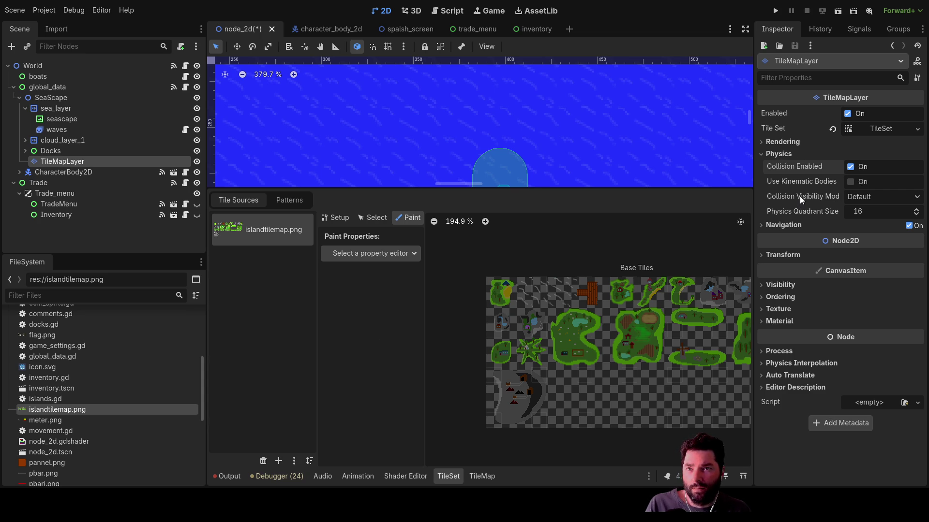
- Recheck the Transform settings and return the TileSet editor to the atlas Setup view
{"action": "left_click", "coordinate": [773, 225]}
{"action": "left_click", "coordinate": [771, 225]}
{"action": "left_click", "coordinate": [766, 257]}
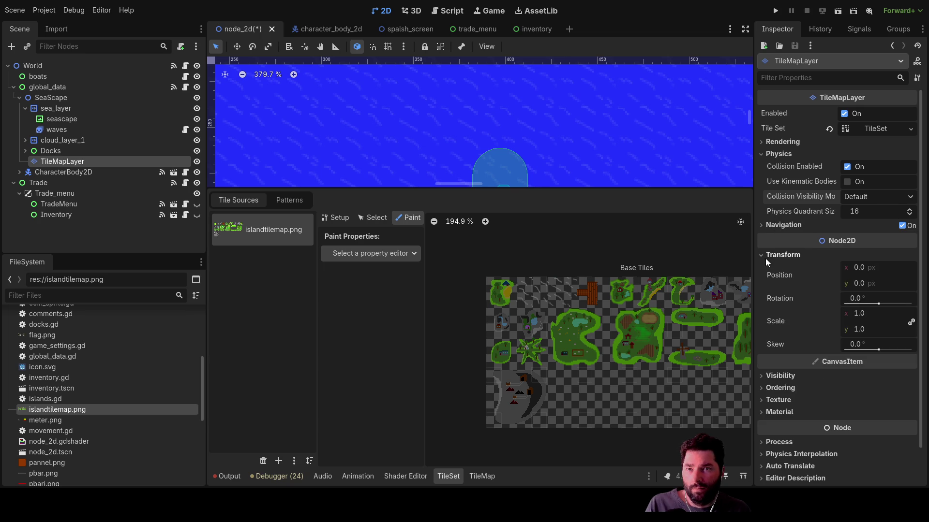
{"action": "left_click", "coordinate": [766, 255]}
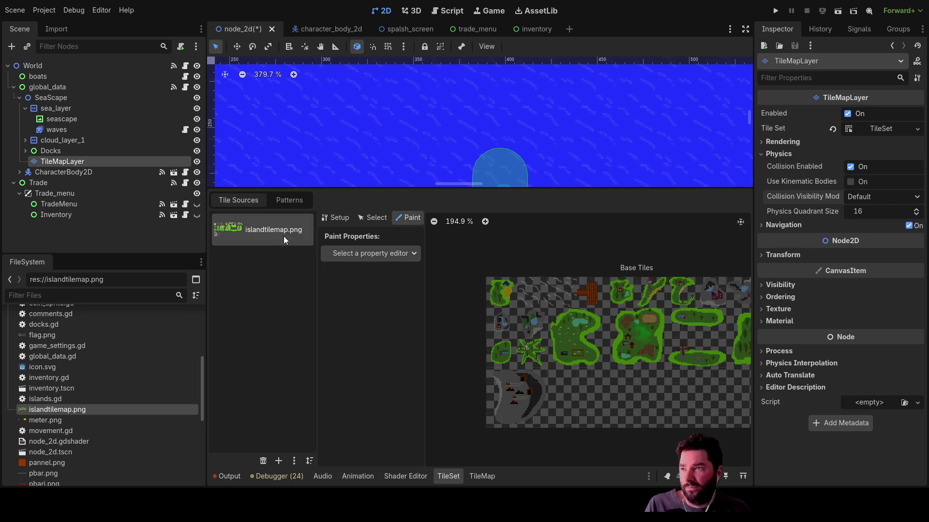
{"action": "left_click", "coordinate": [334, 218]}
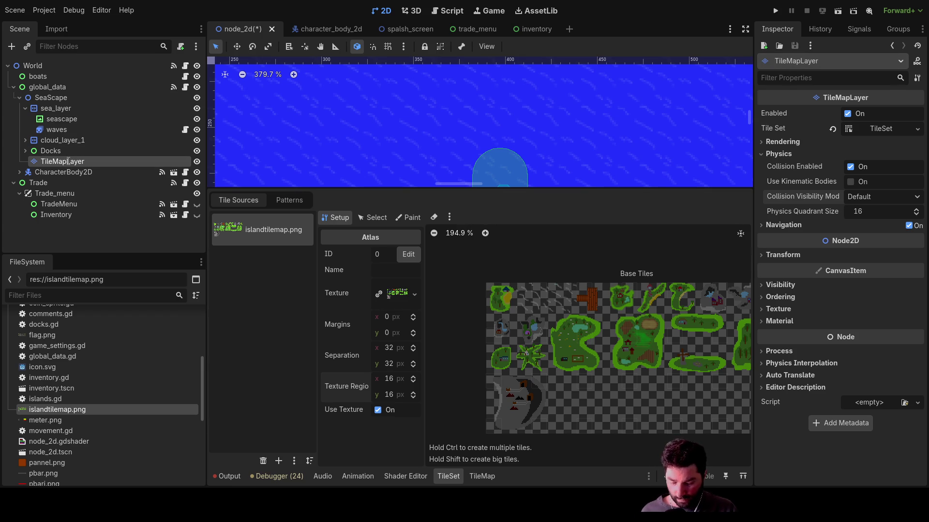
- Rename the TileMapLayer to islands, browse its Patterns and Tiles palettes, then delete the islands node
{"action": "type", "text": "islands"}
{"action": "key", "text": "Return"}
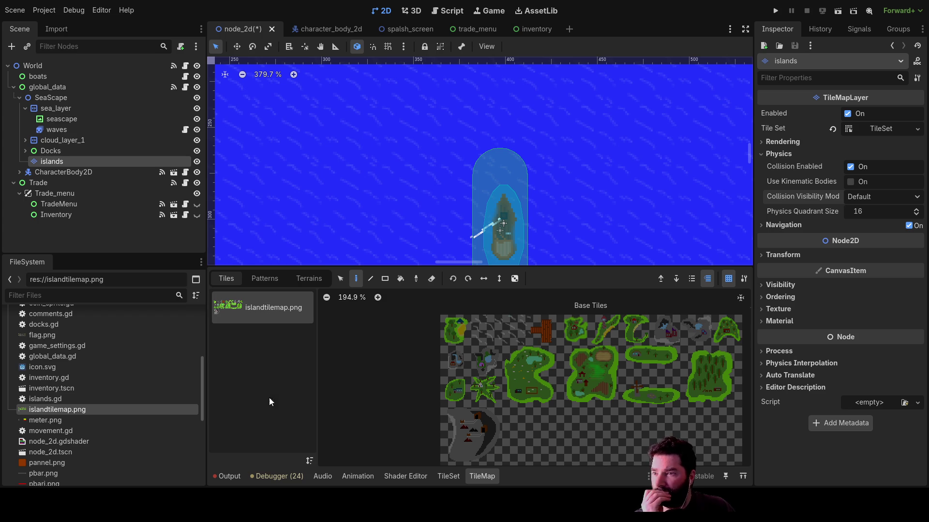
{"action": "left_click", "coordinate": [272, 280]}
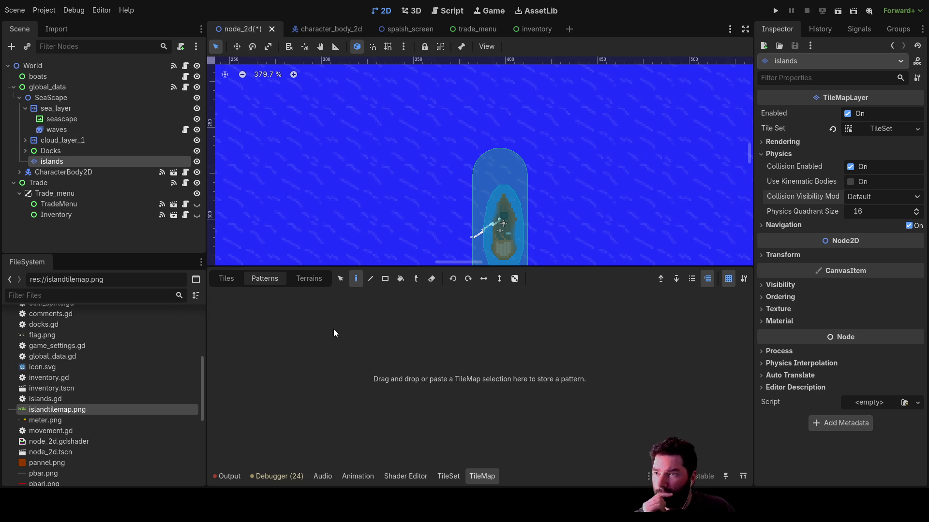
{"action": "left_click", "coordinate": [230, 280]}
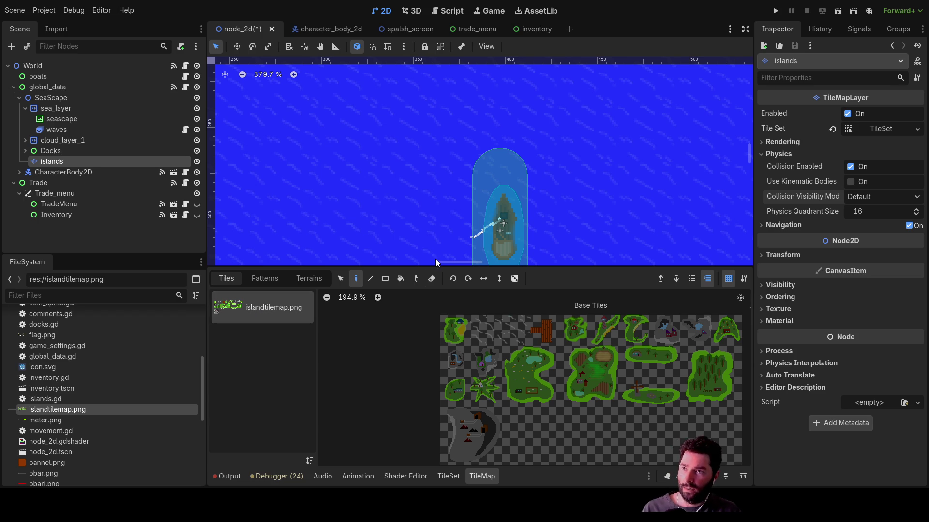
{"action": "key", "text": "Delete"}
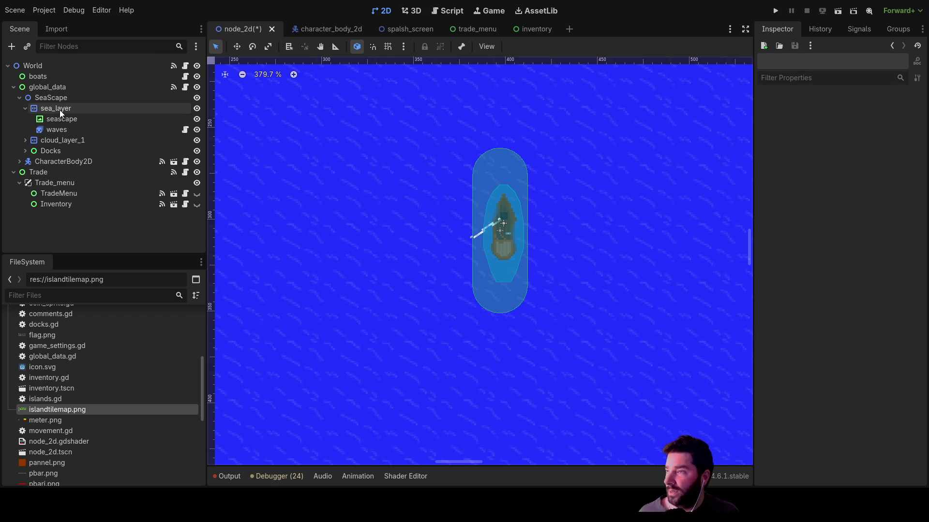
- Add a new TileMapLayer from sea_layer and move it up under SeaScape after Docks
{"action": "left_click", "coordinate": [54, 110]}
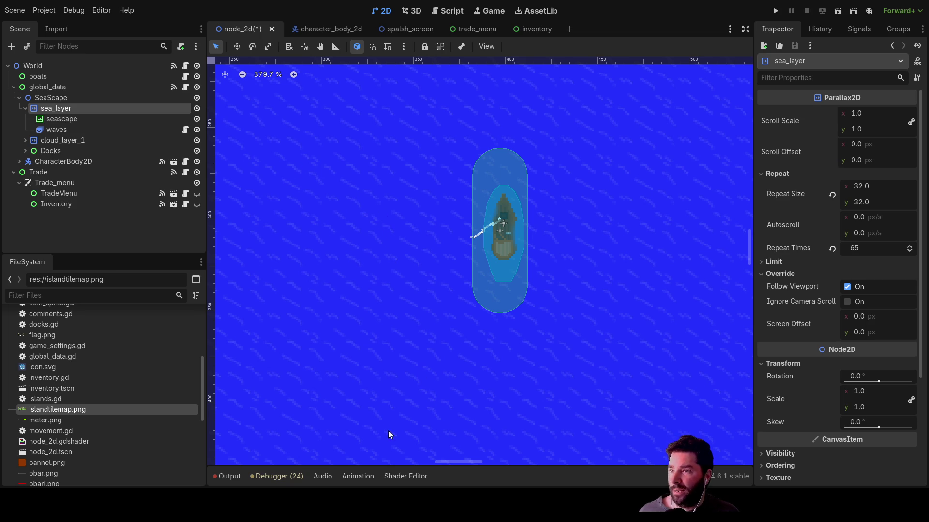
{"action": "key", "text": "ctrl+v"}
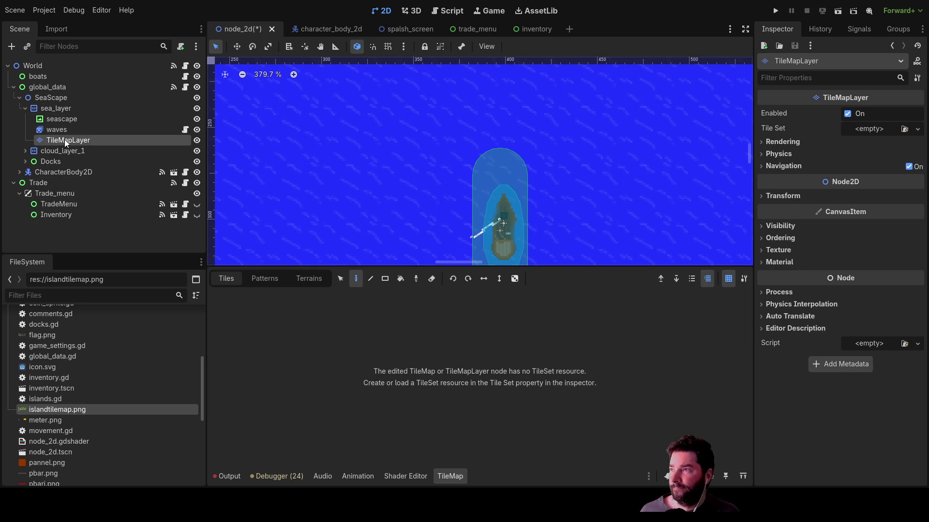
{"action": "left_click_drag", "start_coordinate": [56, 141], "coordinate": [40, 97]}
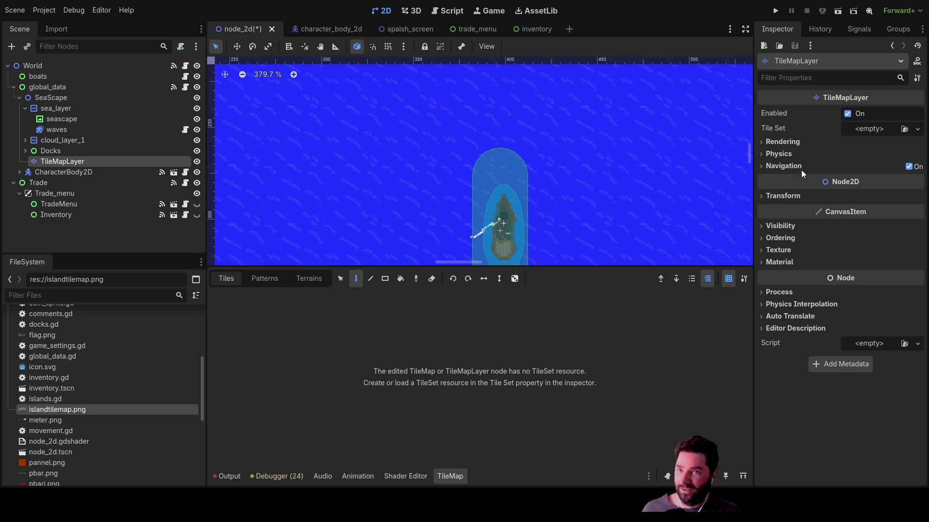
{"action": "left_click", "coordinate": [765, 154]}
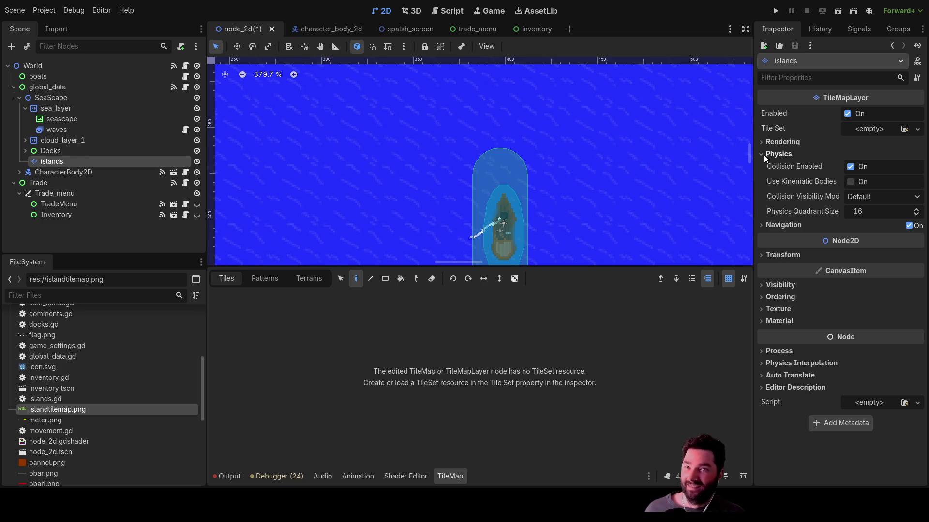
{"action": "left_click", "coordinate": [764, 154]}
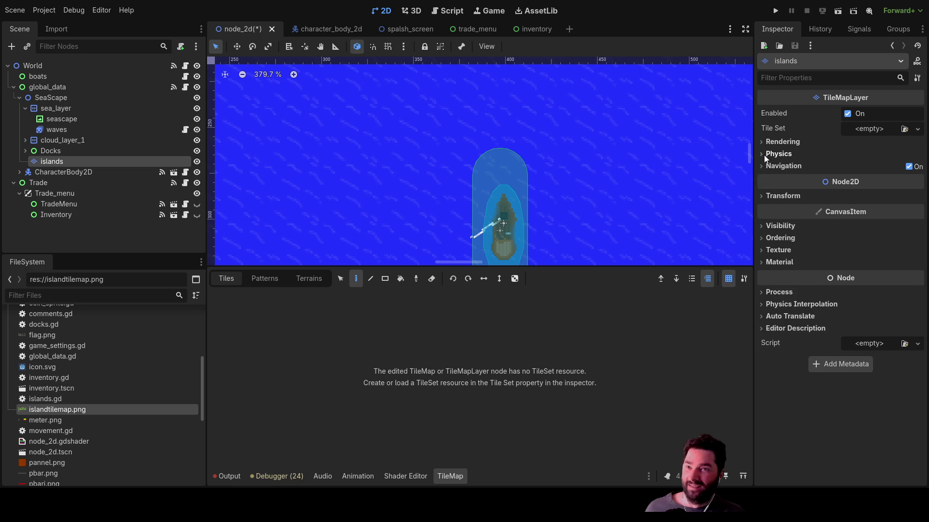
{"action": "left_click", "coordinate": [763, 306]}
{"action": "left_click", "coordinate": [761, 306]}
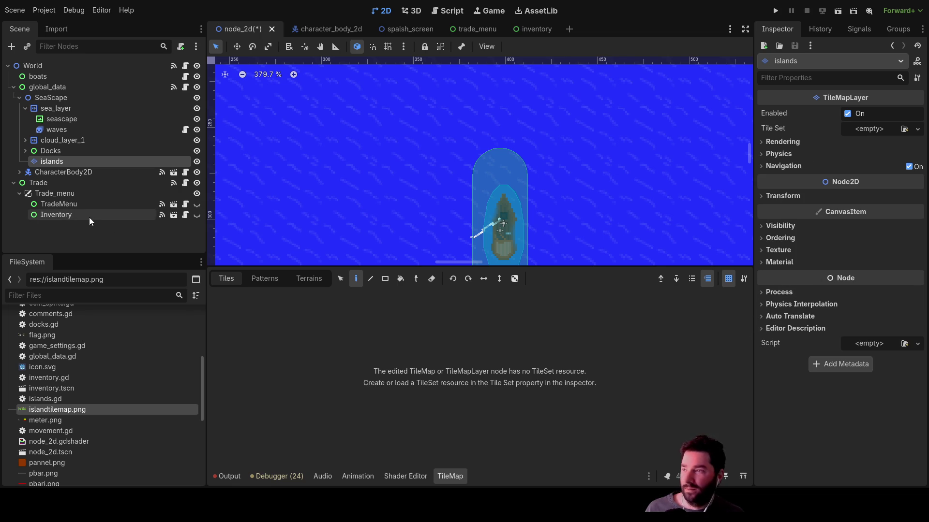
{"action": "left_click", "coordinate": [57, 150]}
{"action": "left_click", "coordinate": [54, 162]}
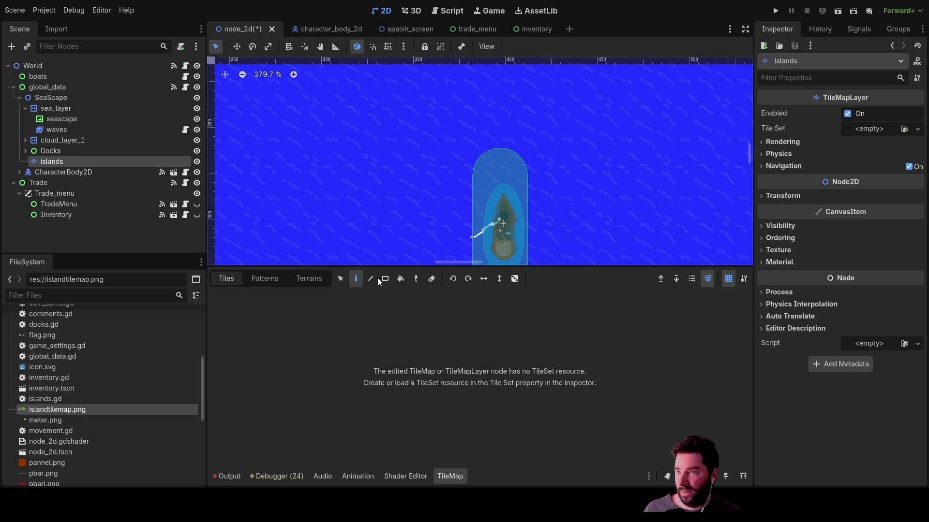
{"action": "mouse_move", "coordinate": [44, 408]}
{"action": "left_mouse_down"}
{"action": "mouse_move", "coordinate": [302, 353]}
{"action": "mouse_move", "coordinate": [290, 305]}
{"action": "mouse_move", "coordinate": [452, 477]}
{"action": "mouse_move", "coordinate": [309, 377]}
{"action": "mouse_move", "coordinate": [203, 348]}
{"action": "mouse_move", "coordinate": [344, 396]}
{"action": "mouse_move", "coordinate": [99, 433]}
{"action": "mouse_move", "coordinate": [312, 349]}
{"action": "left_mouse_up"}
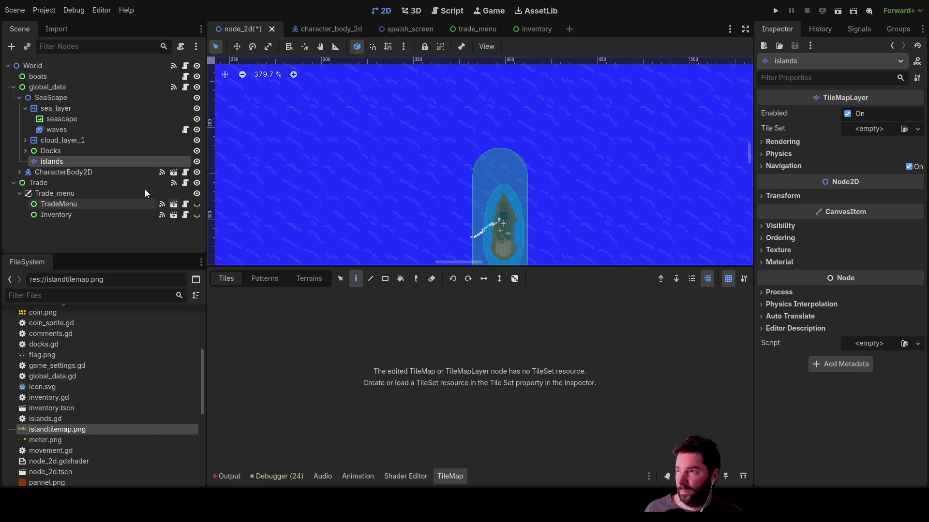
{"action": "left_click", "coordinate": [54, 152]}
{"action": "left_click", "coordinate": [54, 163]}
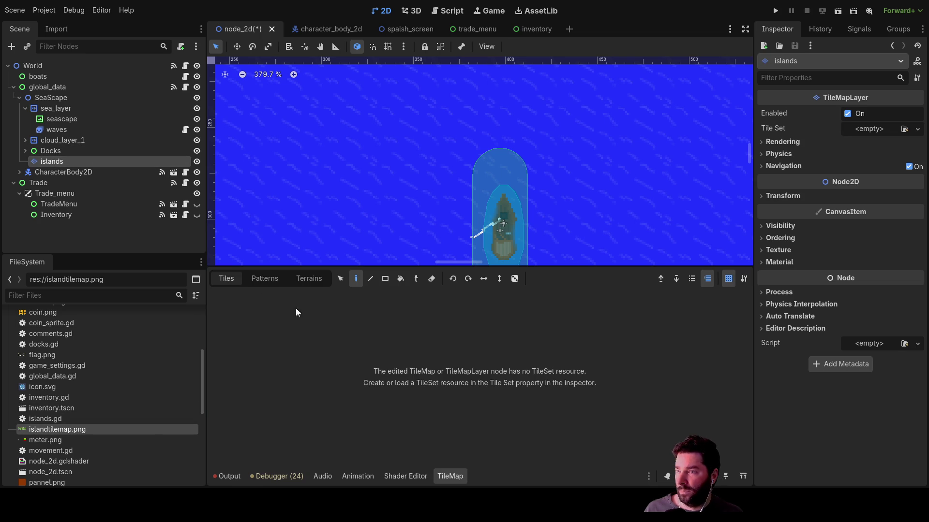
{"action": "left_click", "coordinate": [308, 281]}
{"action": "left_click", "coordinate": [258, 280]}
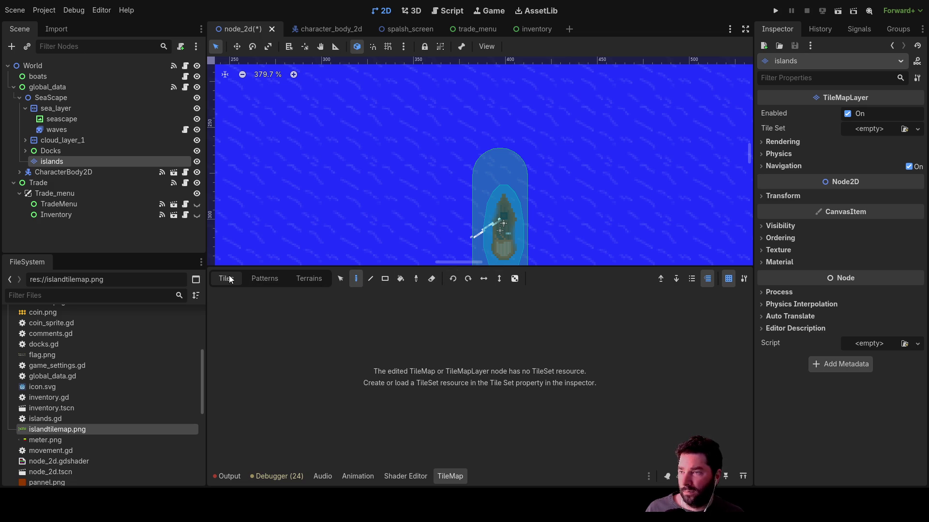
{"action": "left_click_drag", "start_coordinate": [178, 417], "coordinate": [248, 348]}
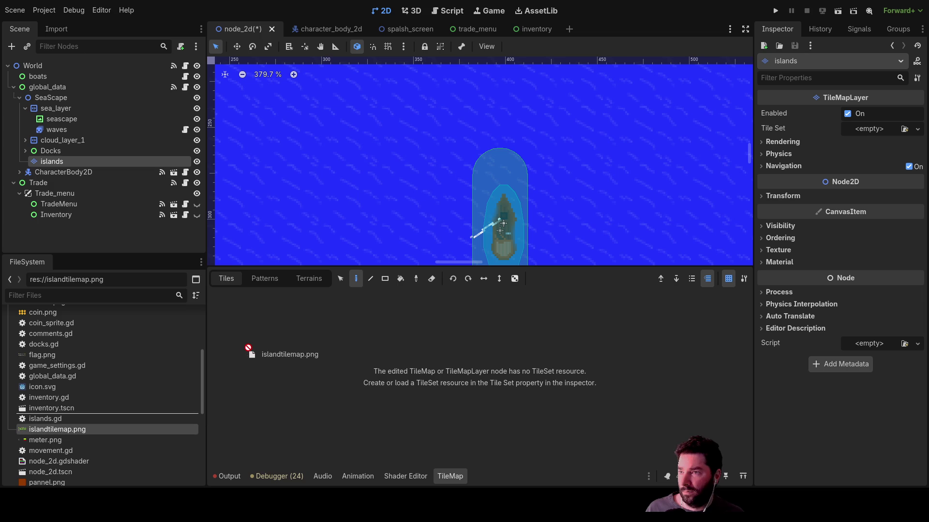
- Drop islandtilemap.png from the FileSystem dock into the islands TileSet's Tile Sources list
{"action": "left_click_drag", "start_coordinate": [61, 431], "coordinate": [60, 431]}
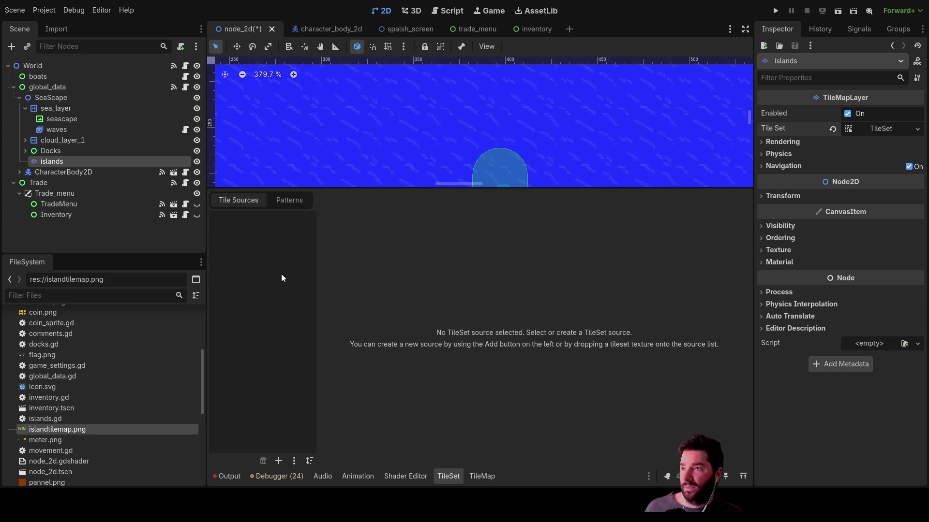
{"action": "left_click", "coordinate": [298, 201]}
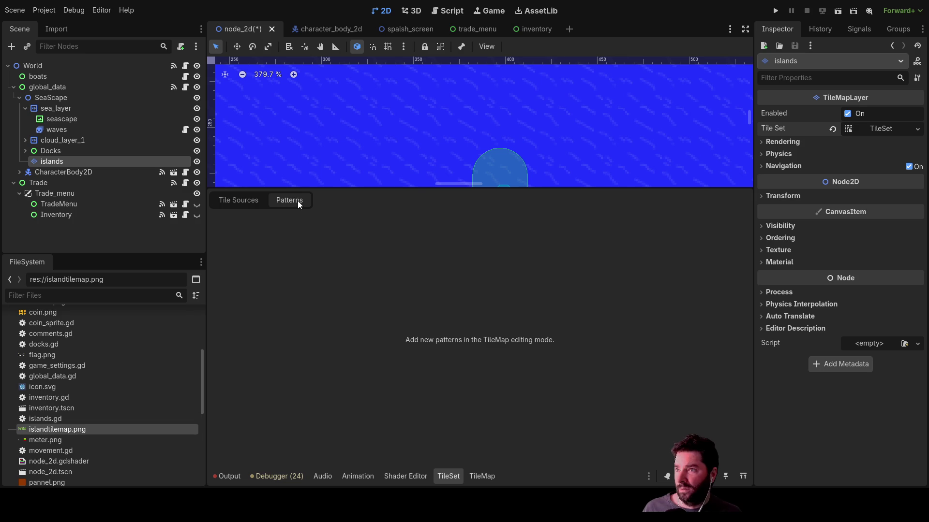
{"action": "left_click", "coordinate": [234, 202]}
{"action": "mouse_move", "coordinate": [219, 418]}
{"action": "left_mouse_down"}
{"action": "mouse_move", "coordinate": [261, 242]}
{"action": "mouse_move", "coordinate": [246, 248]}
{"action": "left_mouse_up"}
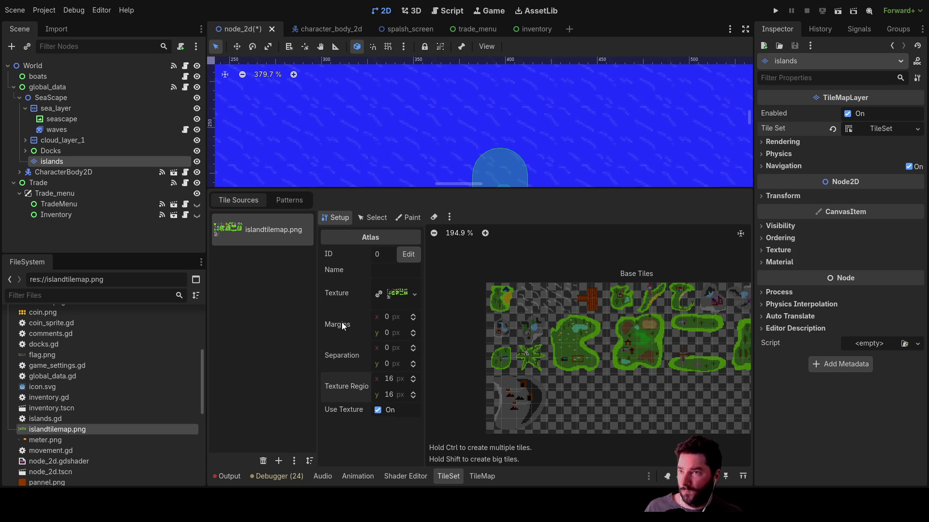
{"action": "left_click", "coordinate": [414, 346]}
{"action": "left_click", "coordinate": [414, 346]}
{"action": "left_click", "coordinate": [414, 347]}
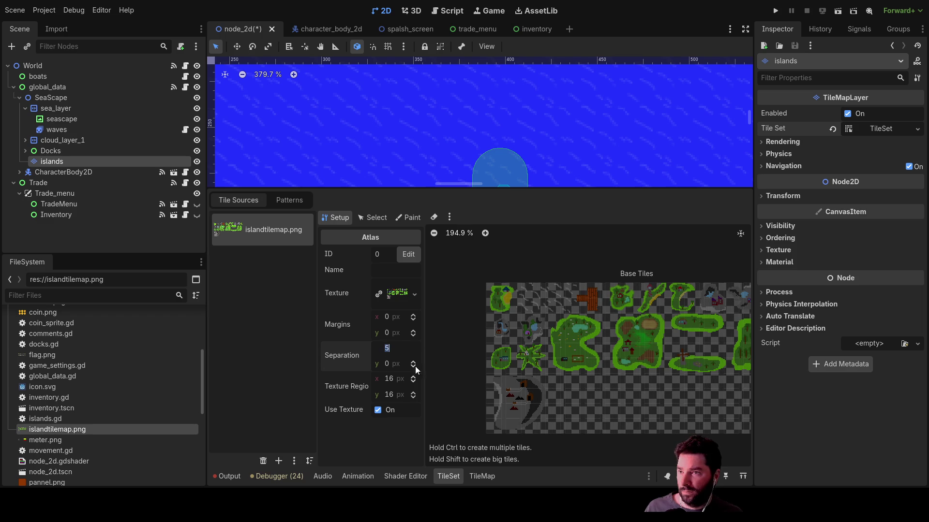
- Set the atlas Texture Region to 32 × 32 px and Separation to 0 × 0 px
{"action": "type", "text": "32"}
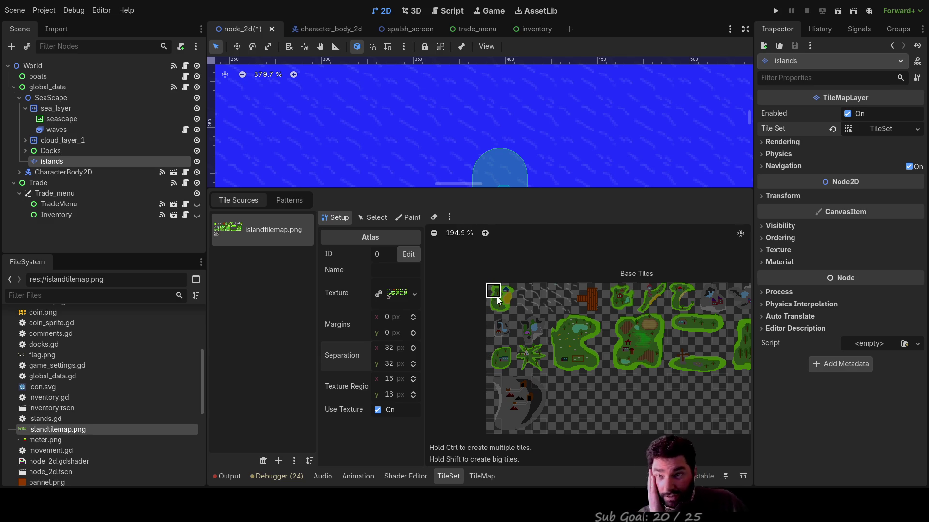
{"action": "left_click", "coordinate": [390, 381]}
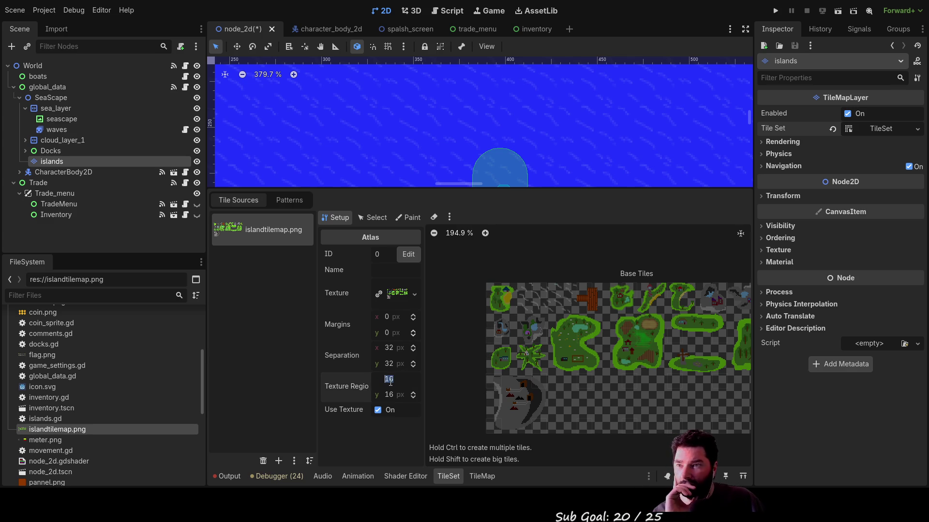
{"action": "left_click", "coordinate": [494, 290]}
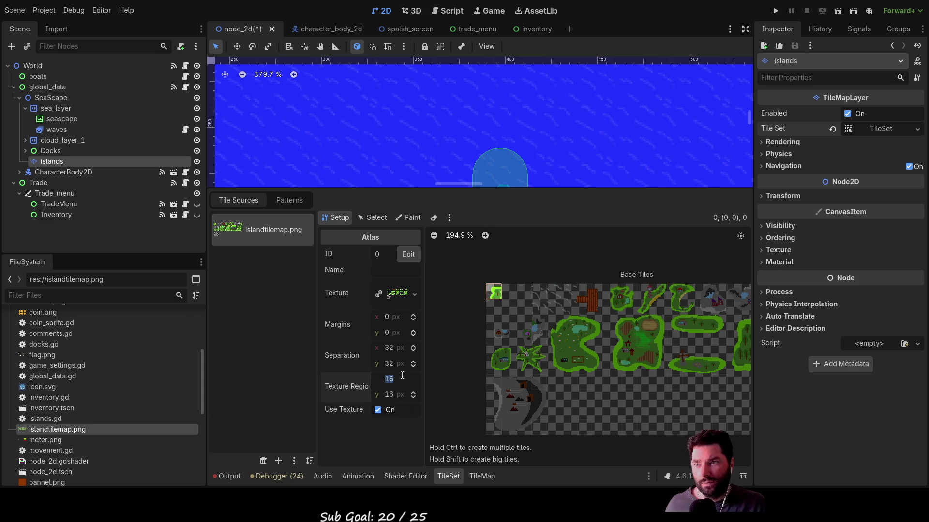
{"action": "type", "text": "32"}
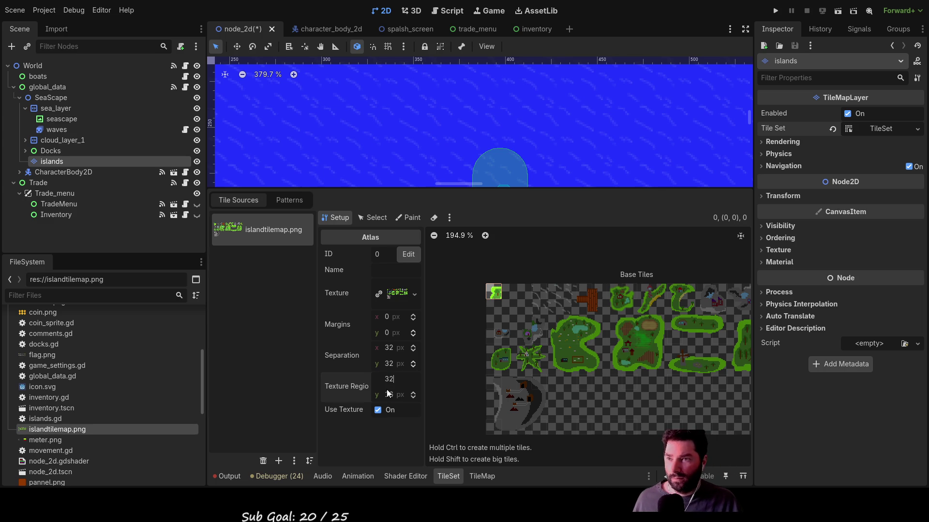
{"action": "left_click", "coordinate": [392, 395]}
{"action": "type", "text": "32"}
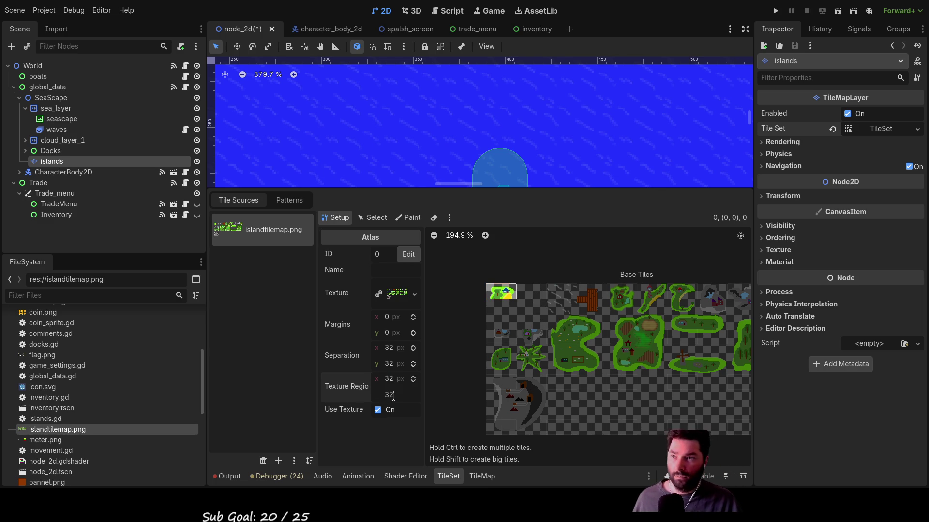
{"action": "key", "text": "Return"}
{"action": "left_click", "coordinate": [387, 349]}
{"action": "type", "text": "0"}
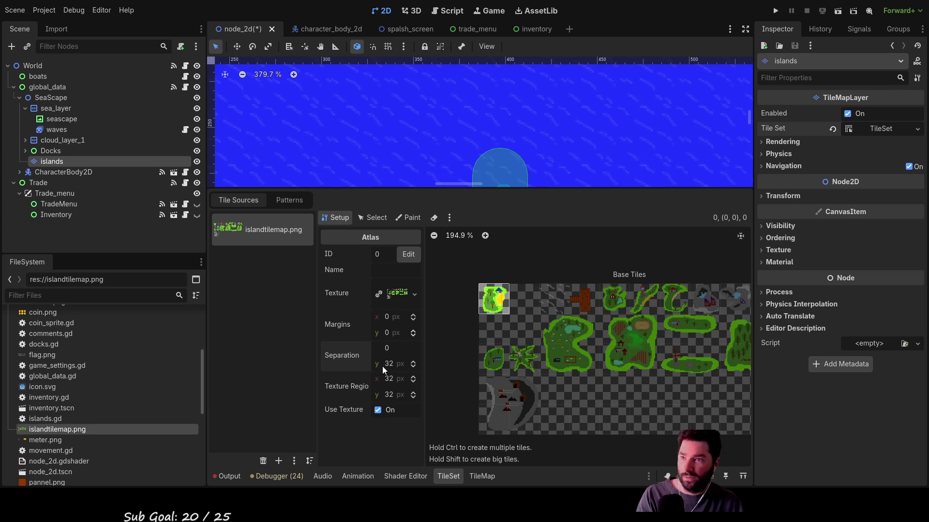
{"action": "left_click", "coordinate": [389, 364]}
{"action": "type", "text": "0"}
{"action": "key", "text": "Return"}
- Create tiles in the top-left island block, the big island cells, and the bottom-left dock block
{"action": "left_click", "coordinate": [518, 305]}
{"action": "left_click", "coordinate": [523, 330]}
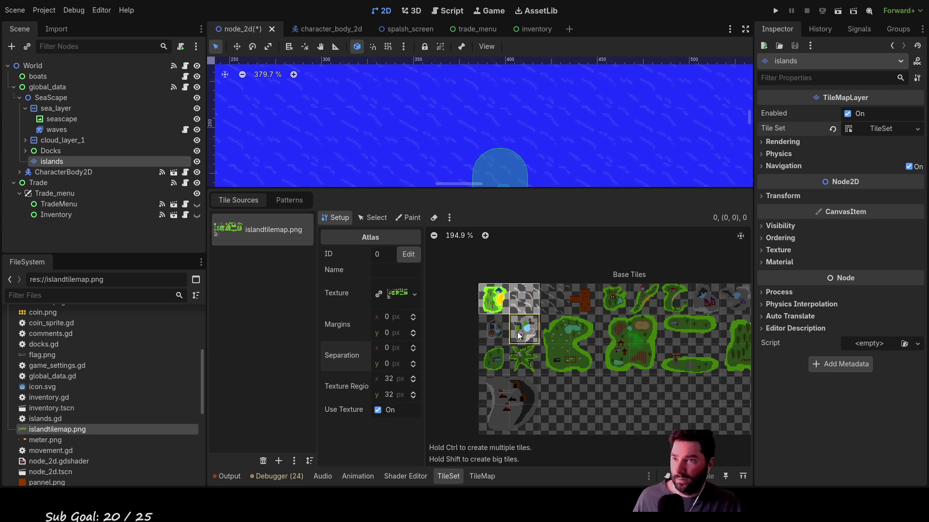
{"action": "left_click", "coordinate": [495, 328]}
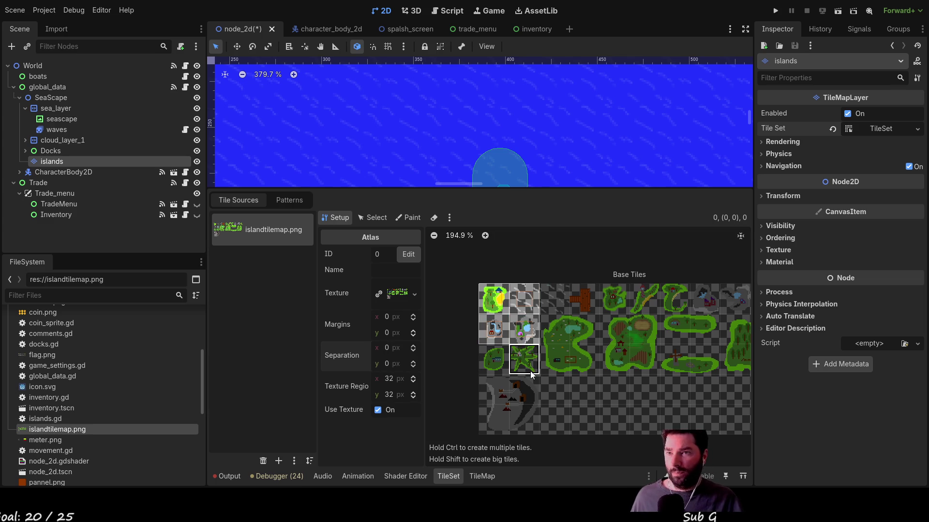
{"action": "left_click", "coordinate": [562, 338]}
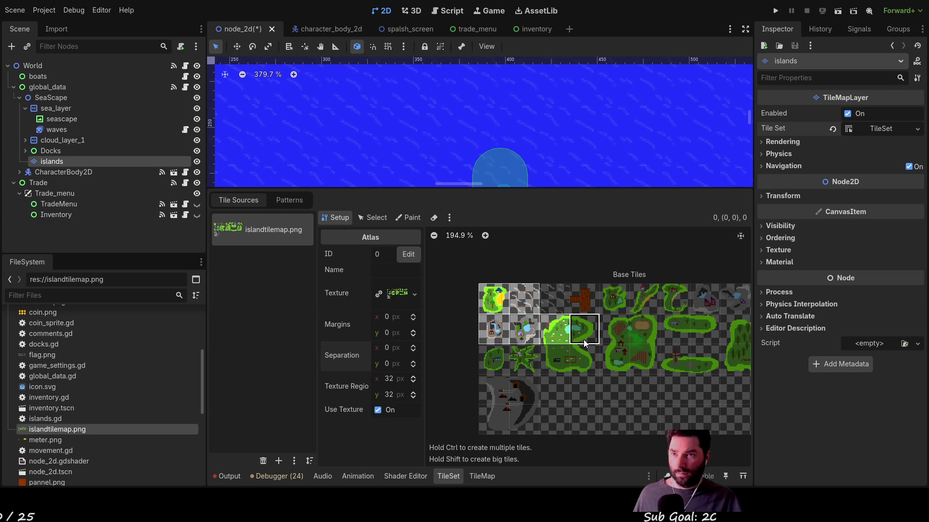
{"action": "left_click", "coordinate": [583, 341]}
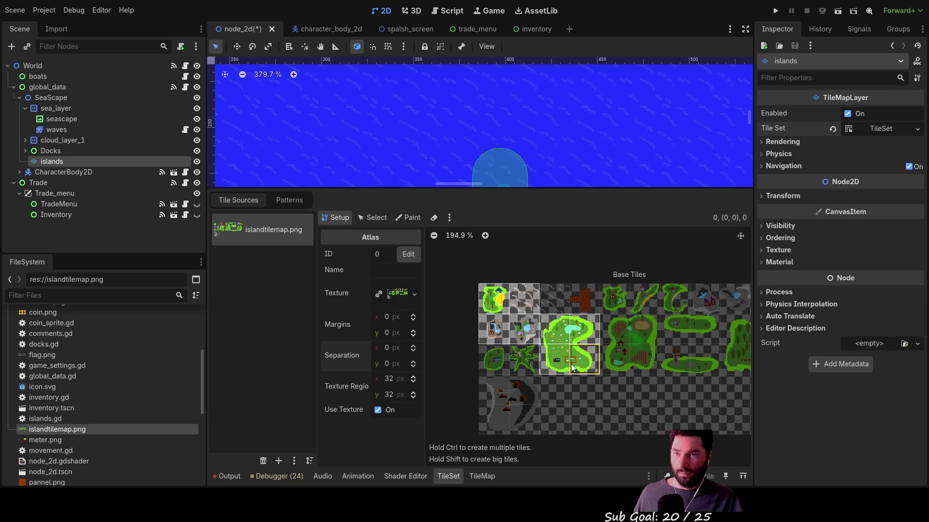
{"action": "left_click", "coordinate": [524, 329]}
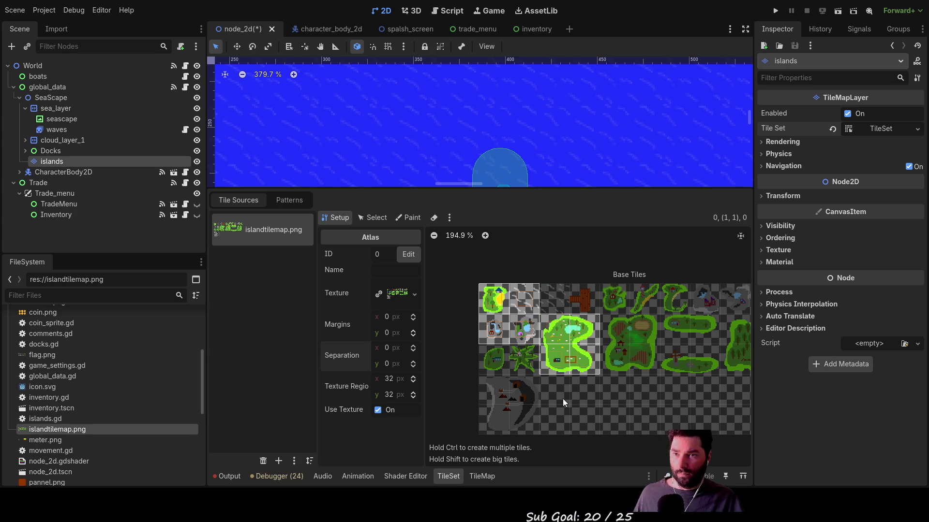
{"action": "left_click", "coordinate": [522, 392]}
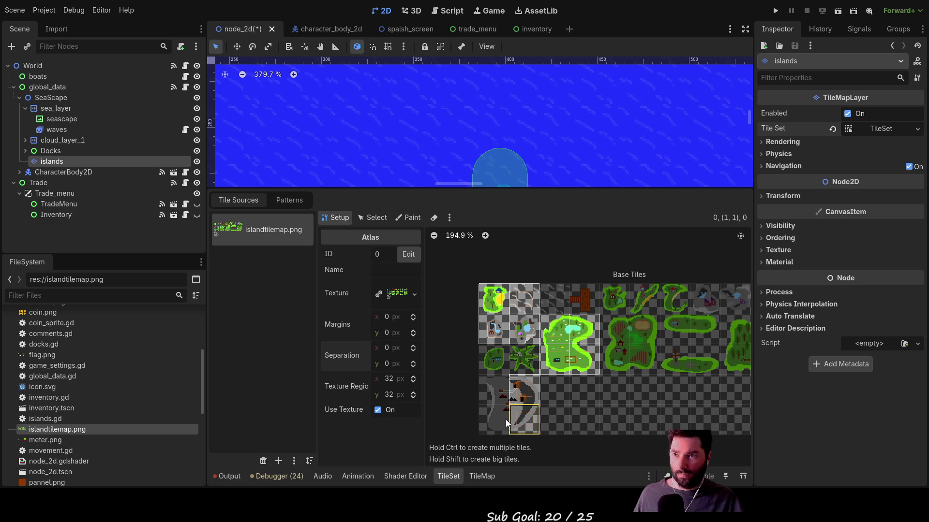
{"action": "left_click_drag", "start_coordinate": [505, 419], "coordinate": [490, 383]}
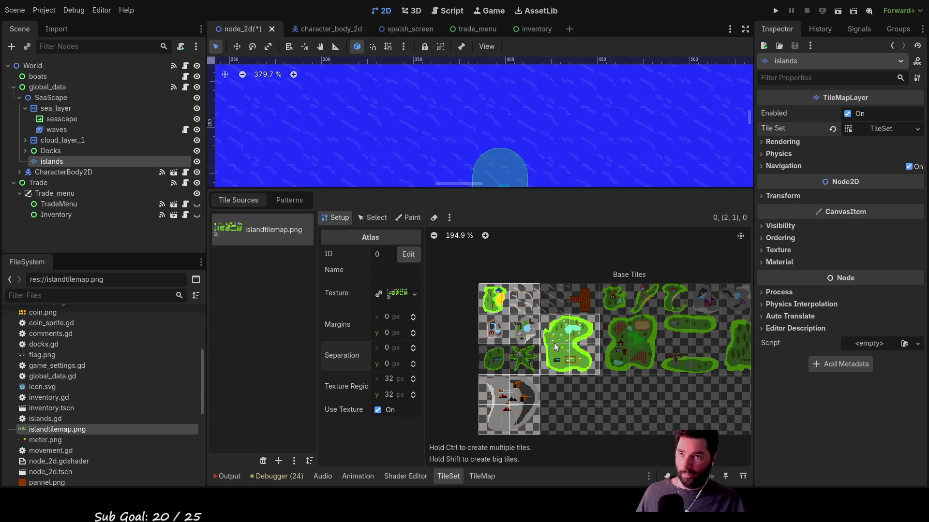
- Delete all extra island and dock tiles except the top-left one, and name the source island1
{"action": "right_click", "coordinate": [568, 349]}
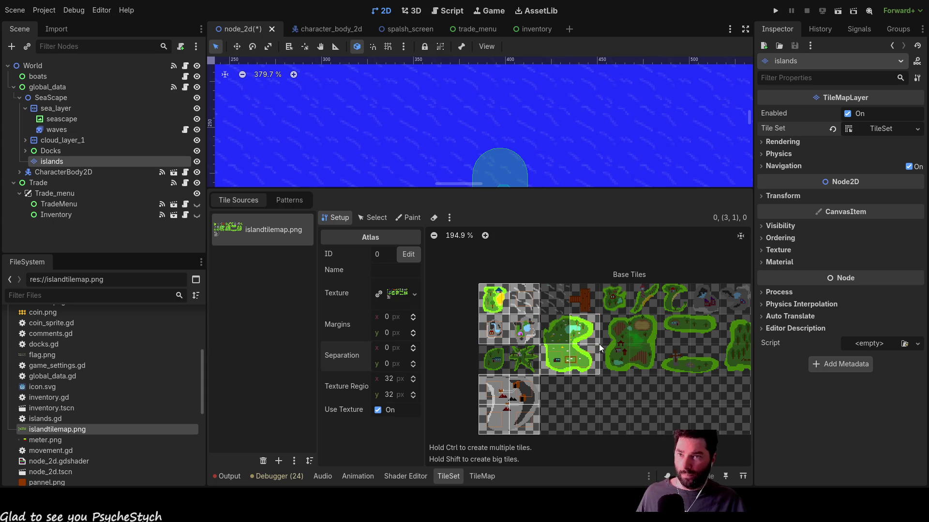
{"action": "right_click", "coordinate": [595, 358]}
{"action": "right_click", "coordinate": [563, 362]}
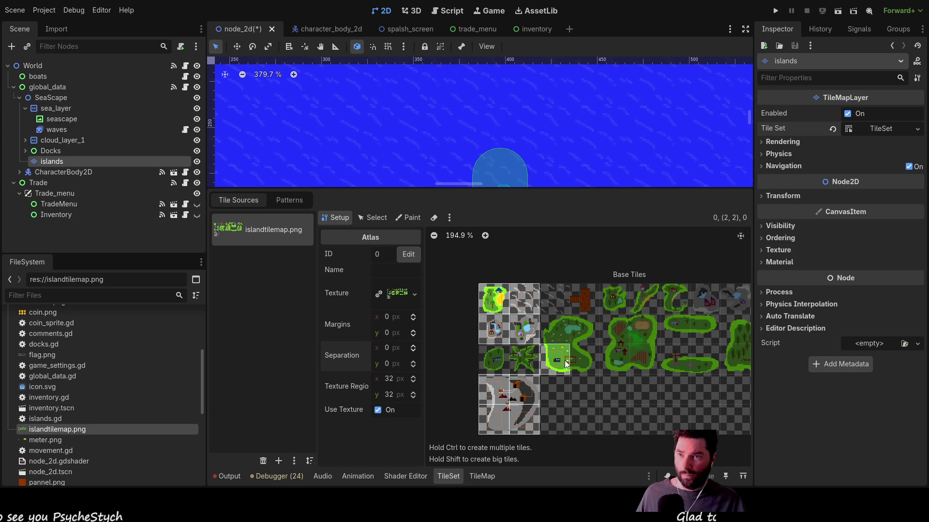
{"action": "right_click", "coordinate": [527, 315]}
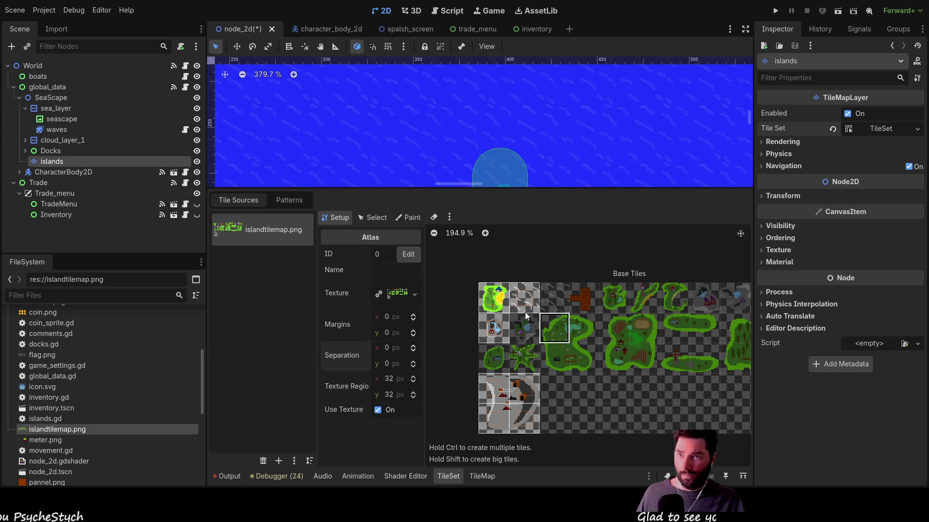
{"action": "left_click", "coordinate": [496, 328]}
{"action": "right_click", "coordinate": [496, 327]}
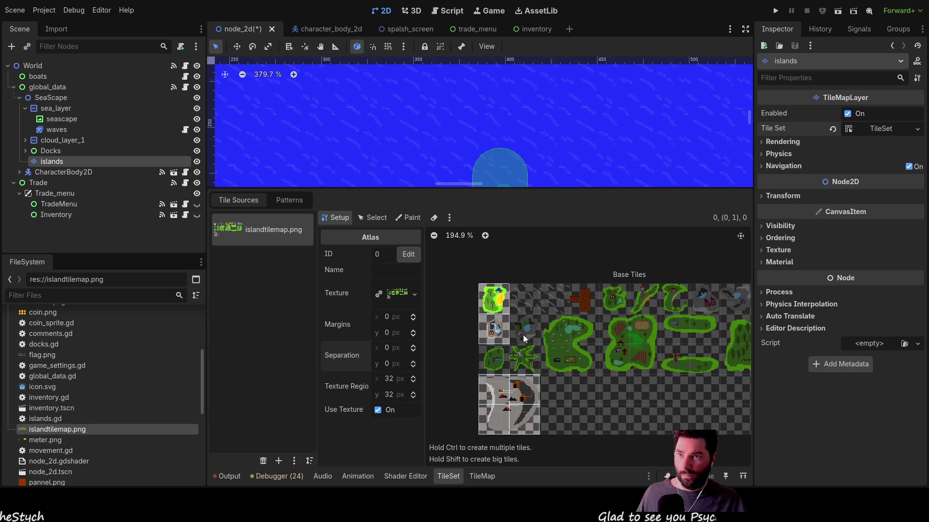
{"action": "right_click", "coordinate": [535, 402]}
{"action": "left_click", "coordinate": [498, 417]}
{"action": "left_click", "coordinate": [519, 414]}
{"action": "right_click", "coordinate": [518, 413]}
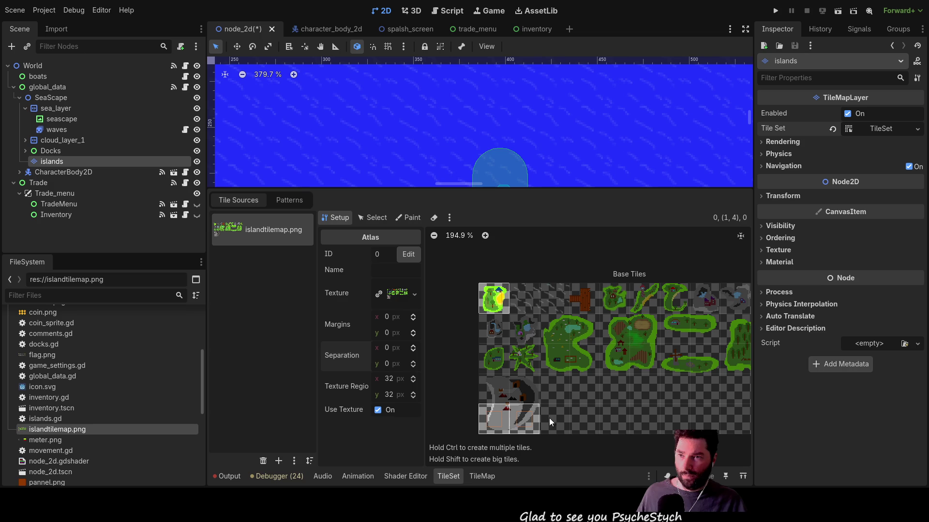
{"action": "right_click", "coordinate": [494, 418]}
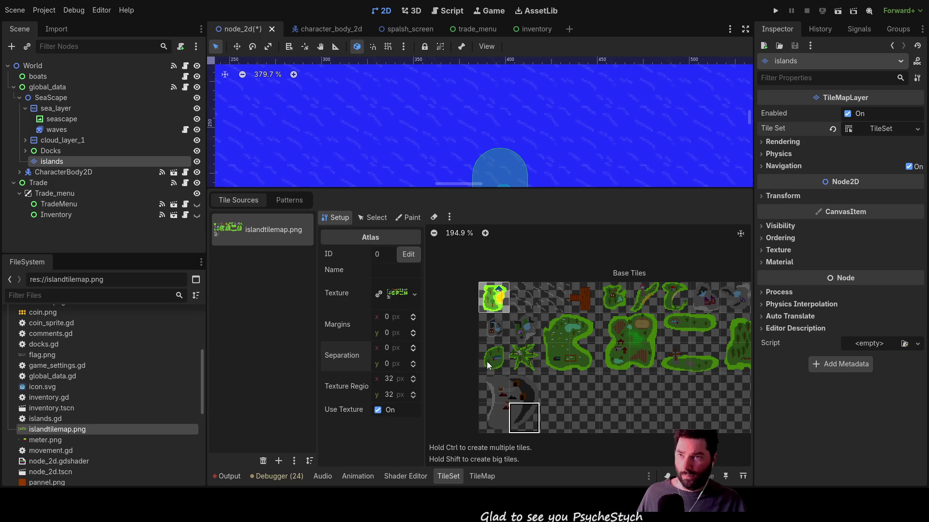
{"action": "left_click", "coordinate": [392, 270]}
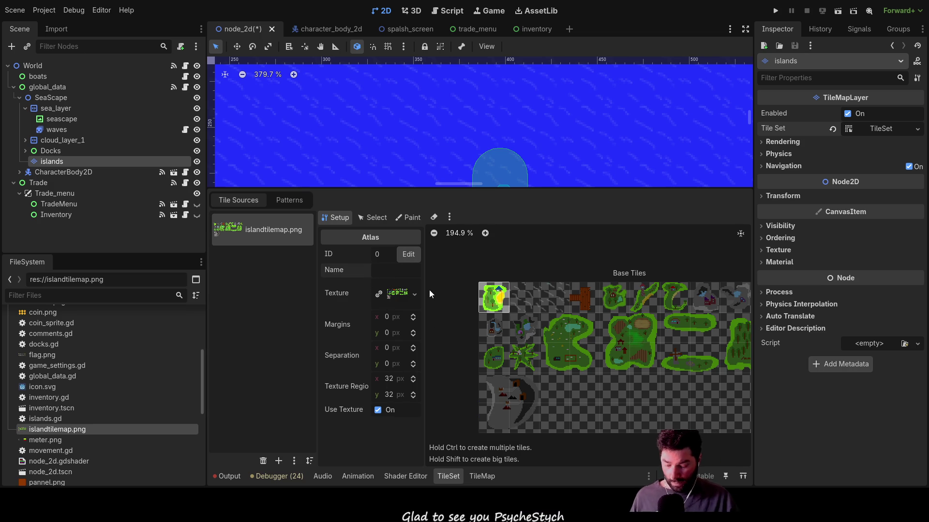
{"action": "type", "text": "island1"}
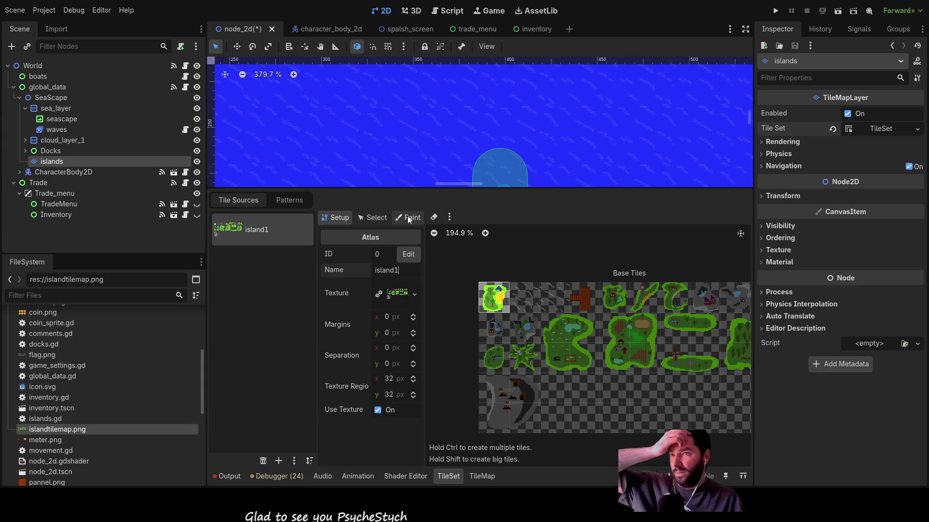
- Toggle the island1 atlas between Select and Setup, then check the TileMap tab and return to TileSet
{"action": "left_click", "coordinate": [377, 215]}
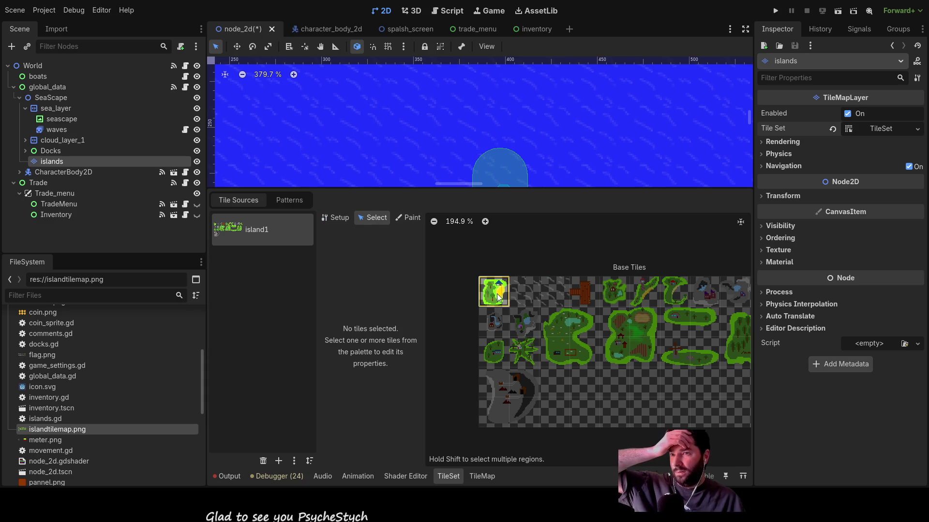
{"action": "left_click", "coordinate": [336, 216]}
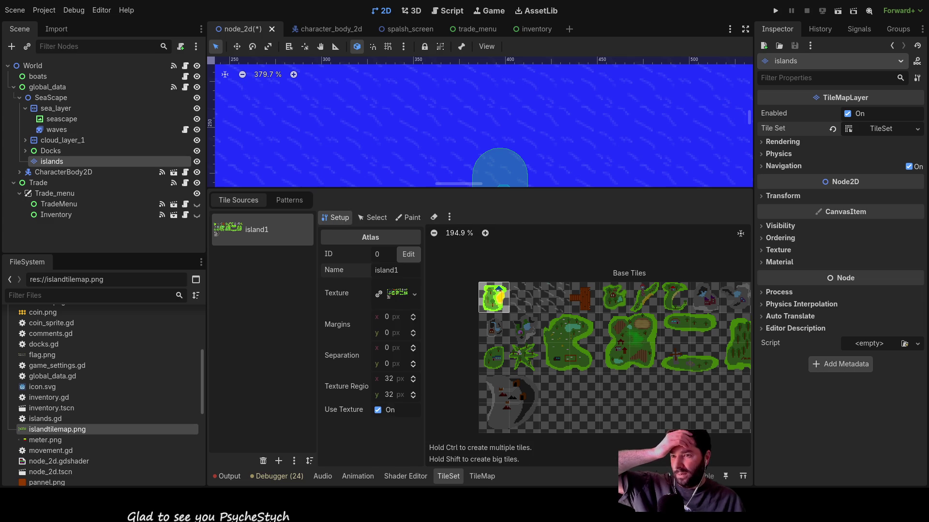
{"action": "left_click", "coordinate": [481, 476]}
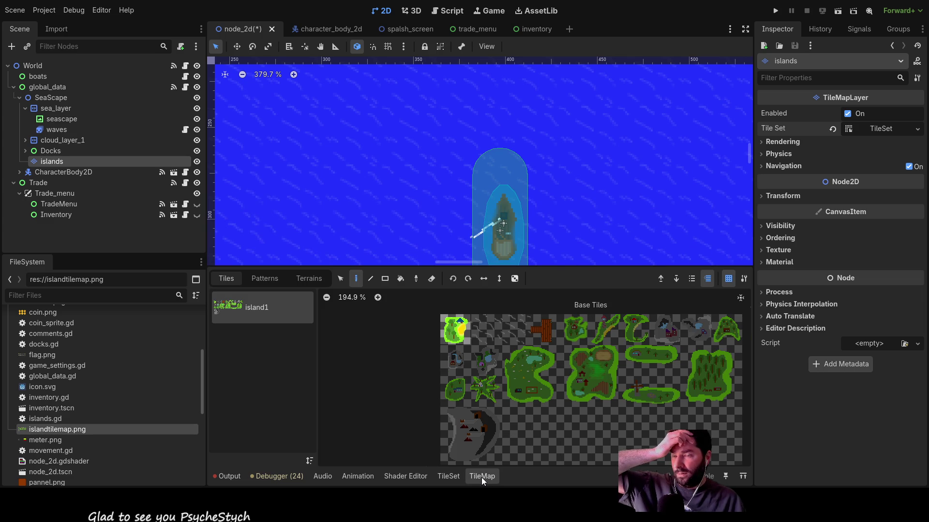
{"action": "left_click", "coordinate": [455, 482]}
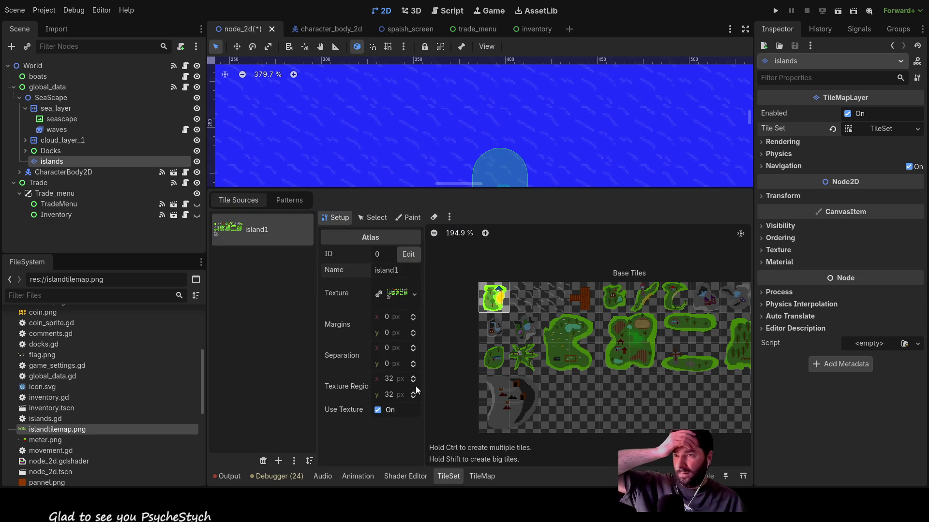
- Move the islands layer under Docks, then nest dock1 and dock2 beneath islands
{"action": "left_click", "coordinate": [376, 219]}
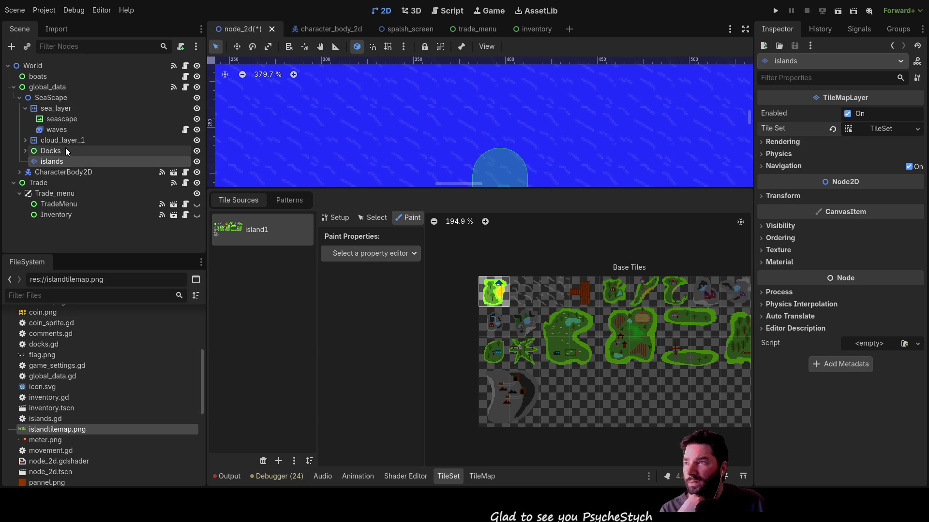
{"action": "left_click", "coordinate": [25, 151]}
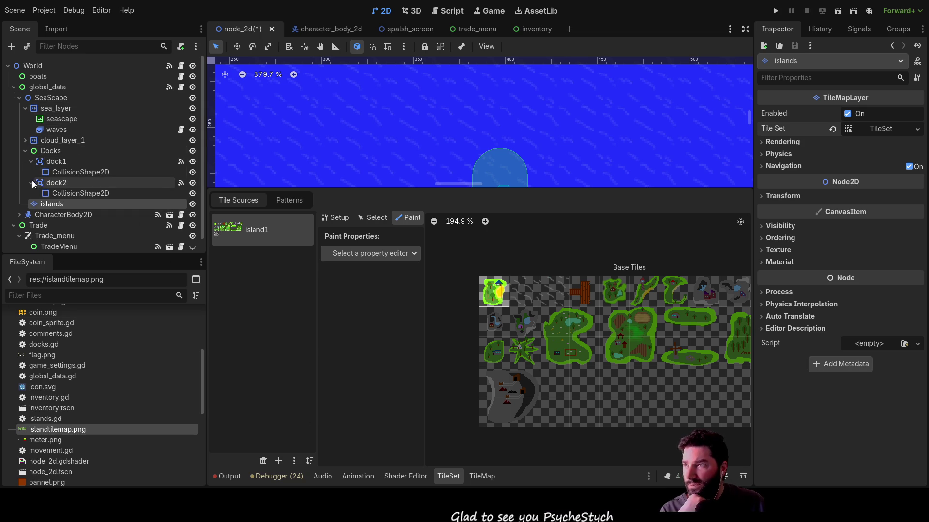
{"action": "left_click_drag", "start_coordinate": [49, 207], "coordinate": [53, 152]}
{"action": "left_click_drag", "start_coordinate": [48, 204], "coordinate": [51, 159]}
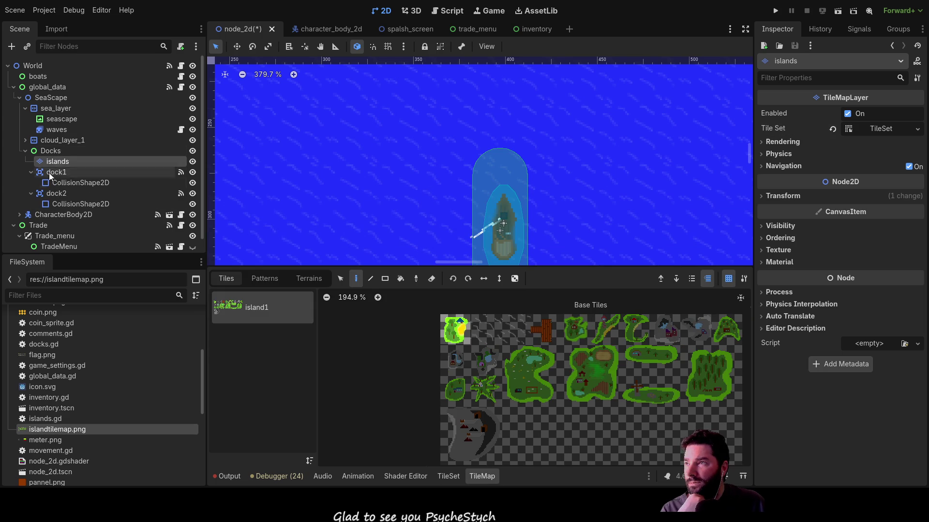
{"action": "left_click", "coordinate": [59, 172]}
{"action": "left_click", "coordinate": [58, 162]}
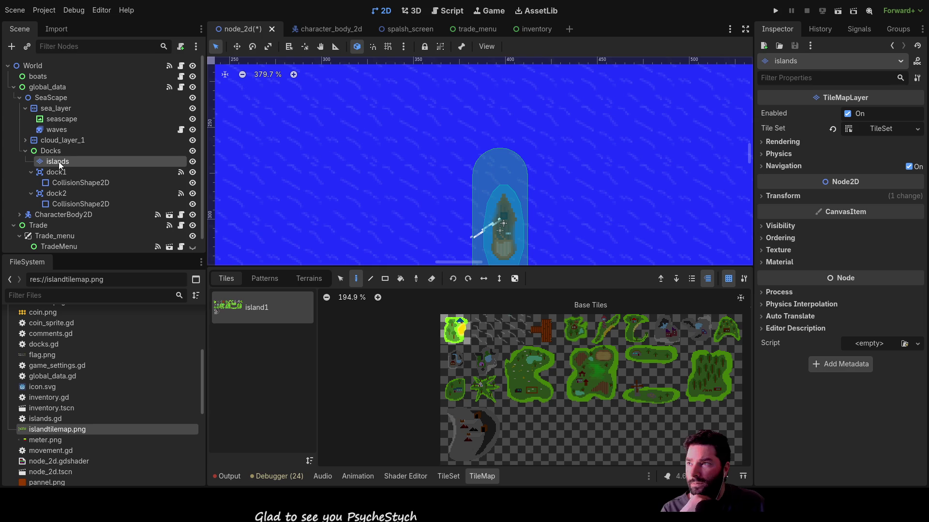
{"action": "left_click_drag", "start_coordinate": [57, 167], "coordinate": [62, 161]}
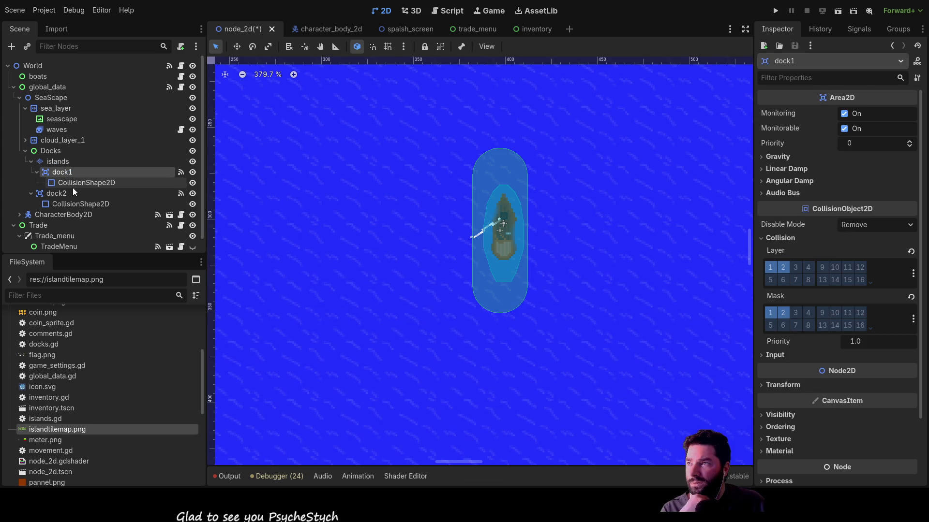
{"action": "mouse_move", "coordinate": [52, 196]}
{"action": "left_mouse_down"}
{"action": "mouse_move", "coordinate": [64, 184]}
{"action": "mouse_move", "coordinate": [65, 161]}
{"action": "left_mouse_up"}
{"action": "left_click", "coordinate": [68, 162]}
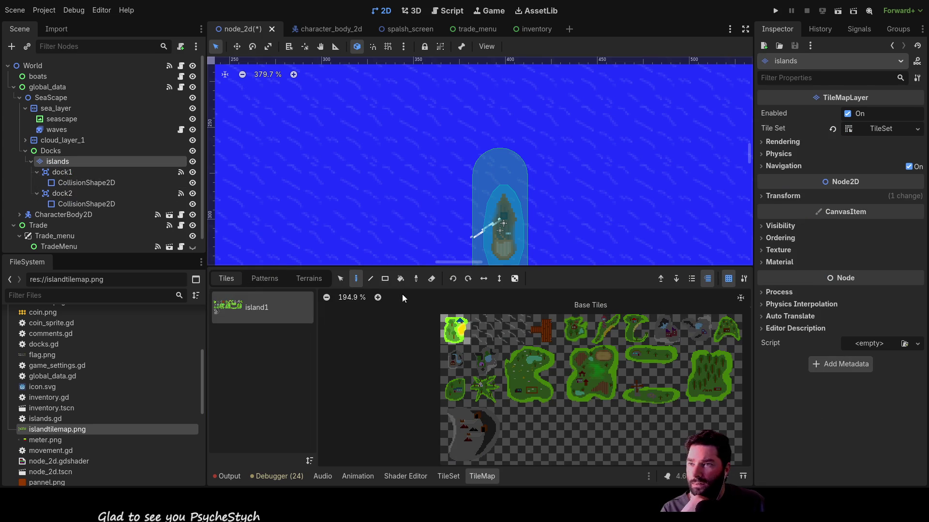
- Browse the Patterns and Terrains palettes, pick the first island tile, and open the TileSet editor
{"action": "left_click", "coordinate": [264, 279]}
{"action": "left_click", "coordinate": [309, 279]}
{"action": "left_click", "coordinate": [271, 279]}
{"action": "left_click", "coordinate": [235, 279]}
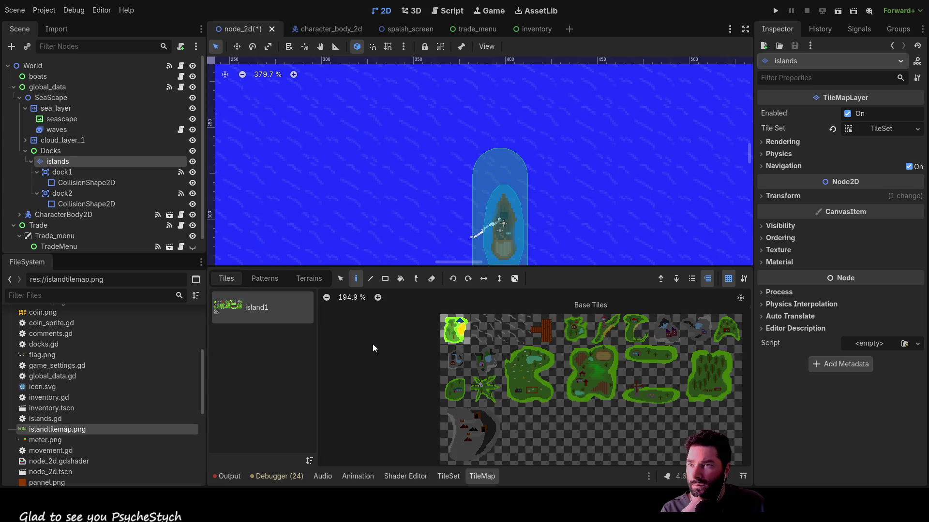
{"action": "left_click", "coordinate": [460, 331]}
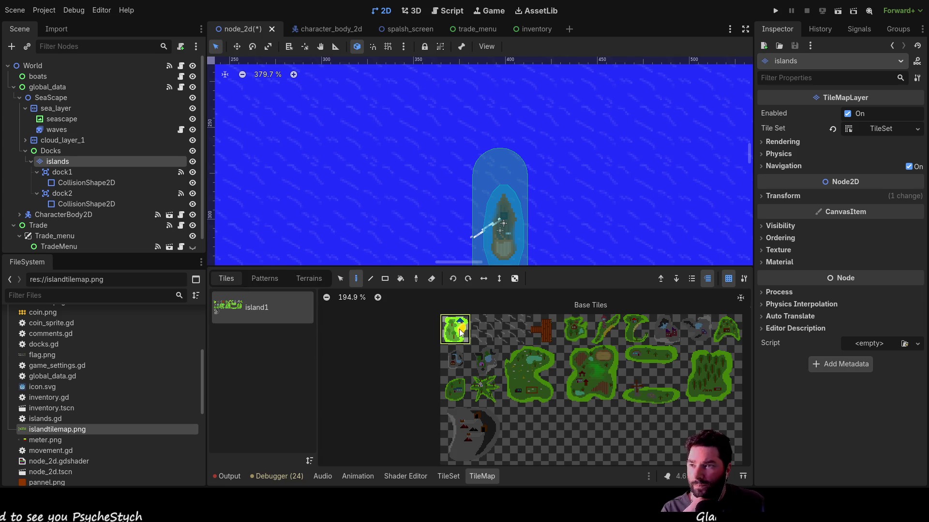
{"action": "left_click", "coordinate": [309, 279]}
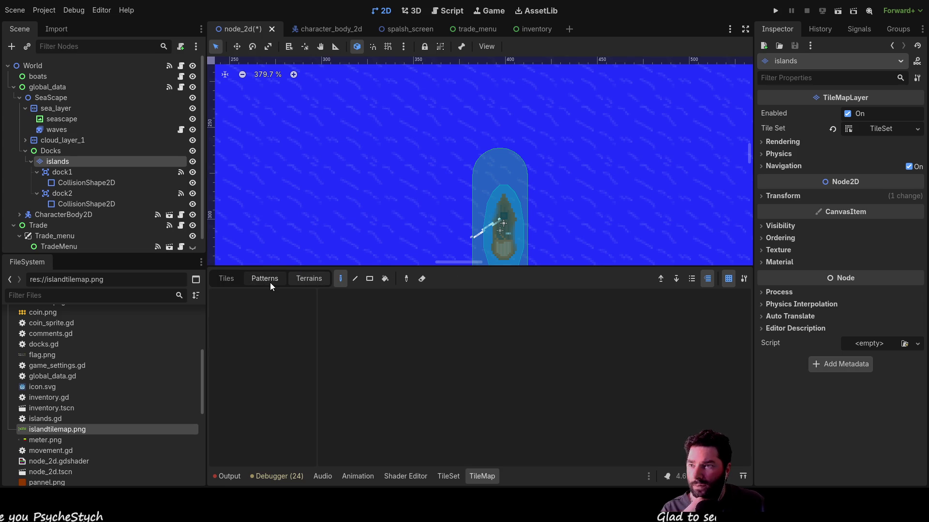
{"action": "left_click", "coordinate": [449, 477]}
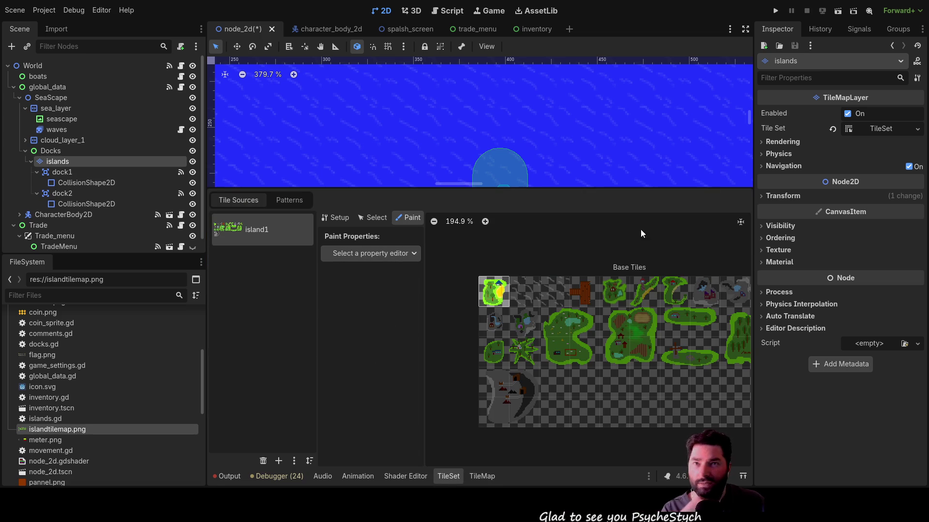
- Expand the islands layer's Physics settings and clear the current node selection
{"action": "left_click", "coordinate": [762, 155]}
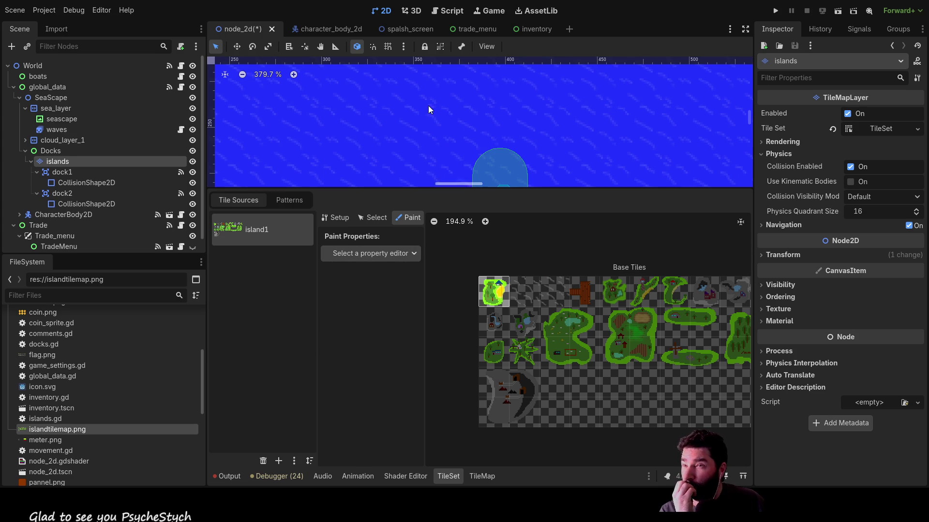
{"action": "scroll", "coordinate": [428, 124], "scroll_direction": "down", "scroll_amount": 4}
{"action": "scroll", "coordinate": [564, 152], "scroll_direction": "up", "scroll_amount": 1}
{"action": "scroll", "coordinate": [549, 101], "scroll_direction": "down", "scroll_amount": 3}
{"action": "scroll", "coordinate": [526, 150], "scroll_direction": "right", "scroll_amount": 3}
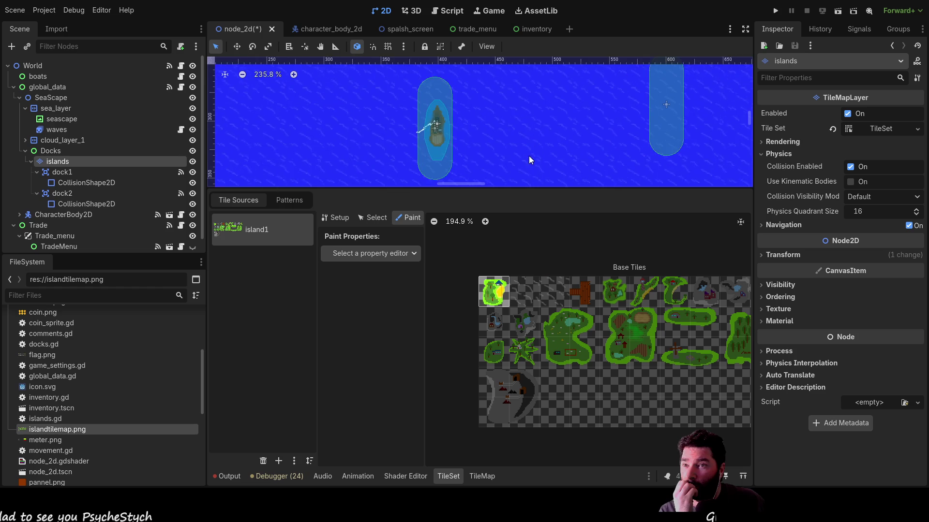
{"action": "scroll", "coordinate": [492, 151], "scroll_direction": "up", "scroll_amount": 2}
{"action": "scroll", "coordinate": [493, 152], "scroll_direction": "left", "scroll_amount": 1}
{"action": "left_click", "coordinate": [280, 125]}
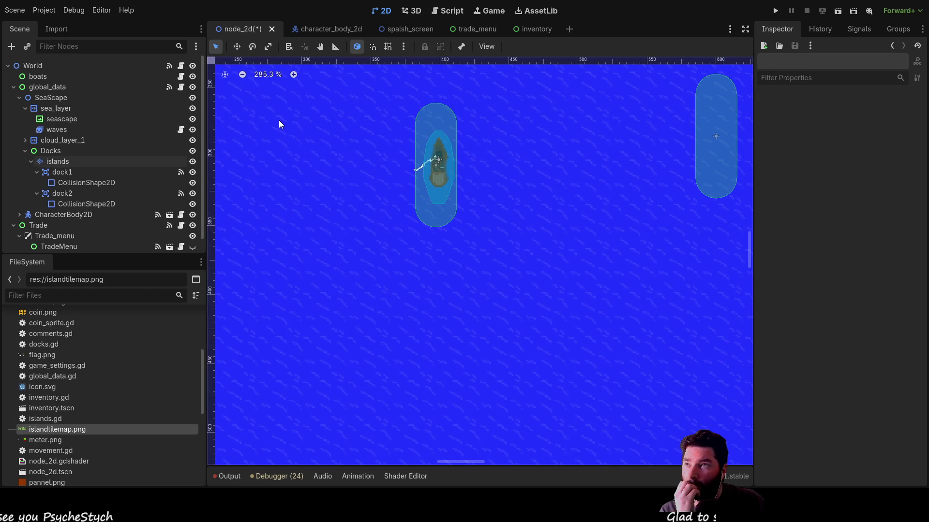
{"action": "scroll", "coordinate": [435, 200], "scroll_direction": "left", "scroll_amount": 3}
{"action": "scroll", "coordinate": [435, 200], "scroll_direction": "up", "scroll_amount": 1}
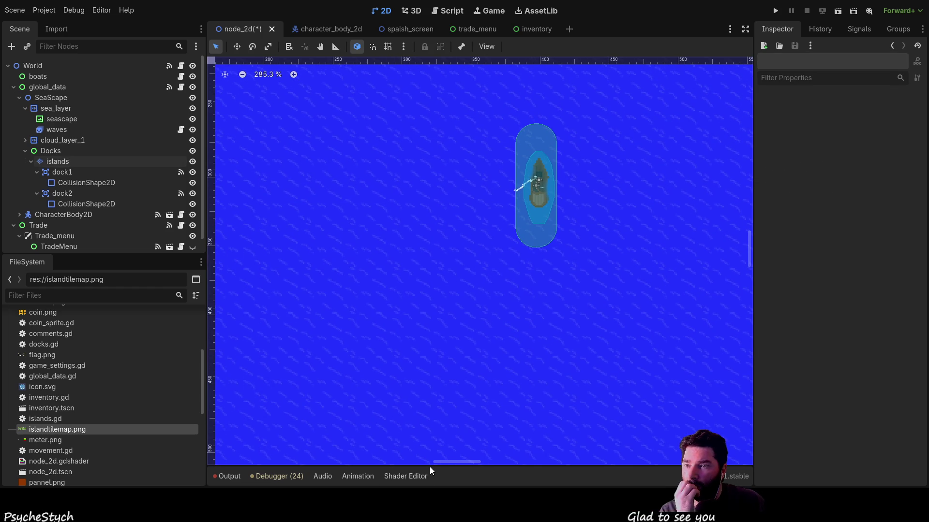
- Inspect dock1's and dock2's collision shapes, reselect islands, and pick the top-left island tile
{"action": "left_click", "coordinate": [62, 162]}
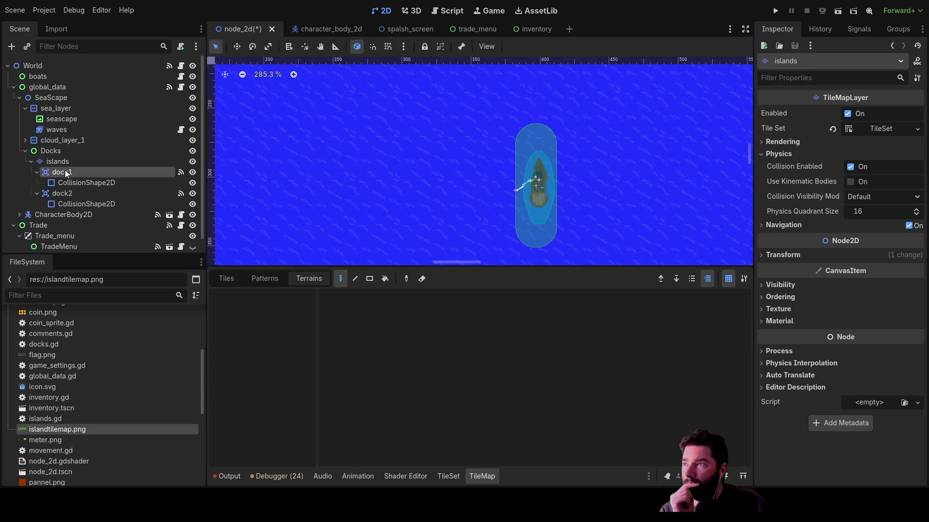
{"action": "left_click", "coordinate": [66, 173]}
{"action": "left_click", "coordinate": [69, 183]}
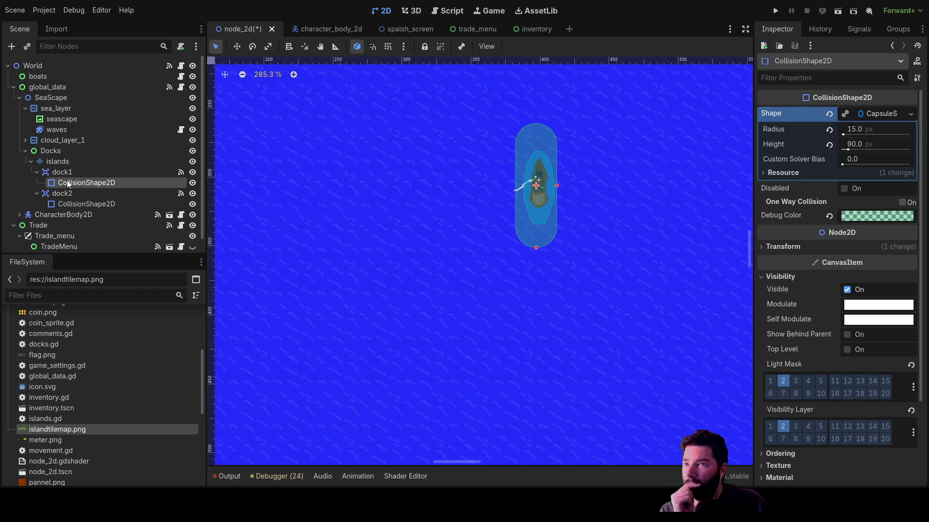
{"action": "left_click", "coordinate": [73, 203]}
{"action": "left_click", "coordinate": [51, 151]}
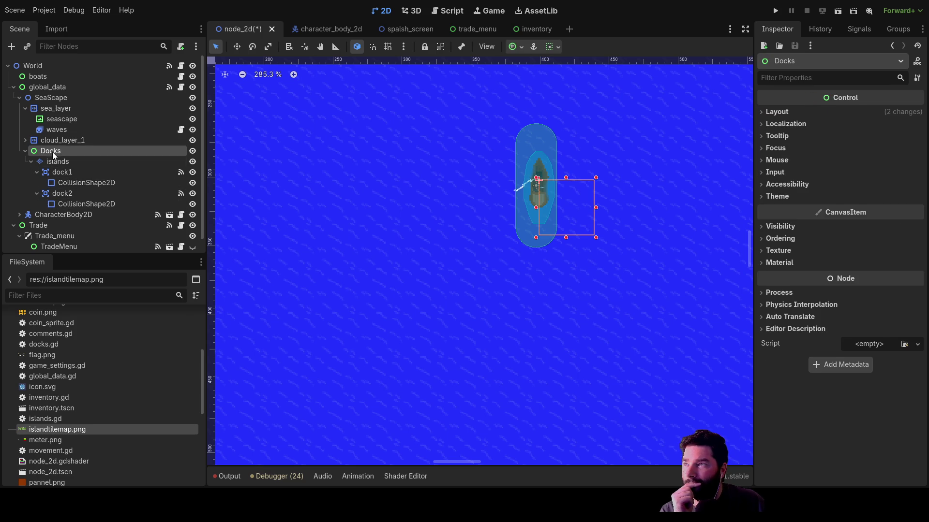
{"action": "left_click", "coordinate": [54, 162]}
{"action": "left_click", "coordinate": [264, 278]}
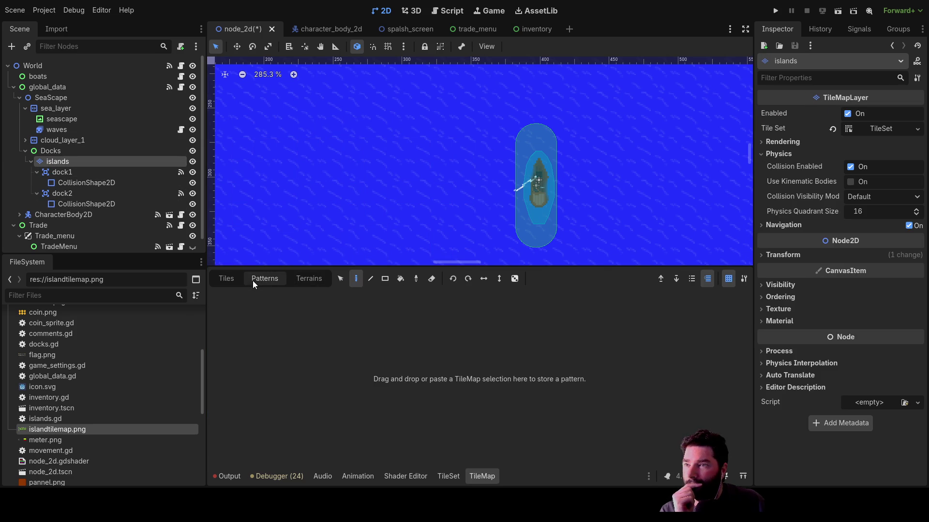
{"action": "left_click", "coordinate": [226, 279]}
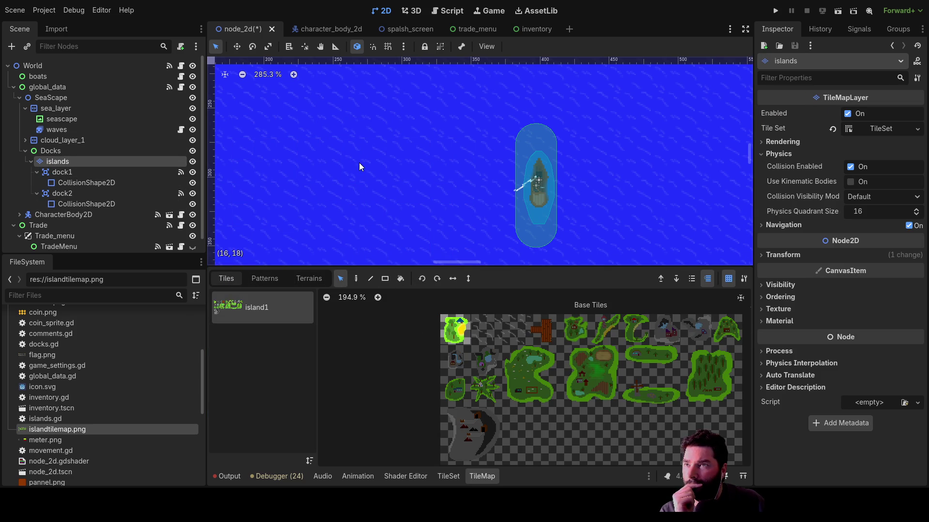
{"action": "left_click", "coordinate": [462, 339]}
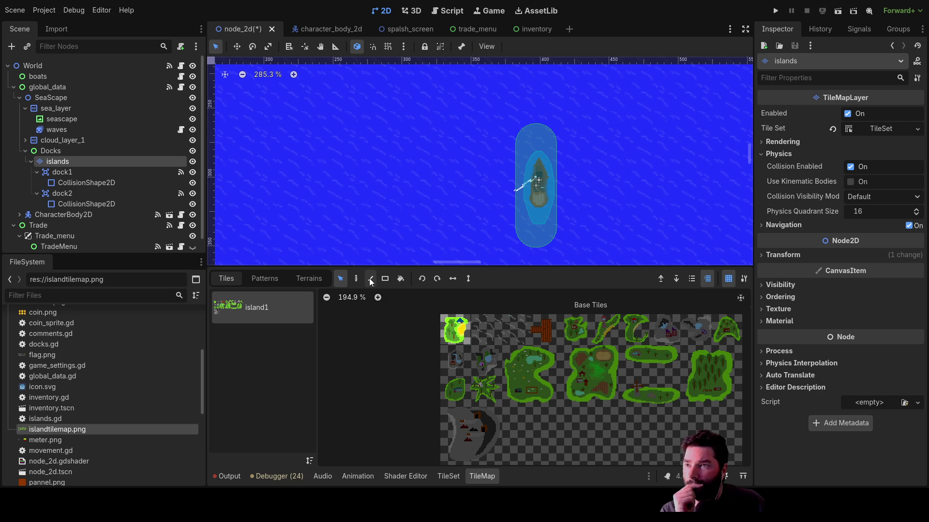
{"action": "left_click", "coordinate": [356, 279]}
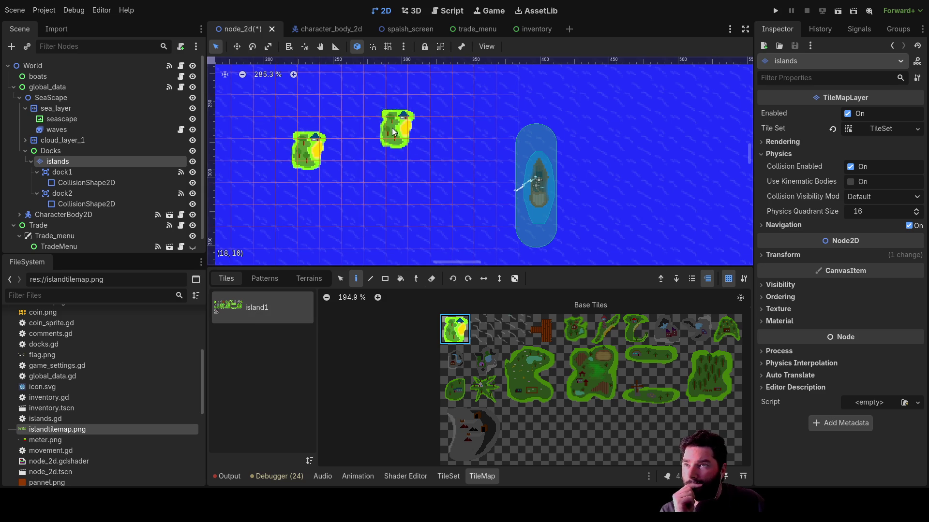
{"action": "right_click", "coordinate": [397, 130]}
{"action": "right_click", "coordinate": [306, 154]}
{"action": "left_click", "coordinate": [397, 129]}
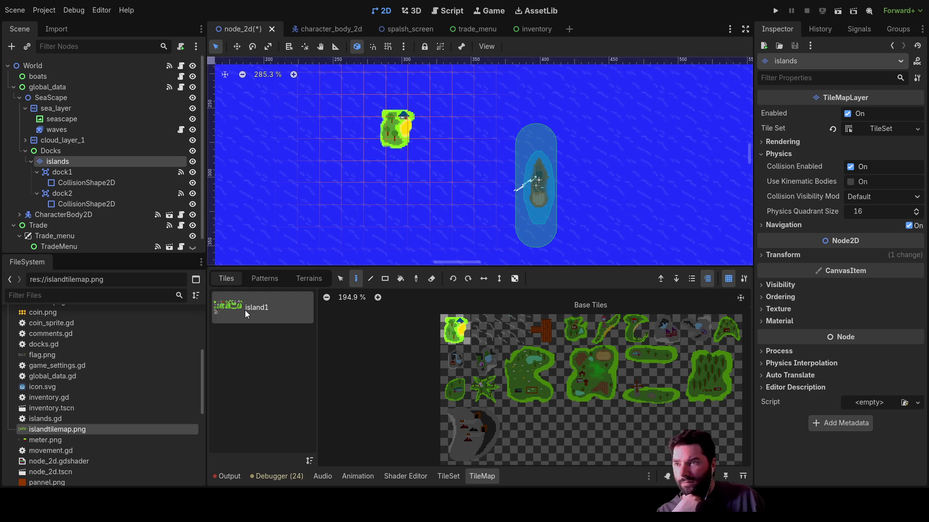
{"action": "right_click", "coordinate": [403, 132]}
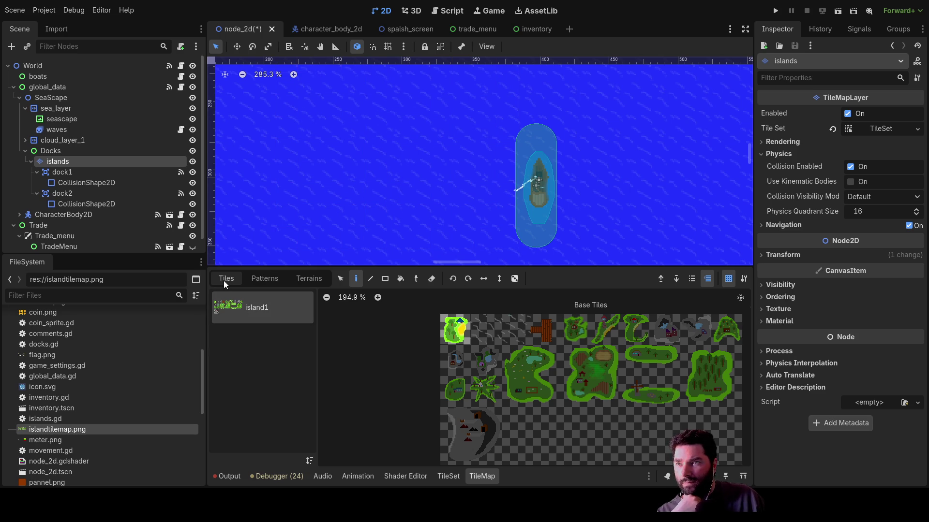
{"action": "left_click", "coordinate": [262, 279]}
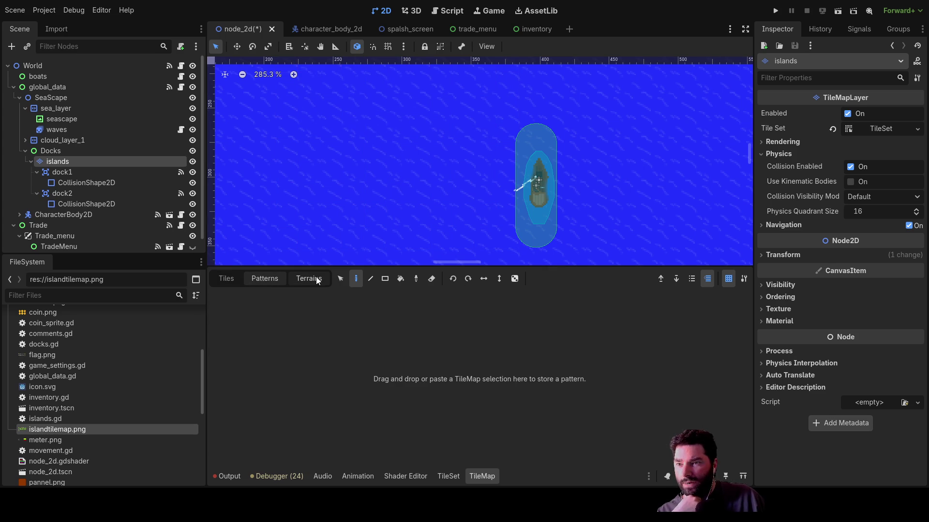
{"action": "left_click", "coordinate": [309, 278]}
{"action": "left_click", "coordinate": [226, 279]}
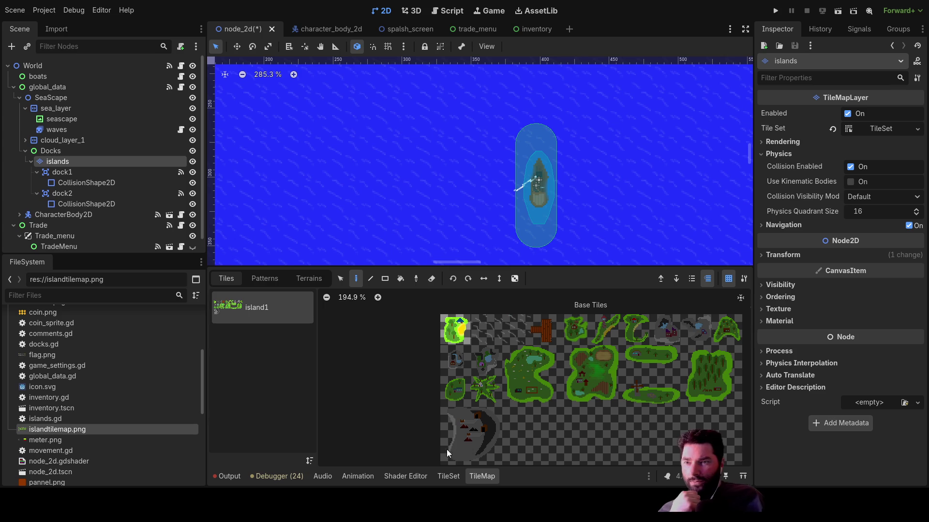
- Browse the island1 and islandtilemap.png tile sources, then confirm the small_islands node's new name, islands
{"action": "left_click", "coordinate": [447, 476]}
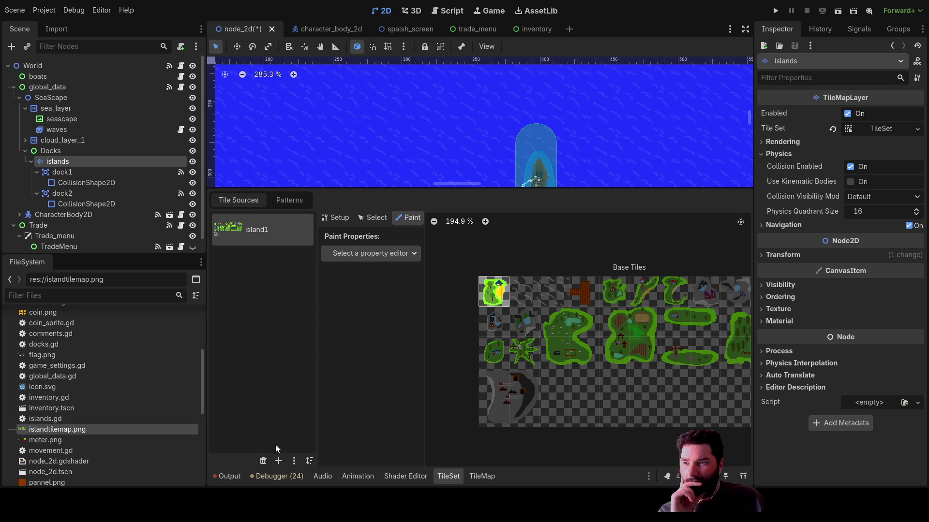
{"action": "left_click", "coordinate": [311, 479]}
{"action": "type", "text": "small_"}
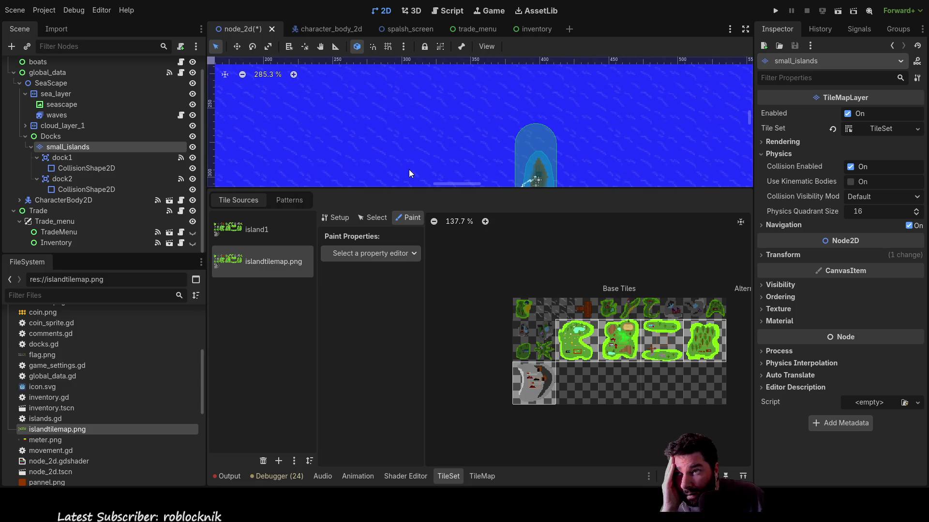
{"action": "left_click", "coordinate": [484, 478]}
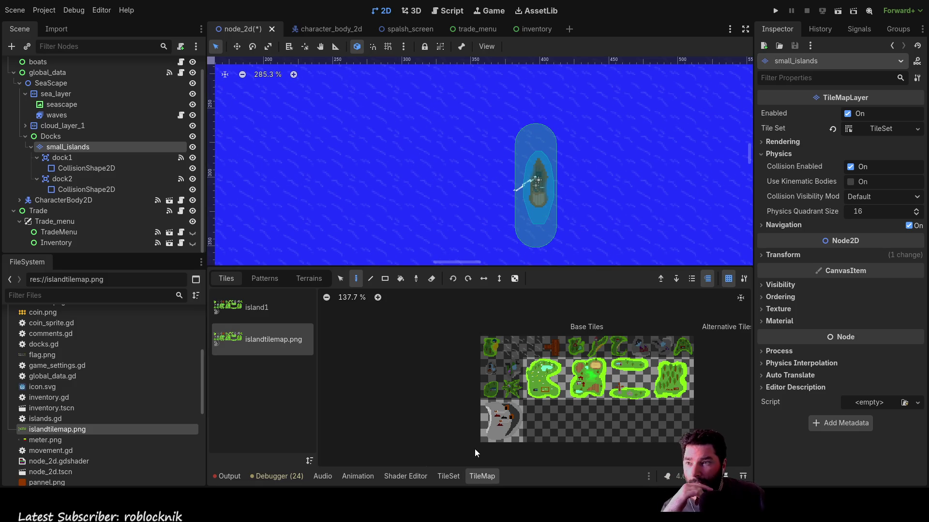
{"action": "left_click", "coordinate": [261, 309]}
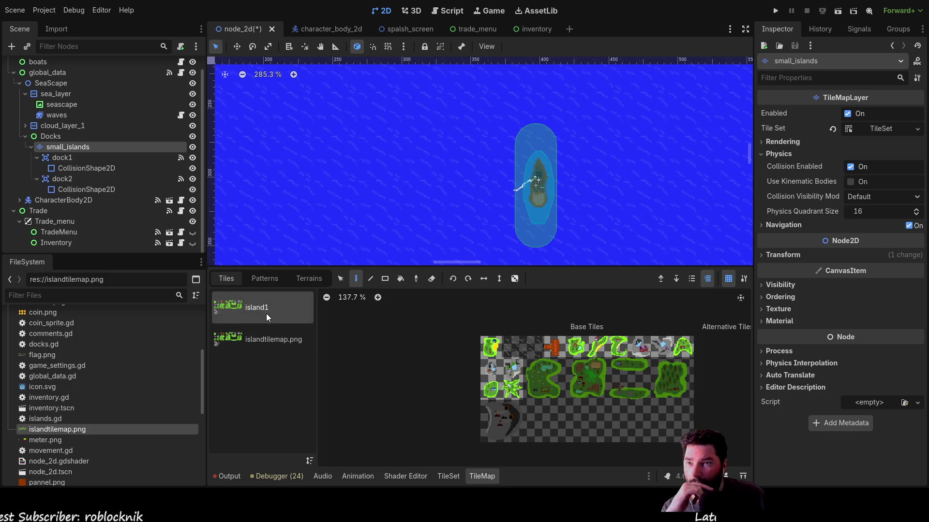
{"action": "left_click", "coordinate": [268, 342]}
{"action": "left_click", "coordinate": [263, 316]}
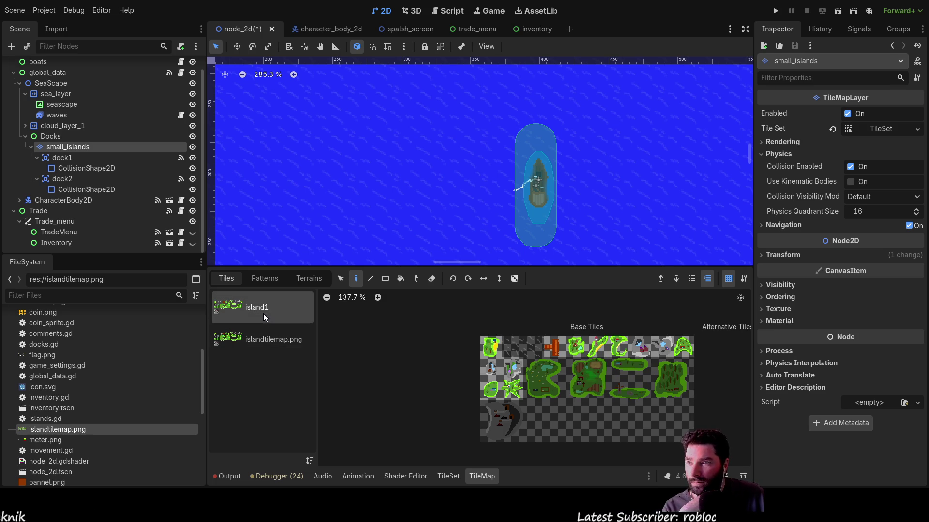
{"action": "left_click", "coordinate": [262, 338]}
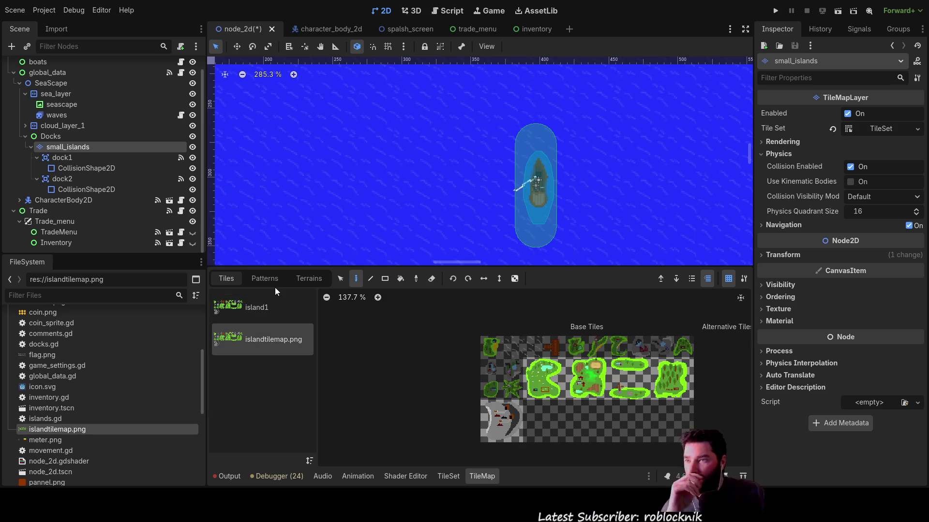
{"action": "left_click", "coordinate": [449, 477]}
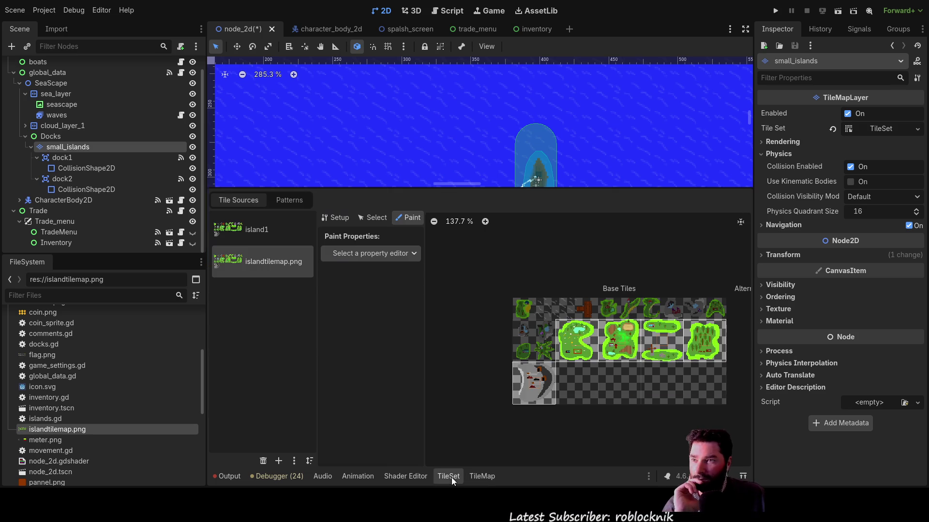
{"action": "left_click", "coordinate": [250, 232]}
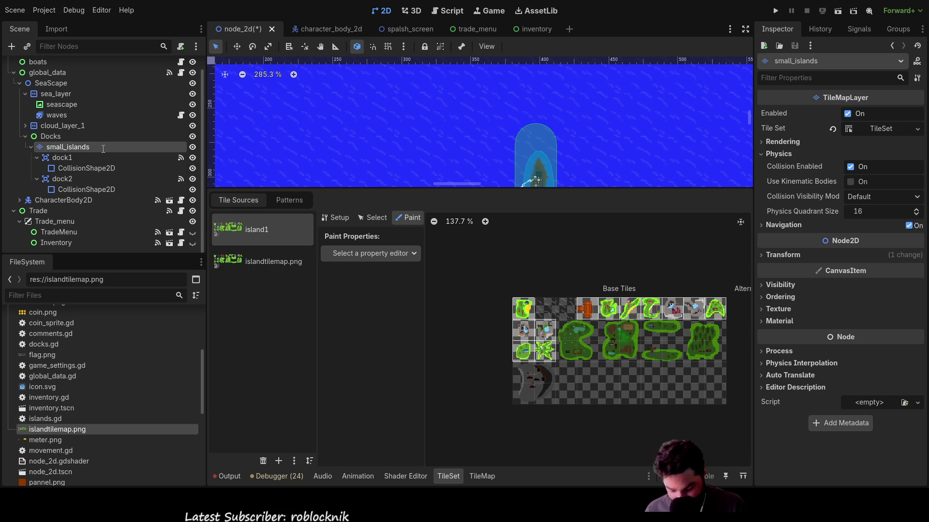
{"action": "key", "text": "Escape"}
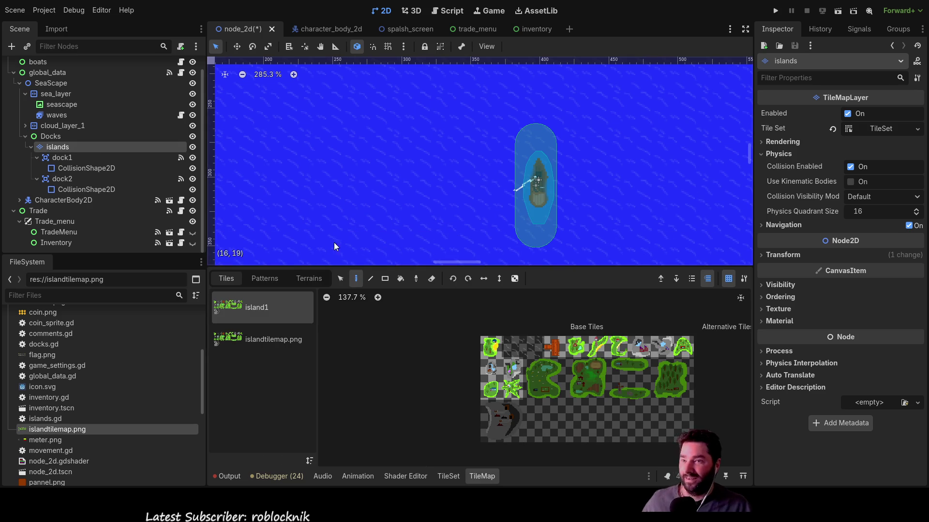
- Look over the islandtilemap.png atlas, then open island1 in the TileSet editor's Setup tab
{"action": "left_click", "coordinate": [276, 280]}
{"action": "left_click", "coordinate": [237, 280]}
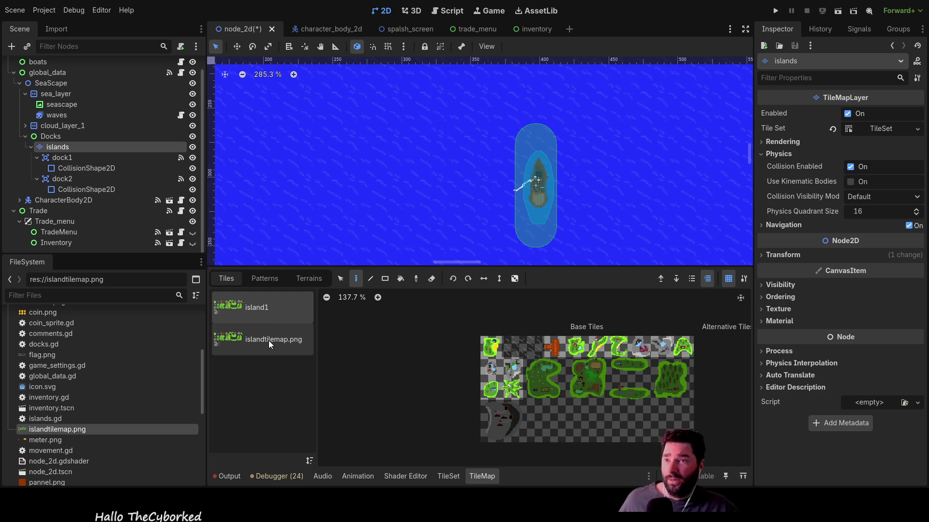
{"action": "left_click", "coordinate": [268, 340]}
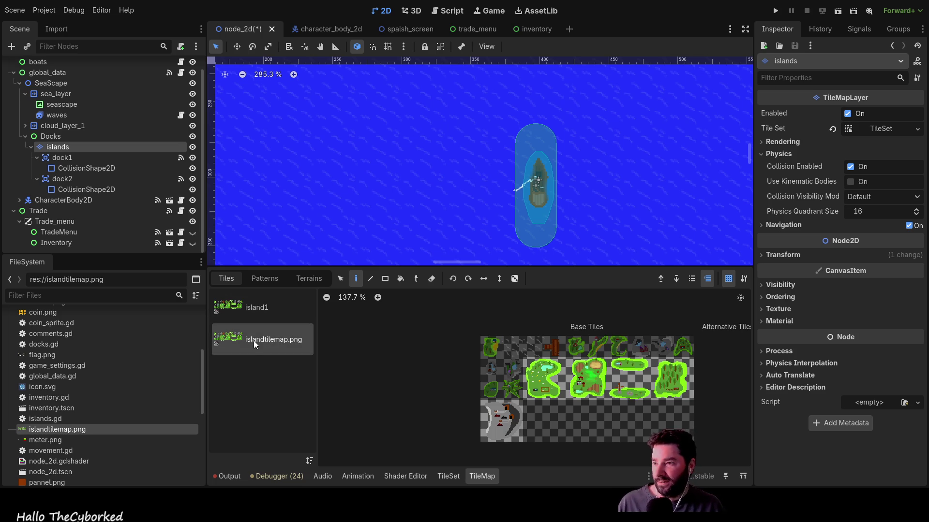
{"action": "double_click", "coordinate": [254, 340]}
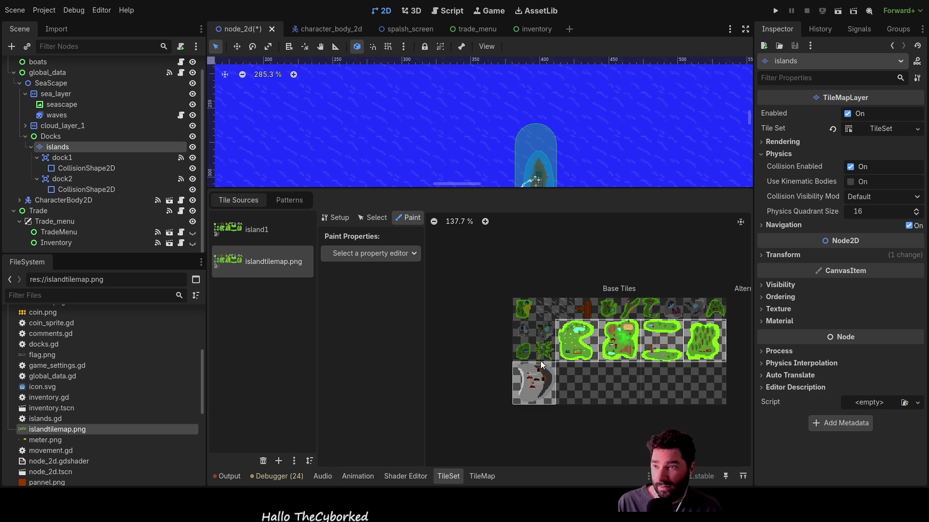
{"action": "left_click", "coordinate": [481, 476]}
{"action": "left_click", "coordinate": [260, 317]}
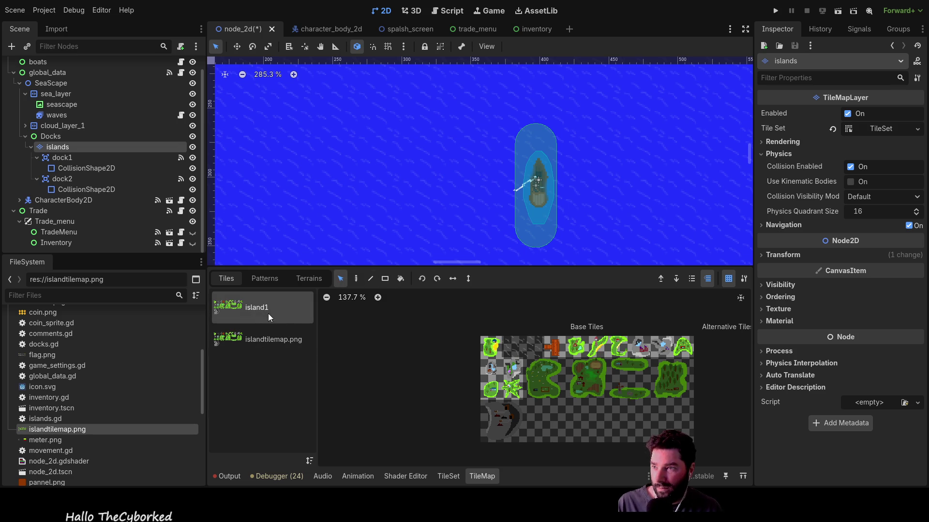
{"action": "double_click", "coordinate": [255, 308]}
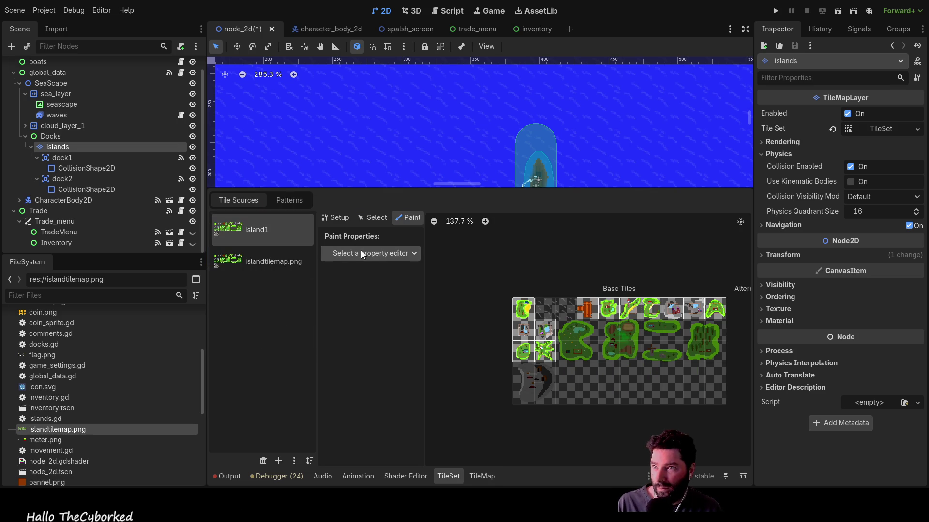
{"action": "left_click", "coordinate": [340, 218]}
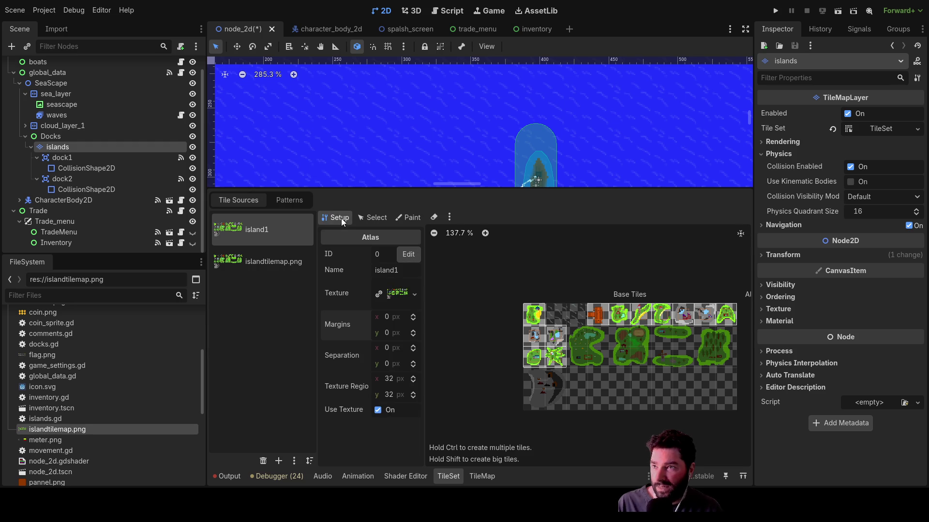
- Rename the island1 atlas to smol_islands and islandtilemap.png to big_islands
{"action": "key", "text": "BackSpace"}
{"action": "key", "text": "BackSpace"}
{"action": "key", "text": "BackSpace"}
{"action": "type", "text": "s"}
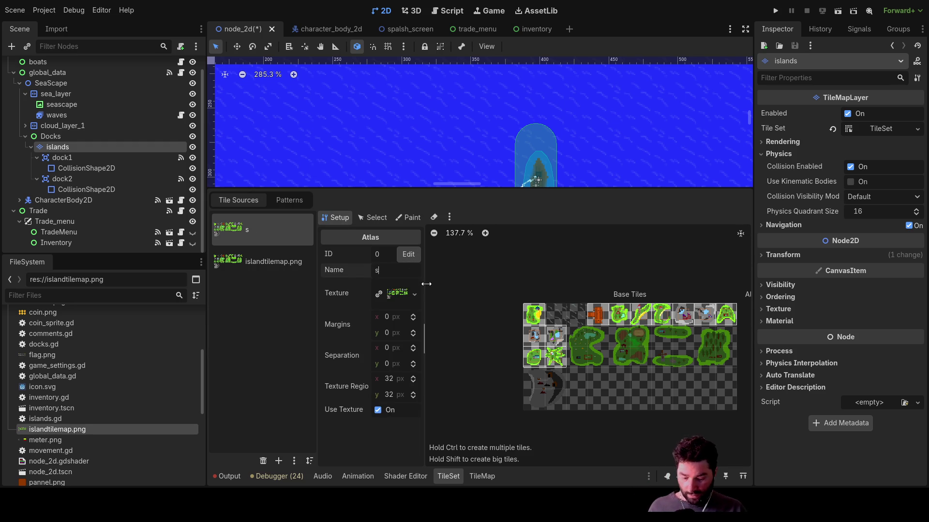
{"action": "type", "text": "mol_islands"}
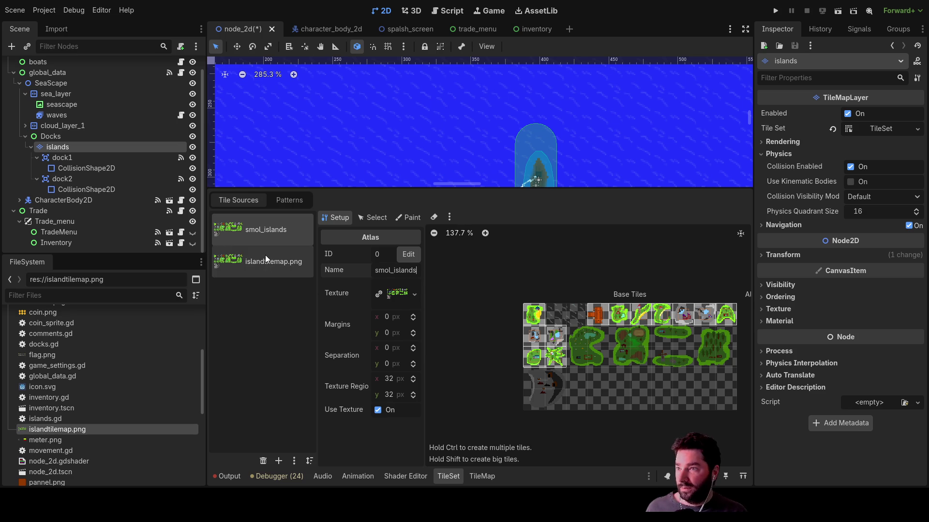
{"action": "left_click", "coordinate": [265, 259]}
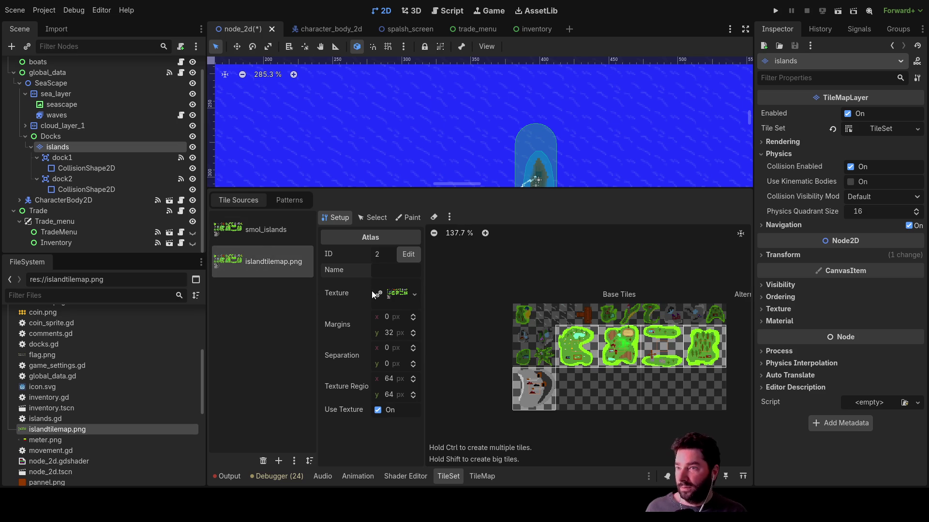
{"action": "type", "text": "bi"}
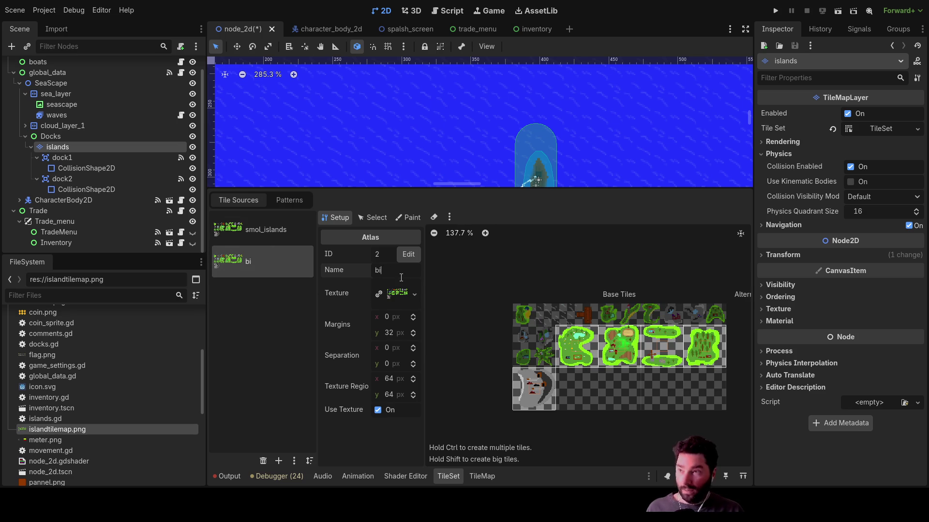
{"action": "type", "text": "g_islands"}
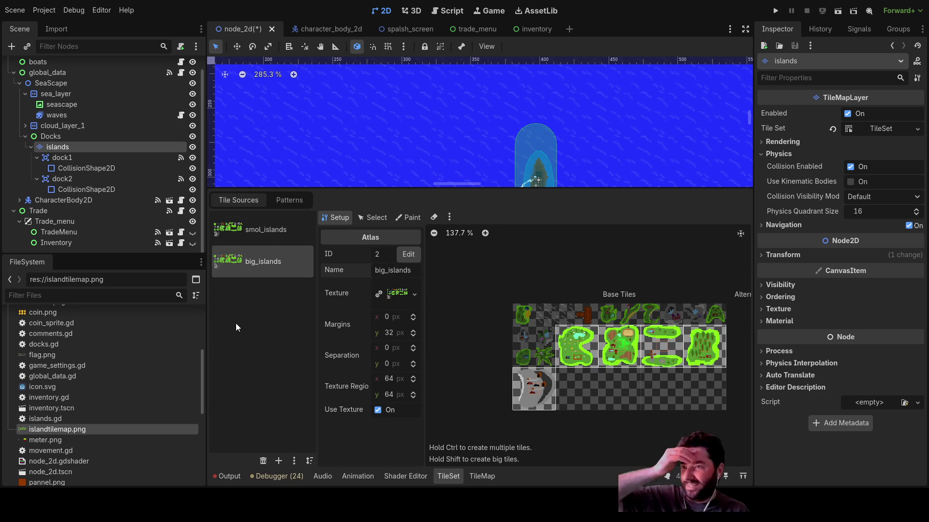
{"action": "left_click", "coordinate": [249, 239]}
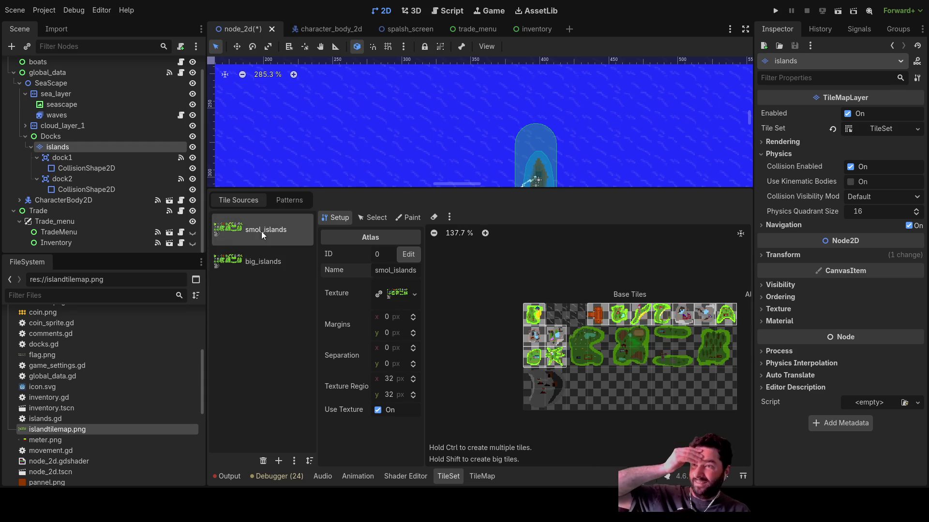
- Compare the big_islands and smol_islands atlas settings, then deselect the islands node
{"action": "left_click", "coordinate": [265, 257]}
{"action": "left_click", "coordinate": [250, 227]}
{"action": "left_click", "coordinate": [409, 217]}
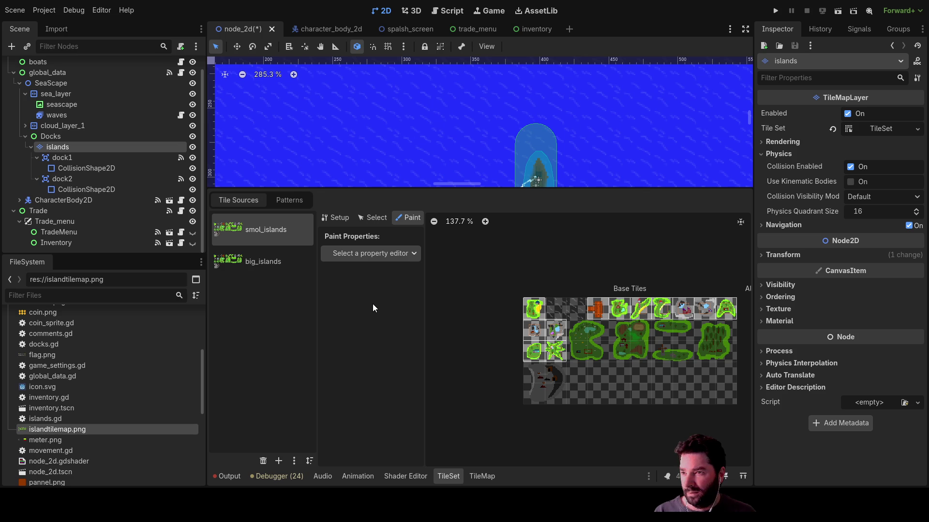
{"action": "left_click", "coordinate": [264, 263]}
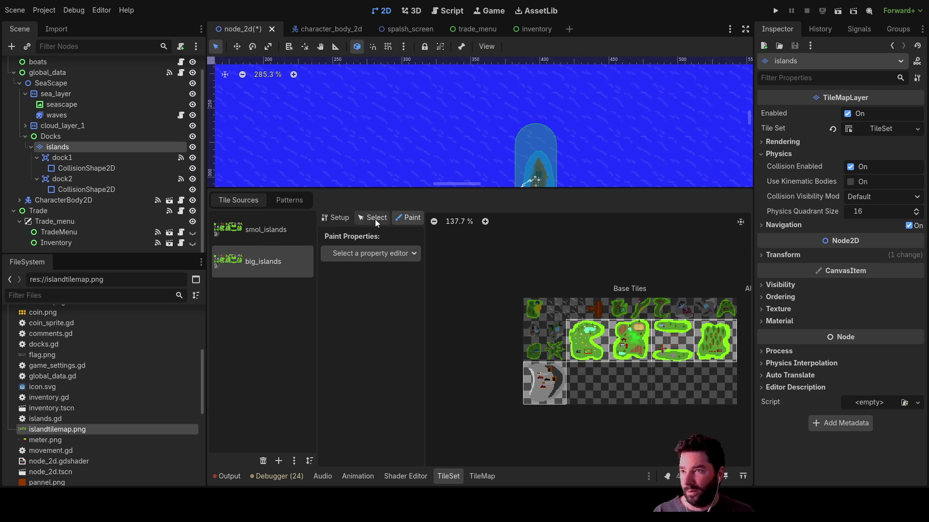
{"action": "left_click", "coordinate": [373, 219]}
{"action": "left_click", "coordinate": [340, 218]}
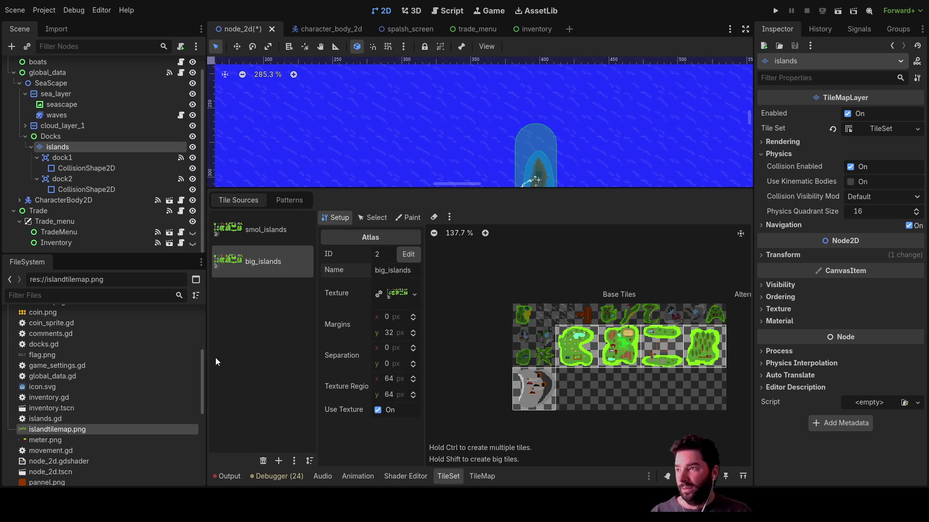
{"action": "left_click", "coordinate": [265, 229]}
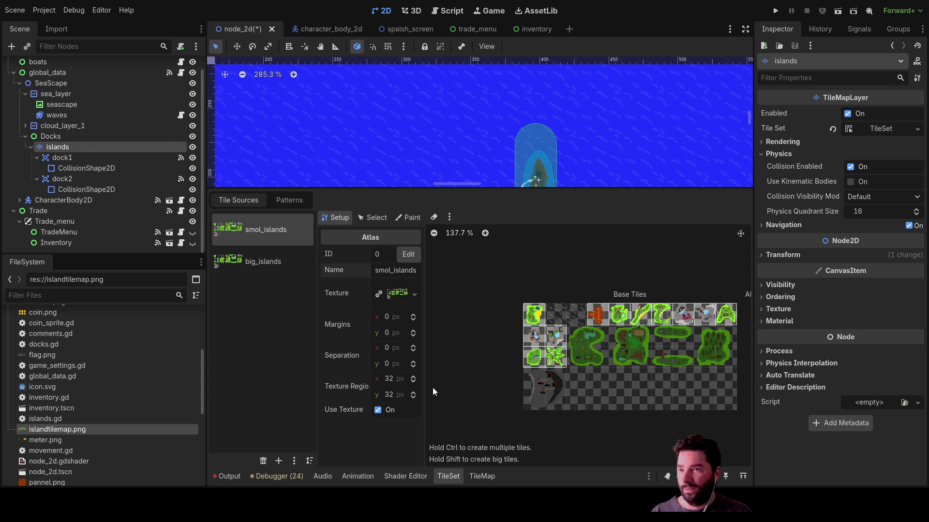
{"action": "left_click", "coordinate": [408, 217]}
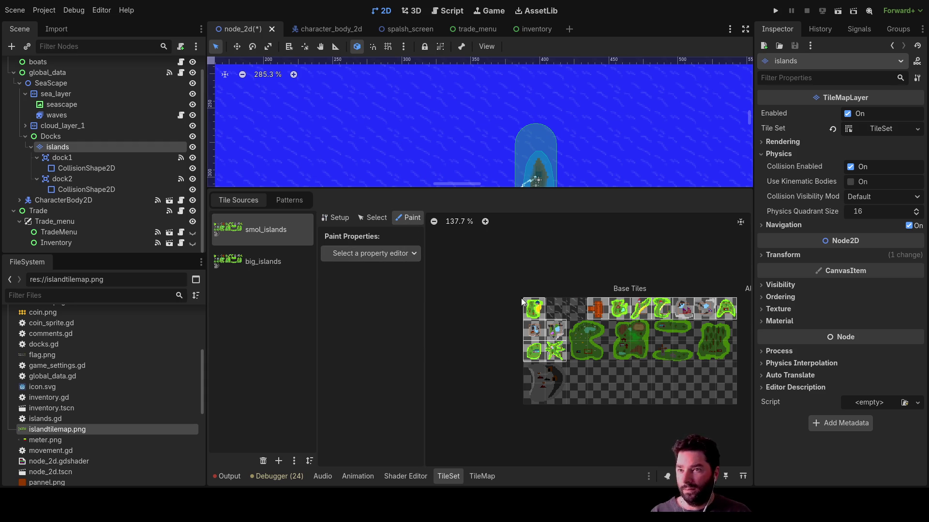
{"action": "left_click", "coordinate": [397, 127]}
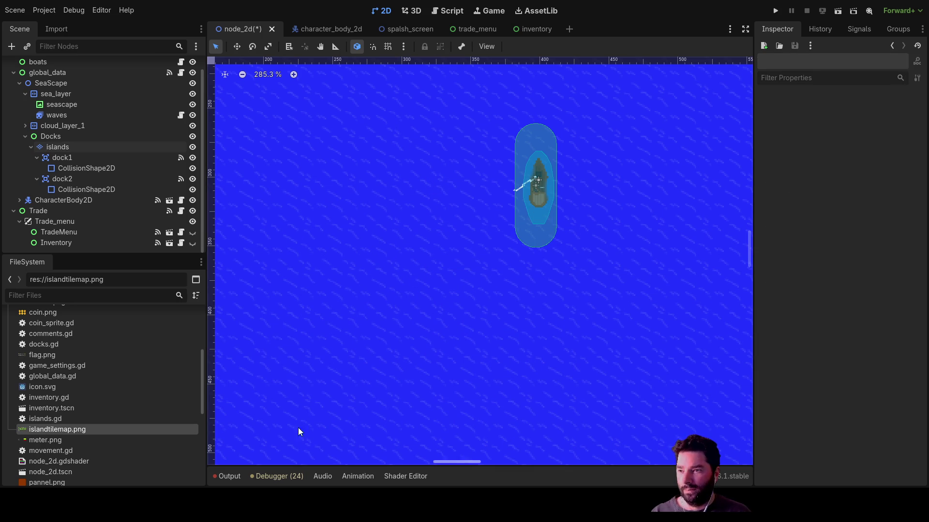
- Reselect the islands layer and try island tiles, terrain options and patterns in the palette
{"action": "left_click", "coordinate": [67, 147]}
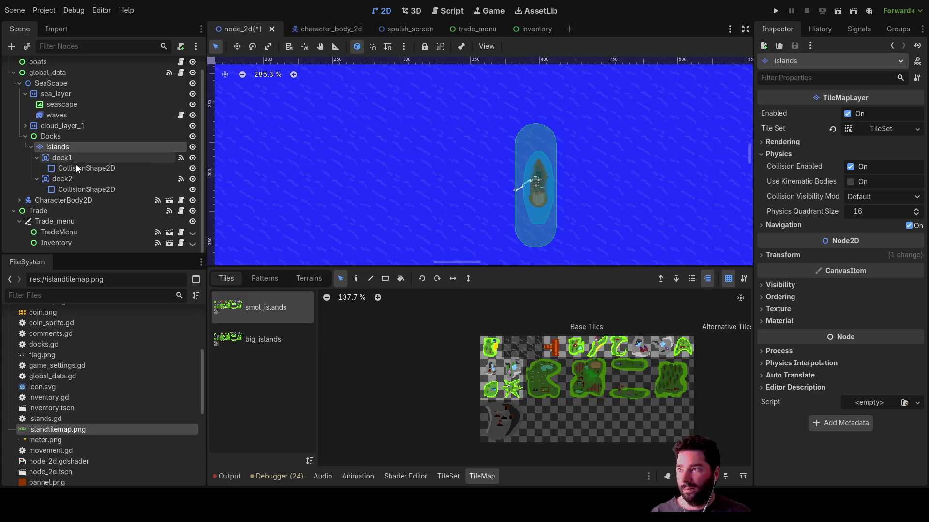
{"action": "left_click", "coordinate": [511, 390]}
{"action": "left_click", "coordinate": [511, 393]}
{"action": "left_click", "coordinate": [497, 355]}
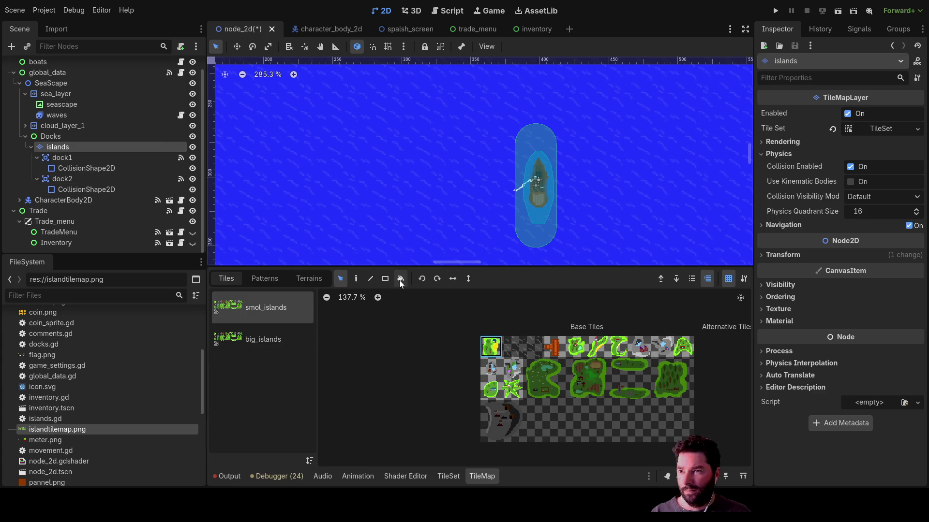
{"action": "left_click", "coordinate": [306, 279]}
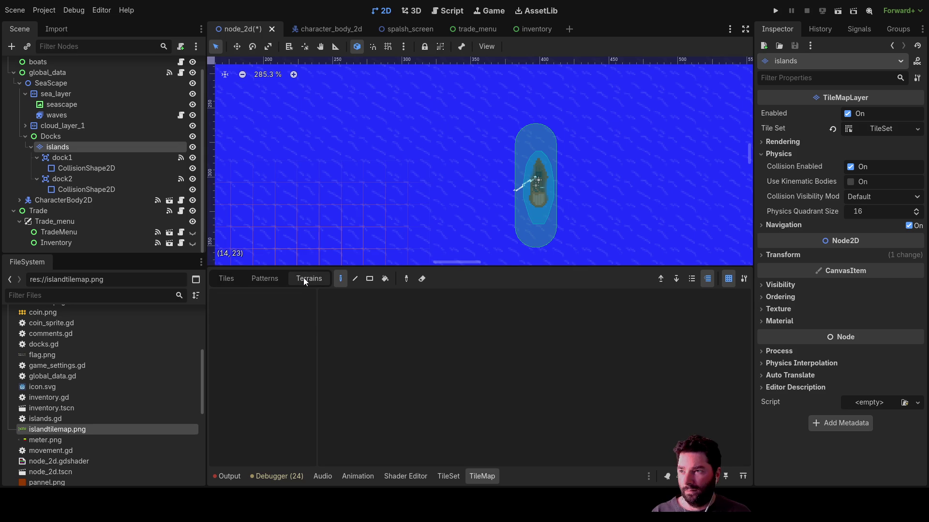
{"action": "scroll", "coordinate": [500, 204], "scroll_direction": "up", "scroll_amount": 5}
{"action": "scroll", "coordinate": [476, 188], "scroll_direction": "down", "scroll_amount": 1}
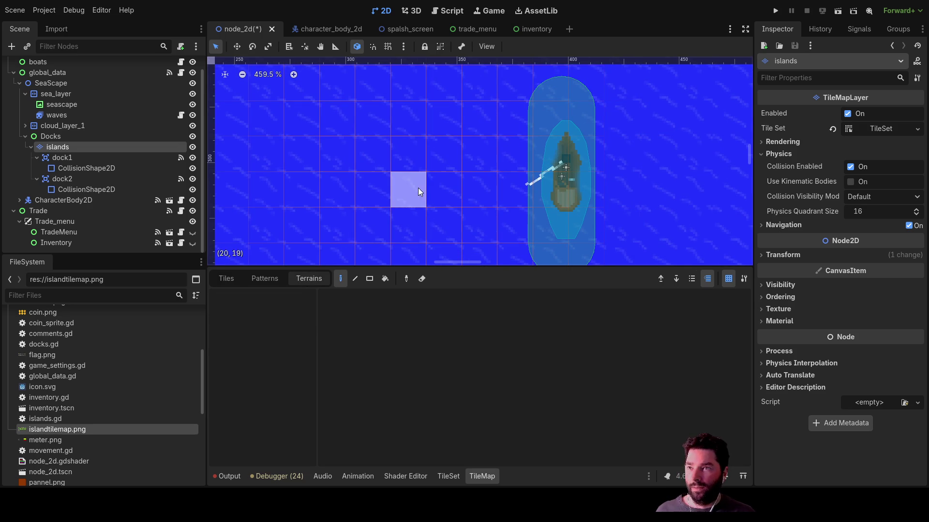
{"action": "scroll", "coordinate": [415, 167], "scroll_direction": "down", "scroll_amount": 5}
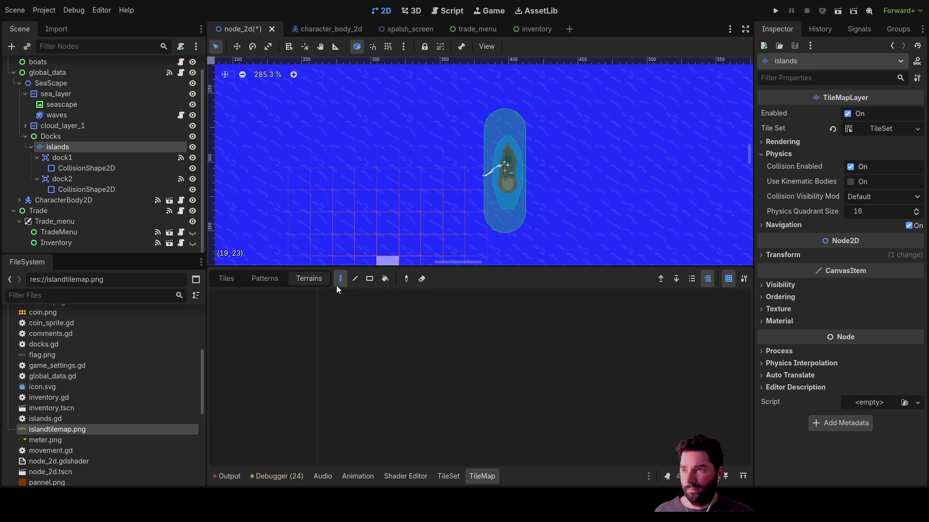
{"action": "left_click", "coordinate": [263, 279]}
{"action": "left_click", "coordinate": [225, 279]}
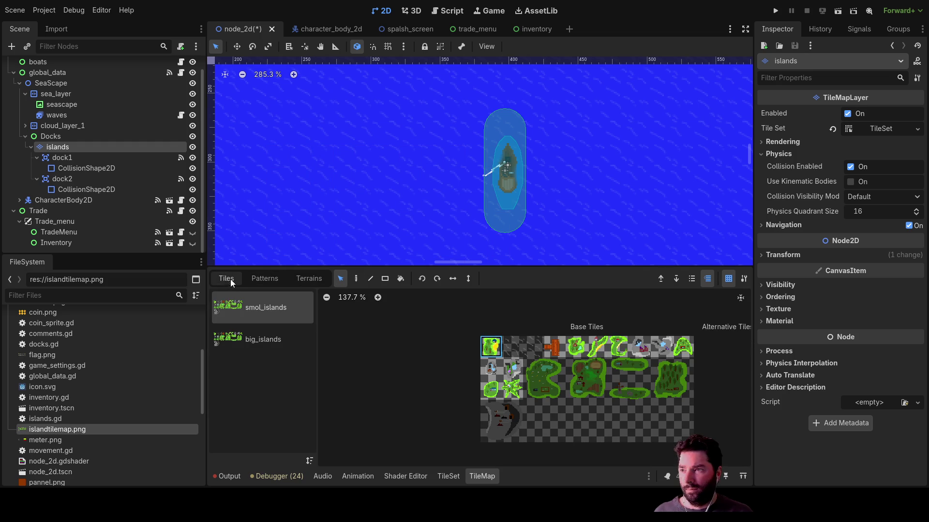
{"action": "left_click", "coordinate": [578, 348]}
{"action": "left_click", "coordinate": [597, 348]}
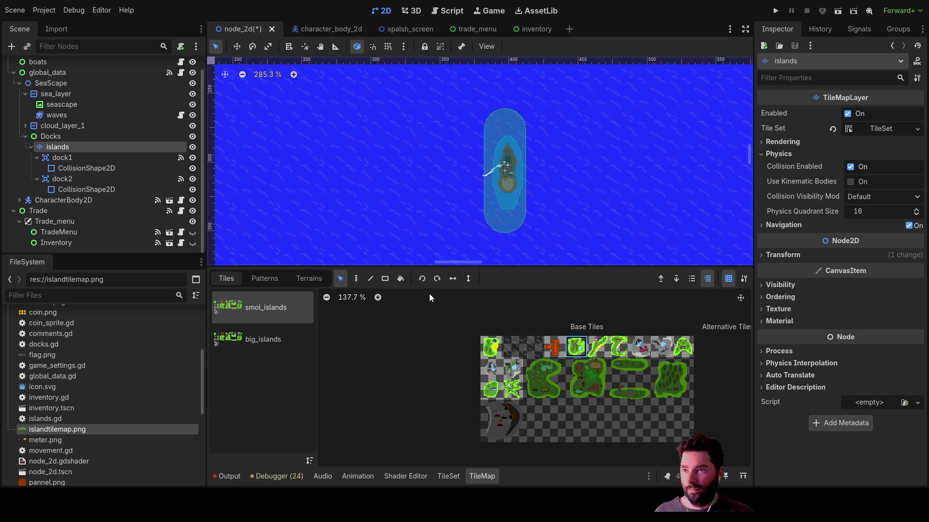
- Cycle the TileSet editor through Setup, Select and Paint, then deselect the islands layer
{"action": "left_click", "coordinate": [448, 476]}
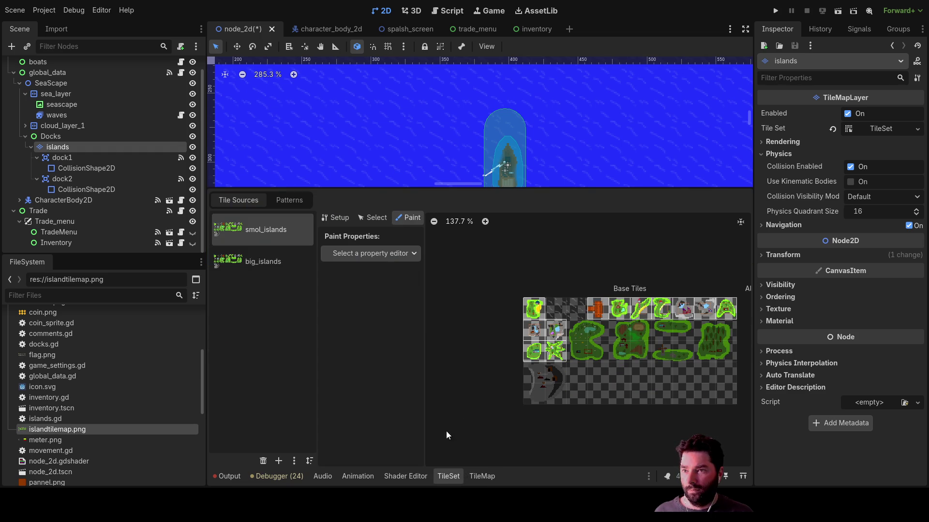
{"action": "left_click", "coordinate": [372, 217]}
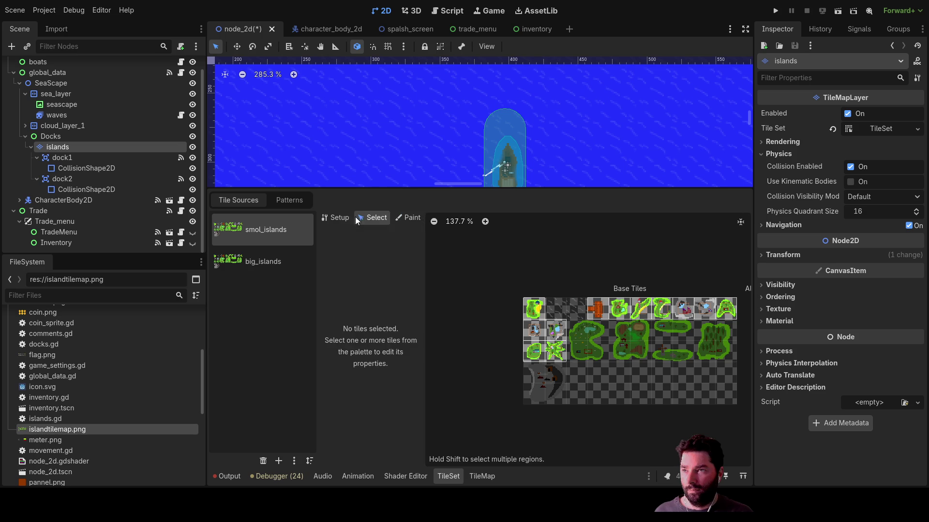
{"action": "left_click", "coordinate": [335, 217]}
{"action": "left_click", "coordinate": [408, 217]}
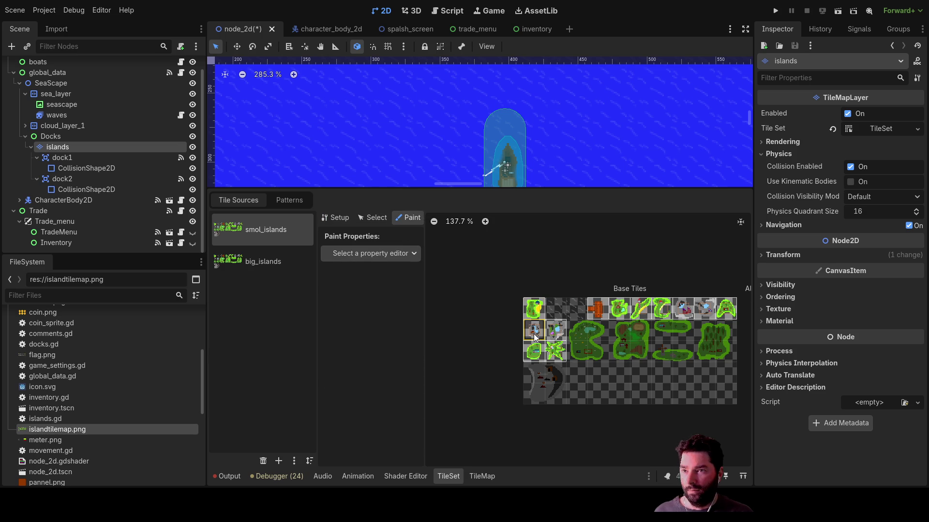
{"action": "left_click", "coordinate": [351, 132]}
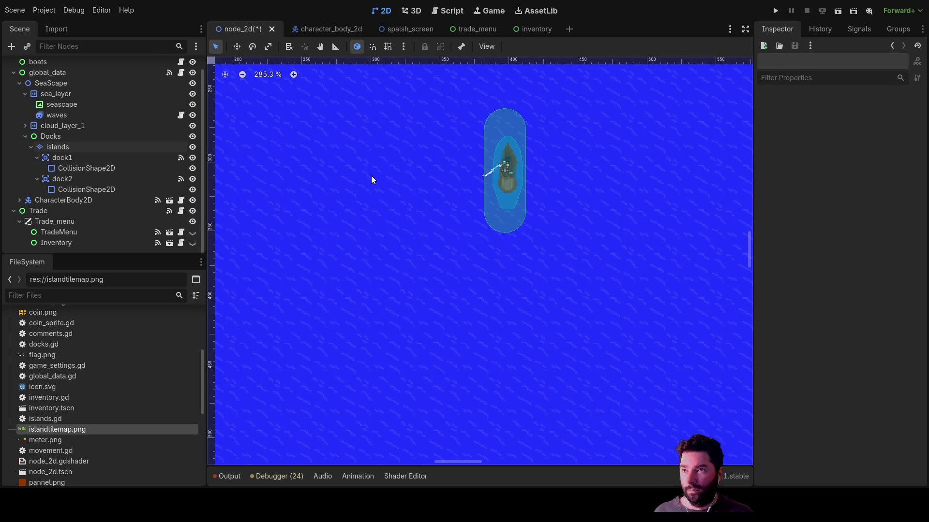
- Select the islands node, zoom the canvas around the docks, and expand Process properties
{"action": "left_click", "coordinate": [62, 147]}
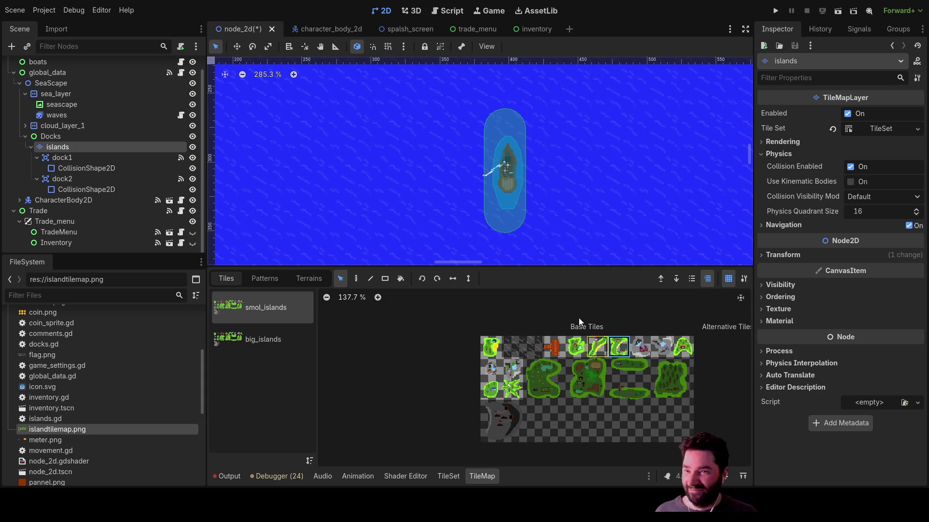
{"action": "scroll", "coordinate": [439, 232], "scroll_direction": "down", "scroll_amount": 5}
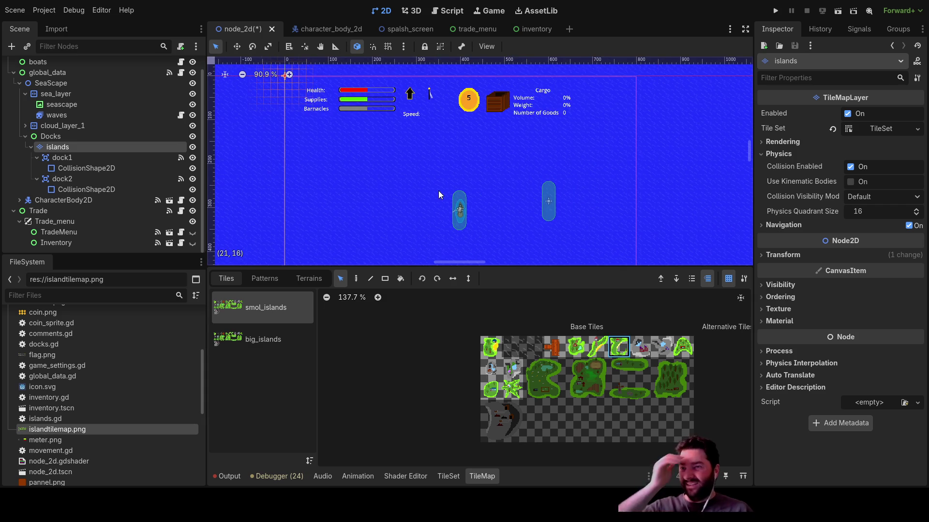
{"action": "scroll", "coordinate": [507, 172], "scroll_direction": "down", "scroll_amount": 4}
{"action": "scroll", "coordinate": [498, 120], "scroll_direction": "up", "scroll_amount": 3}
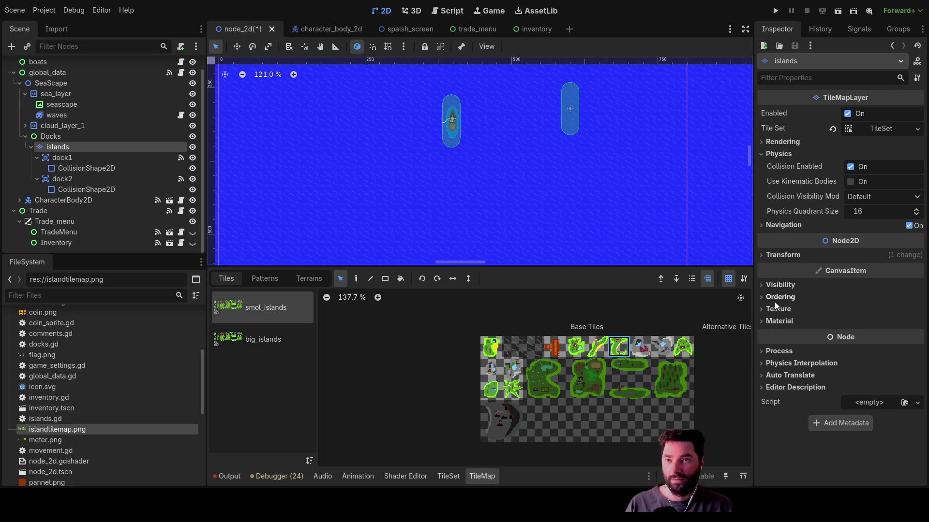
{"action": "left_click", "coordinate": [772, 354]}
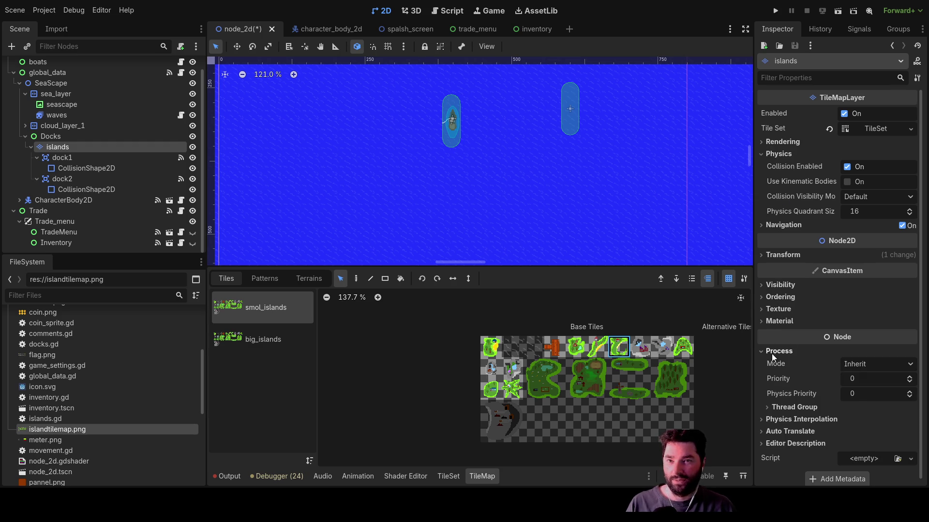
- Collapse Process in the Inspector and choose big_islands as the painting source
{"action": "left_click", "coordinate": [767, 353]}
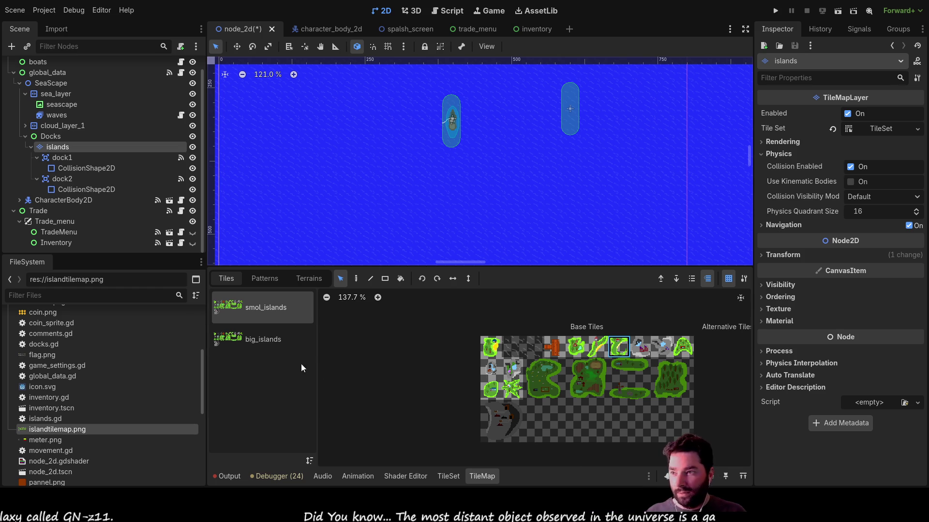
{"action": "left_click", "coordinate": [253, 332]}
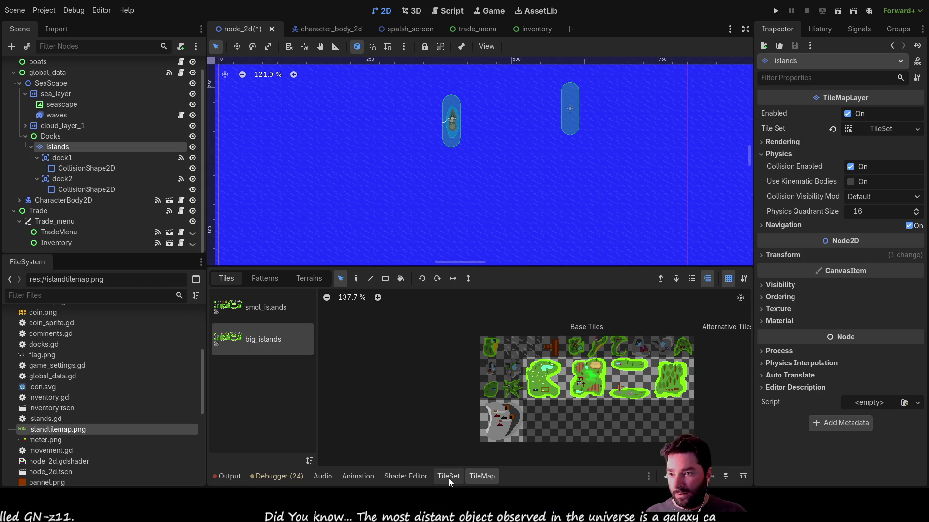
- Select the gray dock tile in the TileSet editor and expand the TileSet resource in the Inspector
{"action": "left_click", "coordinate": [448, 478]}
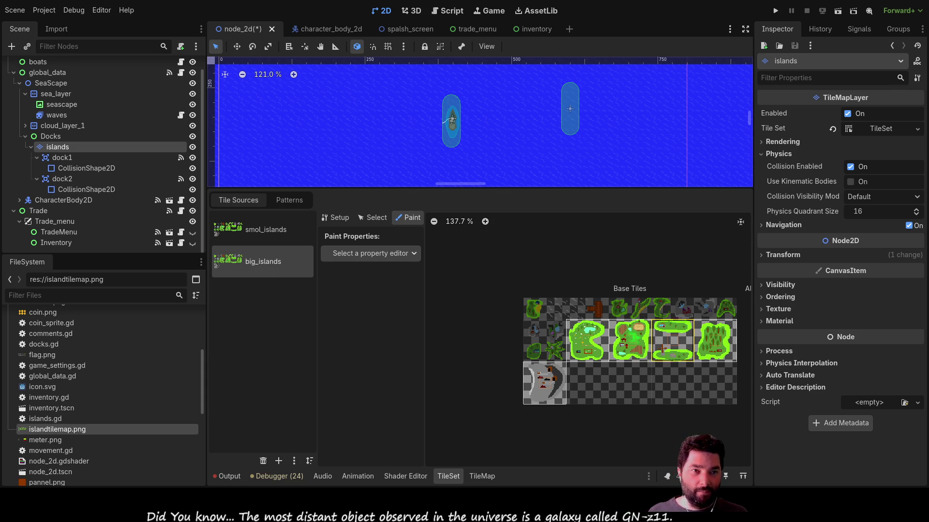
{"action": "left_click", "coordinate": [544, 383]}
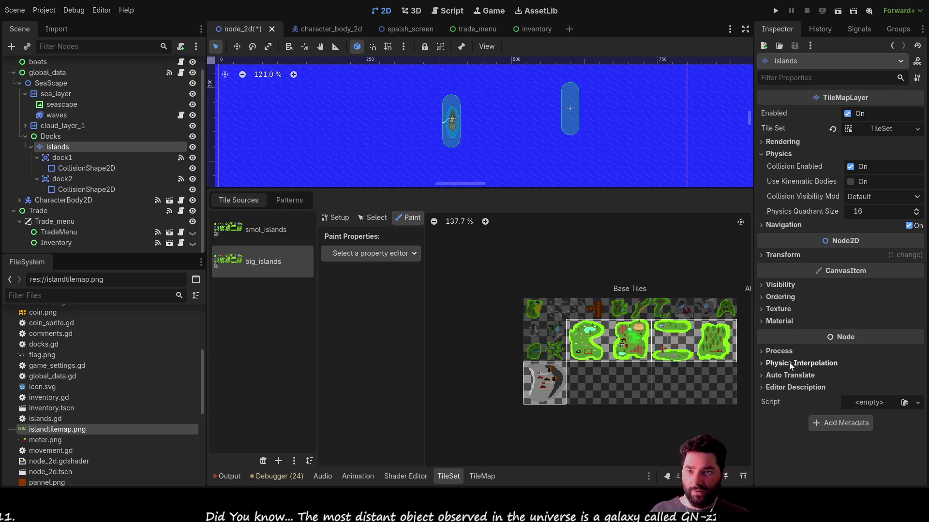
{"action": "left_click", "coordinate": [766, 363]}
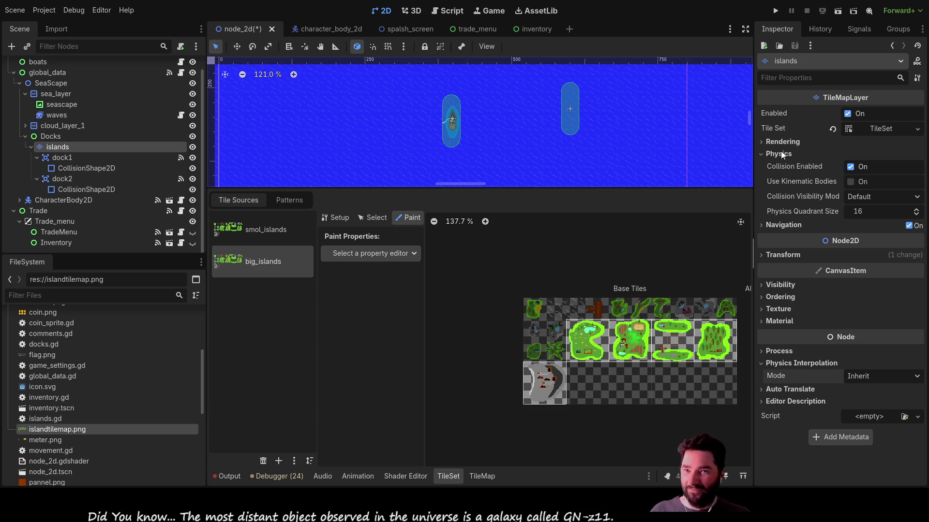
{"action": "left_click", "coordinate": [880, 129]}
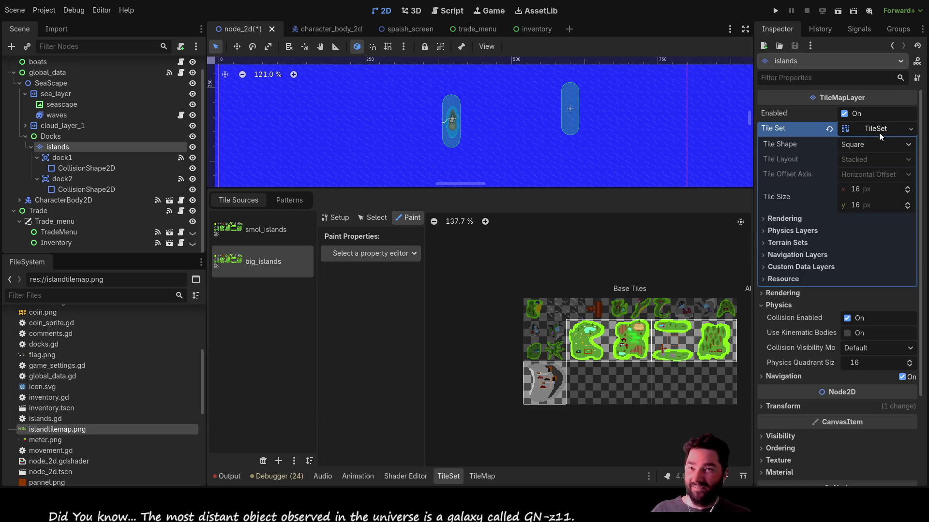
- Add Physics Layer 0 and paint collision onto the big island and top-left small island tiles
{"action": "left_click", "coordinate": [768, 230]}
{"action": "left_click", "coordinate": [837, 245]}
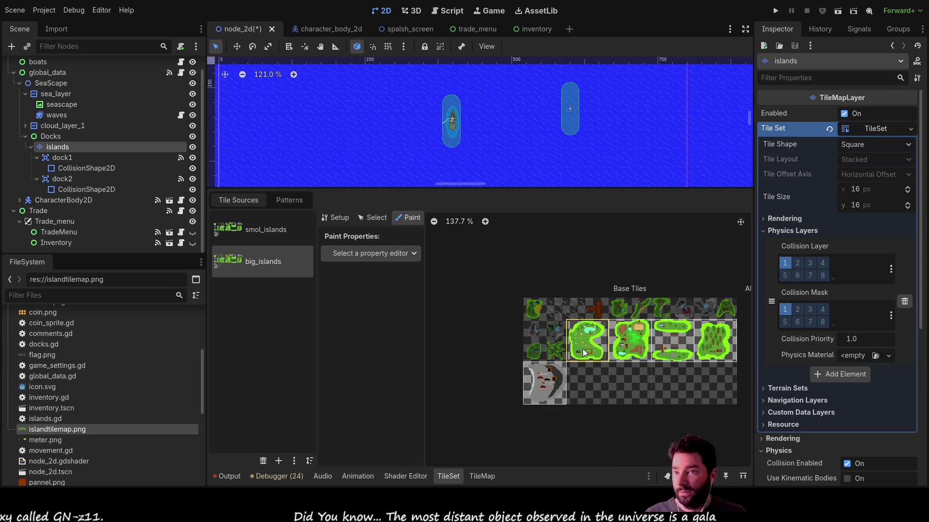
{"action": "left_click", "coordinate": [375, 365]}
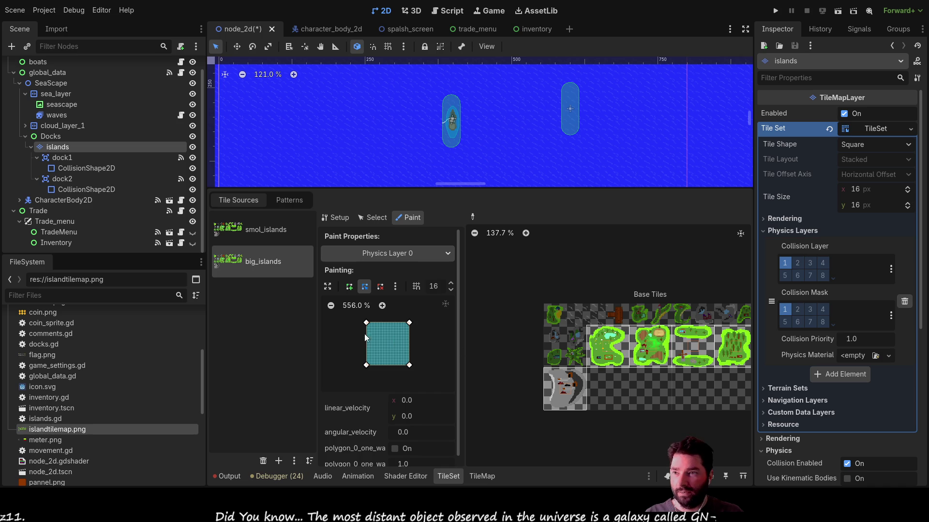
{"action": "scroll", "coordinate": [628, 362], "scroll_direction": "up", "scroll_amount": 6}
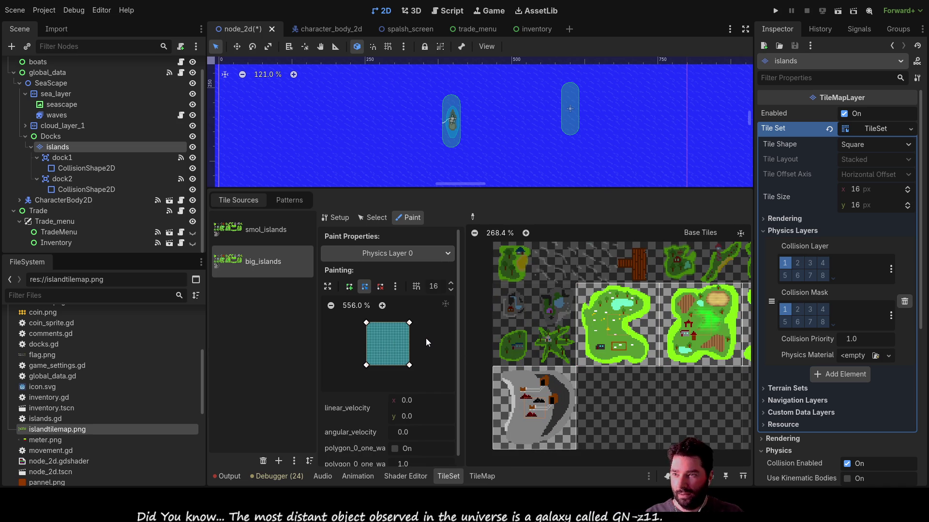
{"action": "left_click", "coordinate": [581, 355]}
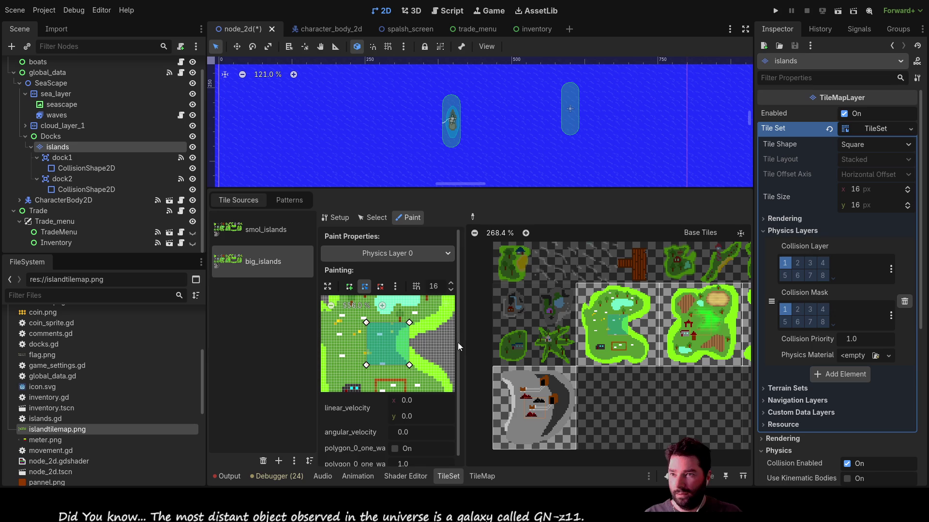
{"action": "left_click", "coordinate": [519, 261]}
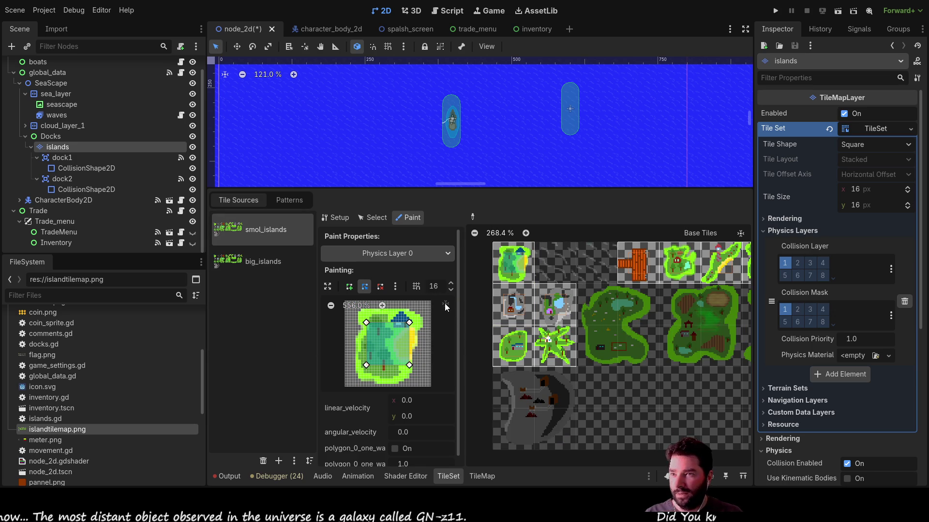
{"action": "left_click", "coordinate": [328, 287]}
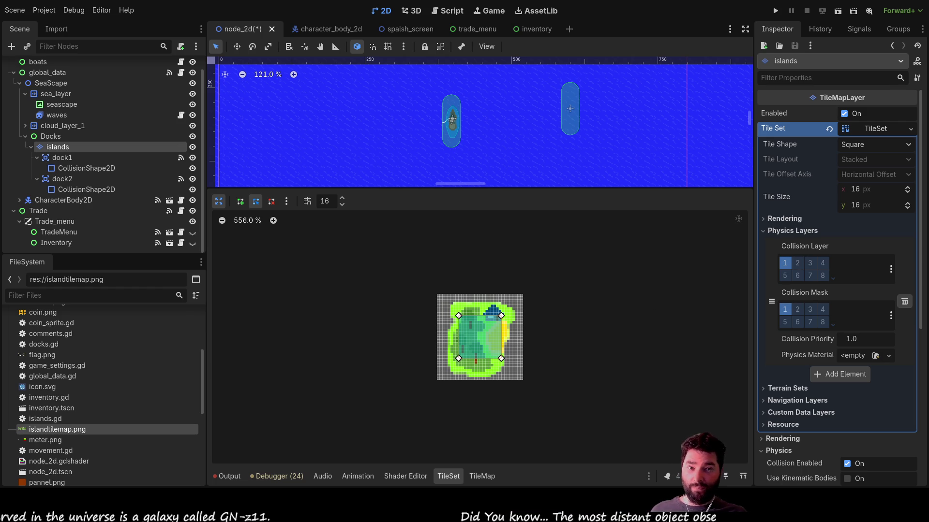
- Drag the polygon's top corners and right edge outward and add vertices along the bottom
{"action": "scroll", "coordinate": [480, 337], "scroll_direction": "up", "scroll_amount": 2}
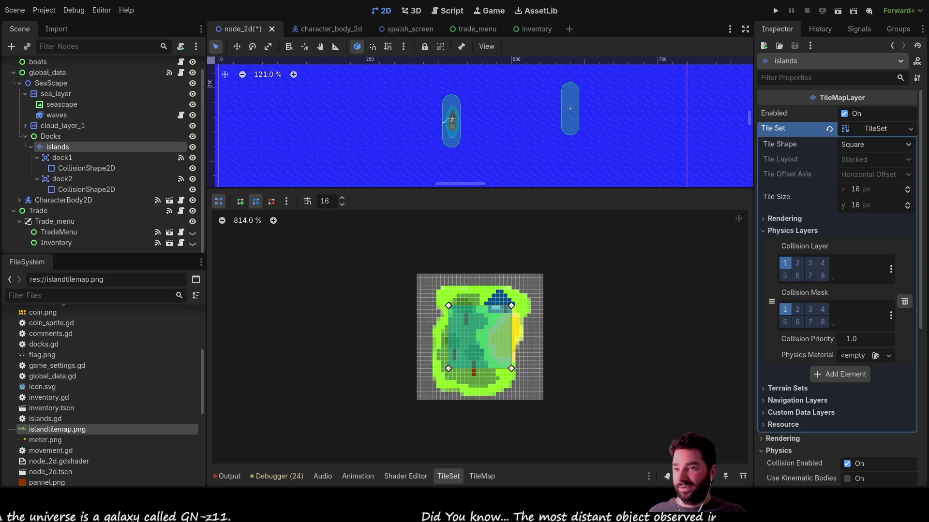
{"action": "scroll", "coordinate": [479, 337], "scroll_direction": "up", "scroll_amount": 4}
{"action": "left_click_drag", "start_coordinate": [412, 270], "coordinate": [400, 227]}
{"action": "left_click_drag", "start_coordinate": [549, 269], "coordinate": [545, 228]}
{"action": "mouse_move", "coordinate": [547, 291]}
{"action": "left_mouse_down"}
{"action": "mouse_move", "coordinate": [572, 264]}
{"action": "mouse_move", "coordinate": [564, 245]}
{"action": "mouse_move", "coordinate": [588, 268]}
{"action": "mouse_move", "coordinate": [571, 307]}
{"action": "mouse_move", "coordinate": [573, 346]}
{"action": "left_mouse_up"}
{"action": "left_click", "coordinate": [580, 289]}
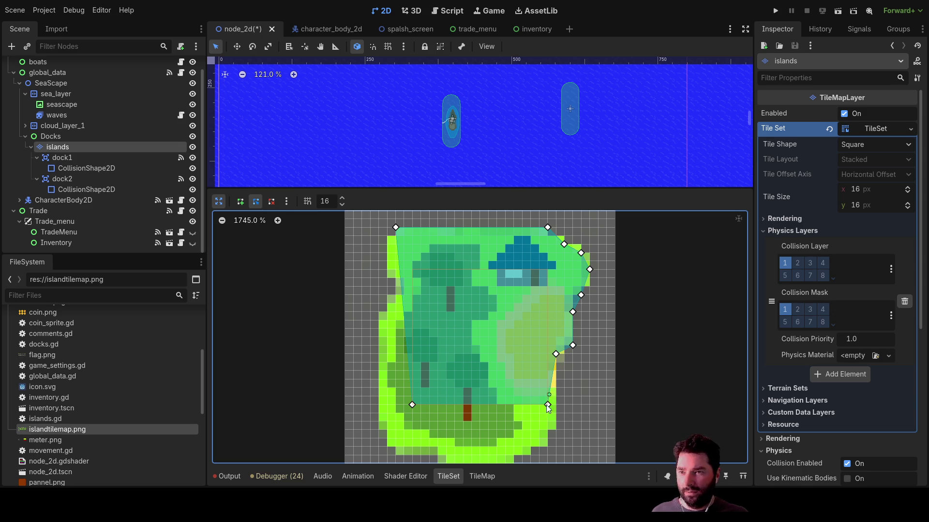
{"action": "left_click_drag", "start_coordinate": [548, 409], "coordinate": [550, 425]}
{"action": "scroll", "coordinate": [550, 425], "scroll_direction": "down", "scroll_amount": 5}
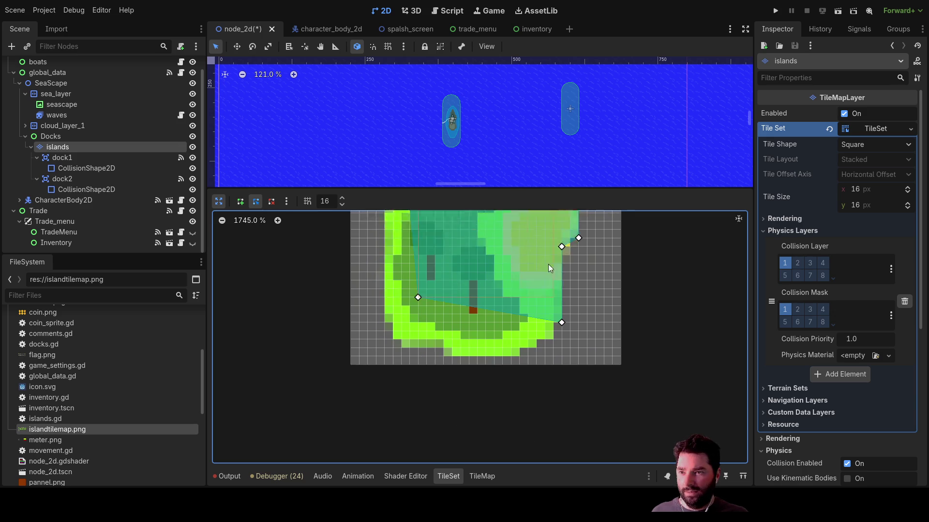
{"action": "left_click_drag", "start_coordinate": [531, 282], "coordinate": [537, 313]}
{"action": "mouse_move", "coordinate": [491, 294]}
{"action": "left_mouse_down"}
{"action": "mouse_move", "coordinate": [497, 322]}
{"action": "mouse_move", "coordinate": [512, 321]}
{"action": "left_mouse_up"}
{"action": "left_click_drag", "start_coordinate": [469, 292], "coordinate": [448, 321]}
- Push the left-side vertices to the coast, fit the top edge, and restore the editor size
{"action": "left_click", "coordinate": [433, 293]}
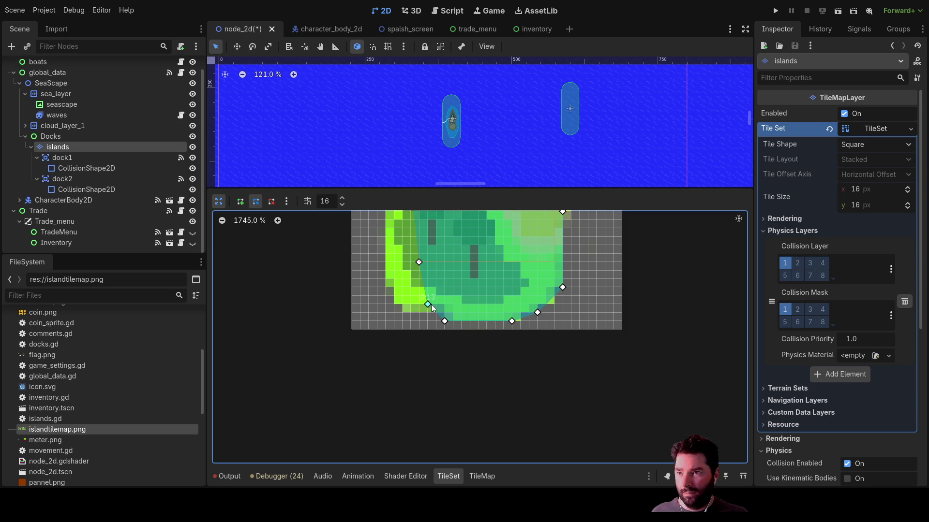
{"action": "left_click_drag", "start_coordinate": [401, 305], "coordinate": [394, 305]}
{"action": "left_click_drag", "start_coordinate": [419, 262], "coordinate": [385, 262]}
{"action": "scroll", "coordinate": [483, 280], "scroll_direction": "left", "scroll_amount": 5}
{"action": "scroll", "coordinate": [551, 334], "scroll_direction": "up", "scroll_amount": 4}
{"action": "mouse_move", "coordinate": [516, 299]}
{"action": "left_mouse_down"}
{"action": "mouse_move", "coordinate": [518, 264]}
{"action": "mouse_move", "coordinate": [529, 270]}
{"action": "left_mouse_up"}
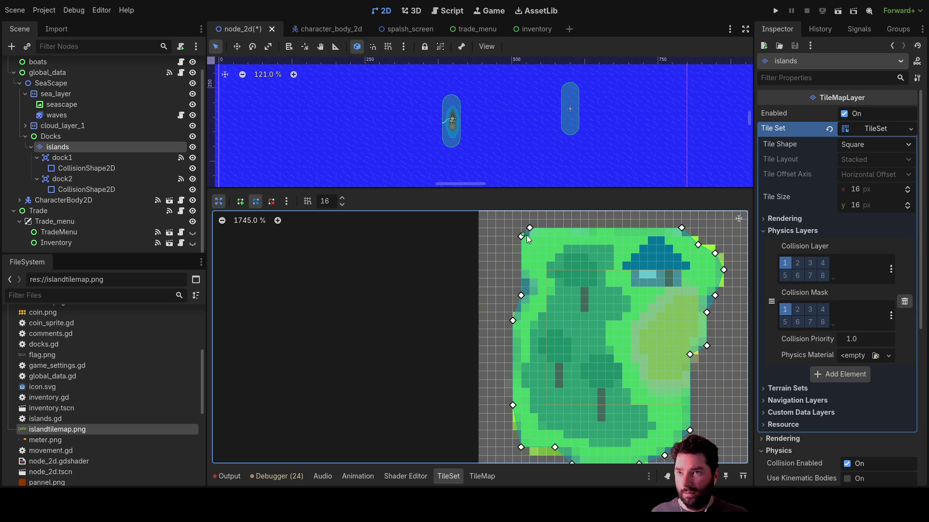
{"action": "left_click_drag", "start_coordinate": [529, 228], "coordinate": [538, 228]}
{"action": "left_click_drag", "start_coordinate": [622, 305], "coordinate": [526, 251]}
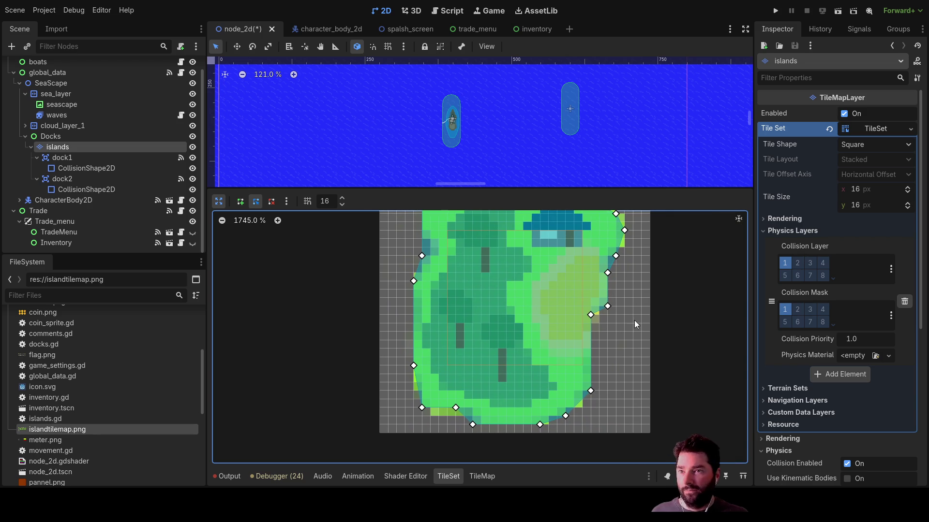
{"action": "left_click", "coordinate": [219, 200]}
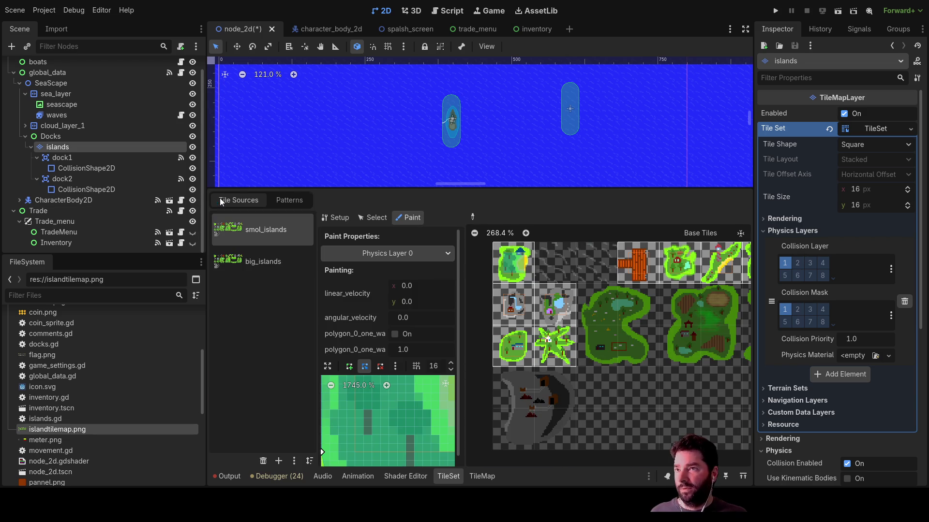
- Pick the top-left smol_islands tile and switch the TileSet editor to Select mode
{"action": "left_click", "coordinate": [514, 263]}
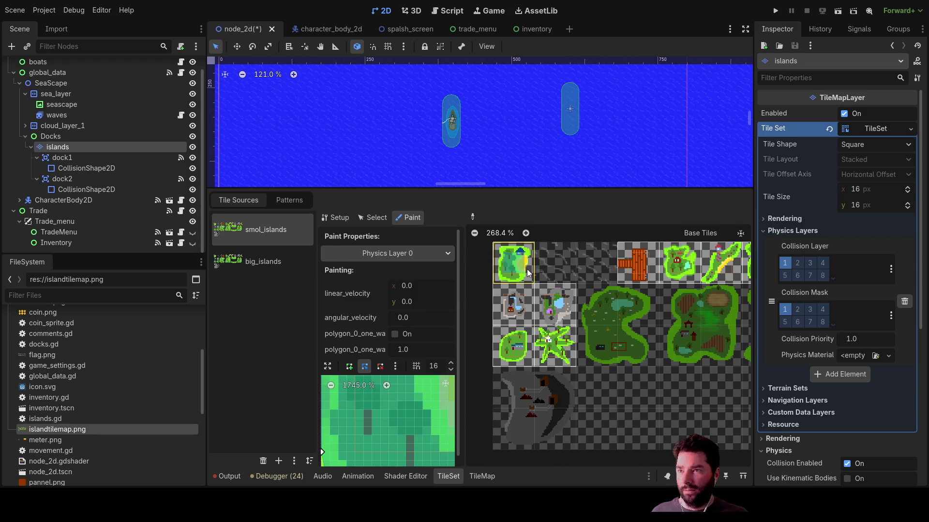
{"action": "scroll", "coordinate": [526, 269], "scroll_direction": "down", "scroll_amount": 2}
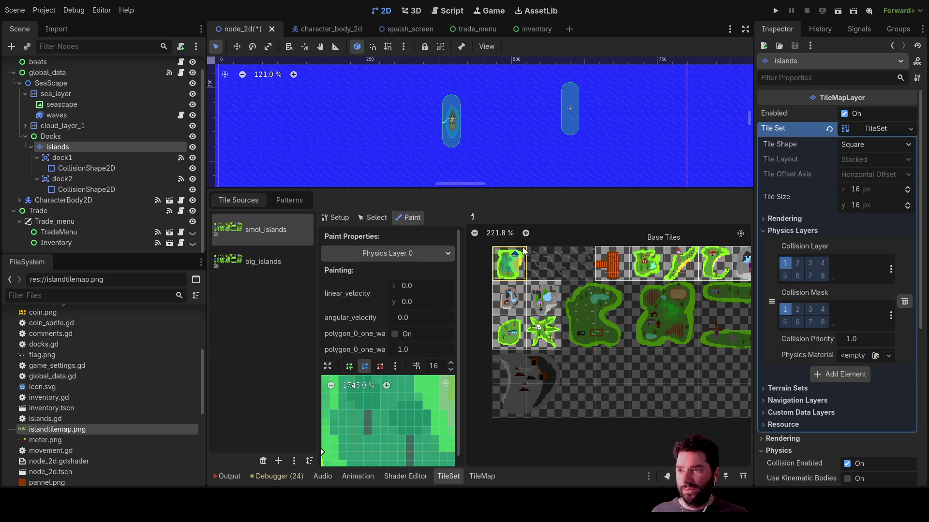
{"action": "left_click", "coordinate": [613, 263]}
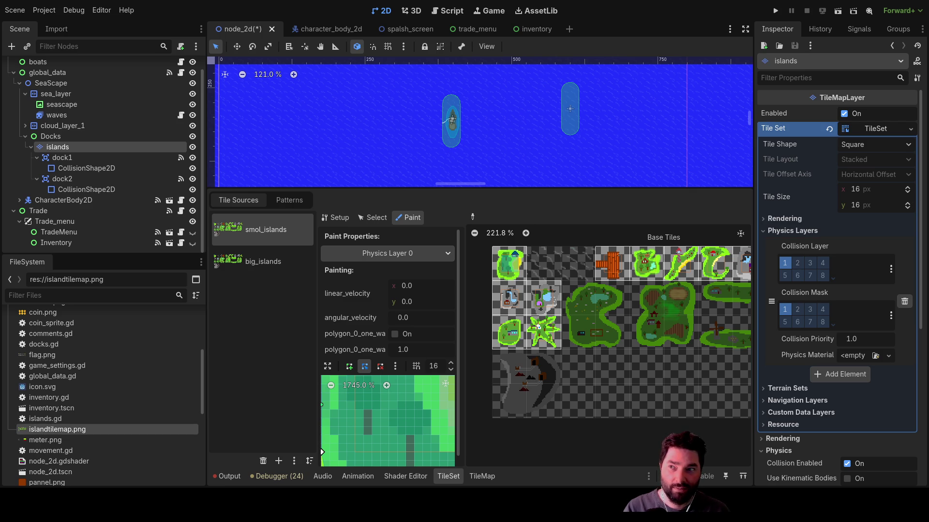
{"action": "left_click", "coordinate": [380, 219]}
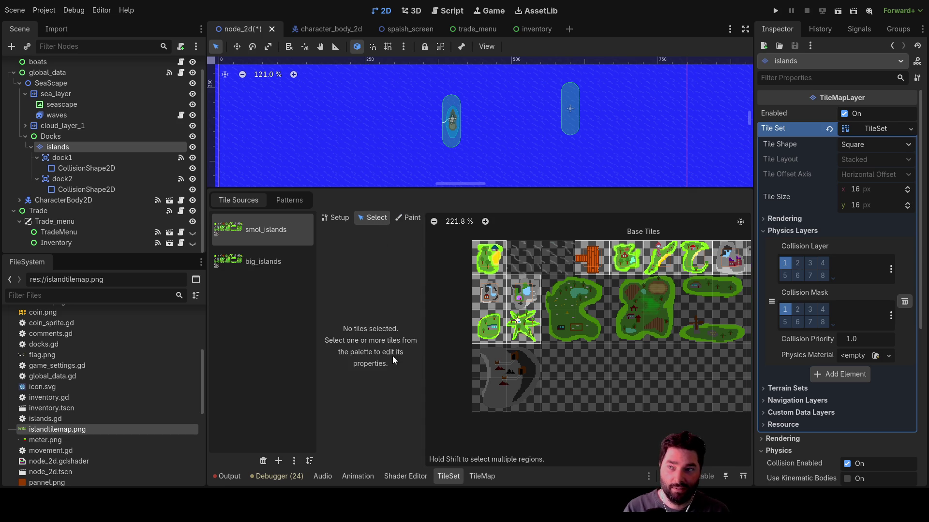
- Select the top-row and lower small island tiles and show their Physics Layer 0 settings
{"action": "left_click", "coordinate": [475, 274]}
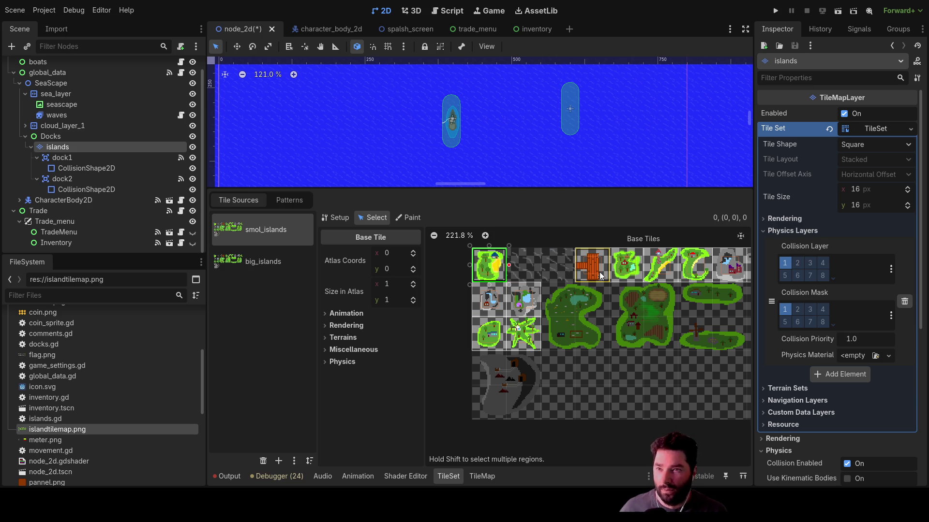
{"action": "left_click", "coordinate": [628, 271]}
{"action": "left_click", "coordinate": [730, 265]}
{"action": "left_click", "coordinate": [489, 261]}
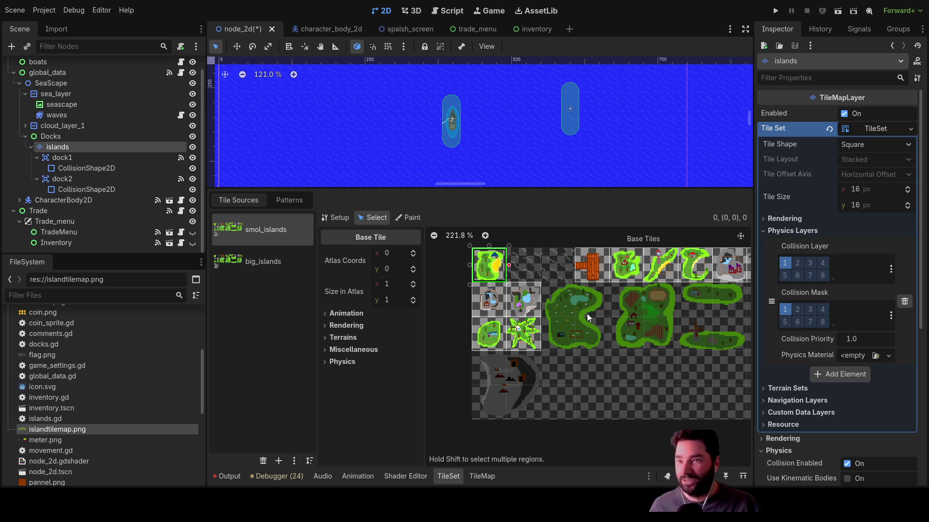
{"action": "left_click_drag", "start_coordinate": [599, 272], "coordinate": [734, 253]}
{"action": "left_click", "coordinate": [501, 295], "text": "shift"}
{"action": "left_click", "coordinate": [486, 324], "text": "shift"}
{"action": "left_click", "coordinate": [524, 327], "text": "shift"}
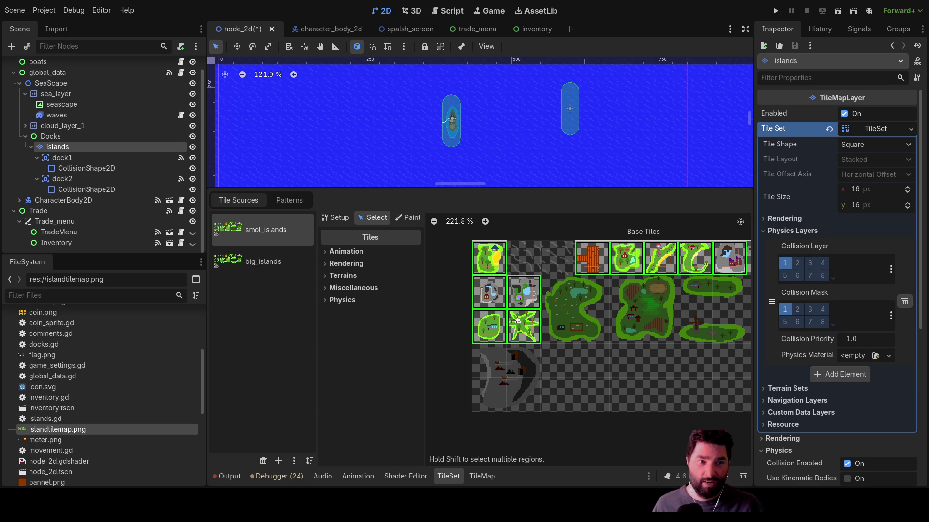
{"action": "left_click", "coordinate": [327, 299]}
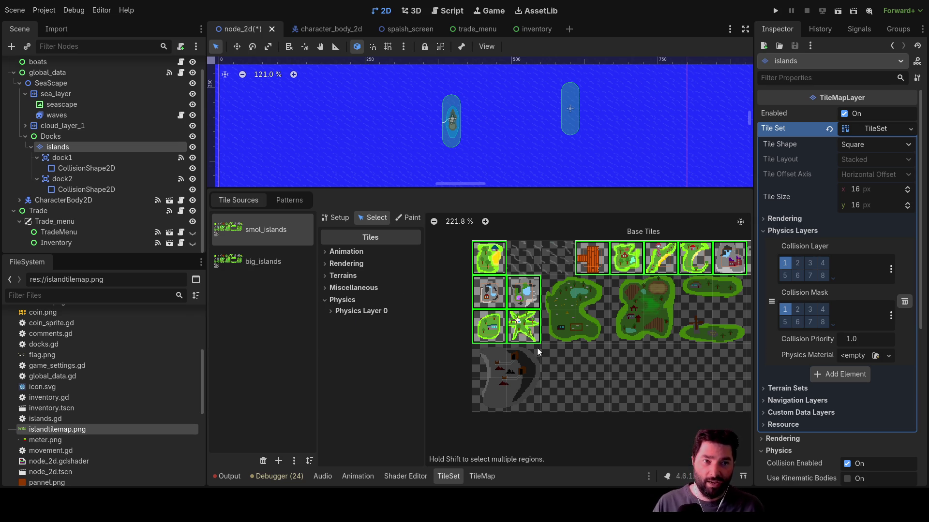
{"action": "left_click", "coordinate": [331, 312]}
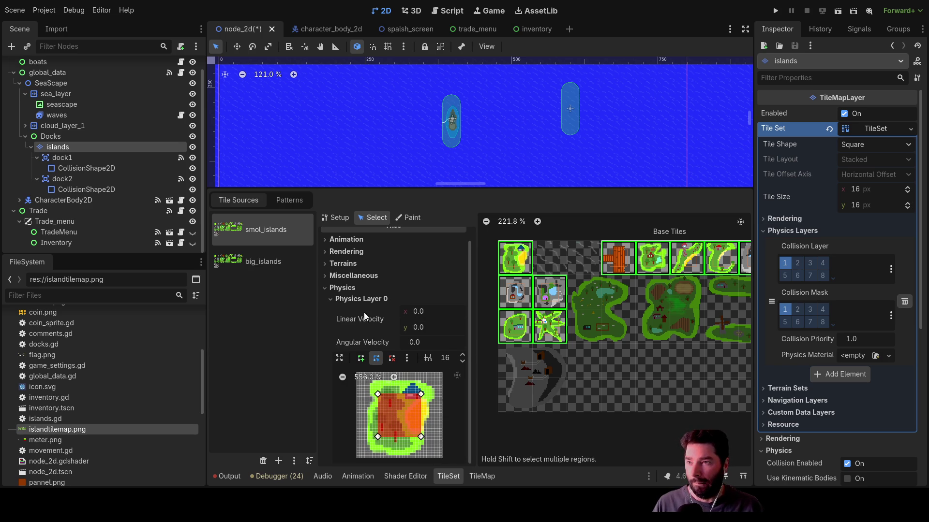
- Give all selected island tiles a shared collision polygon by dragging its top-left corner outward
{"action": "left_click", "coordinate": [339, 357]}
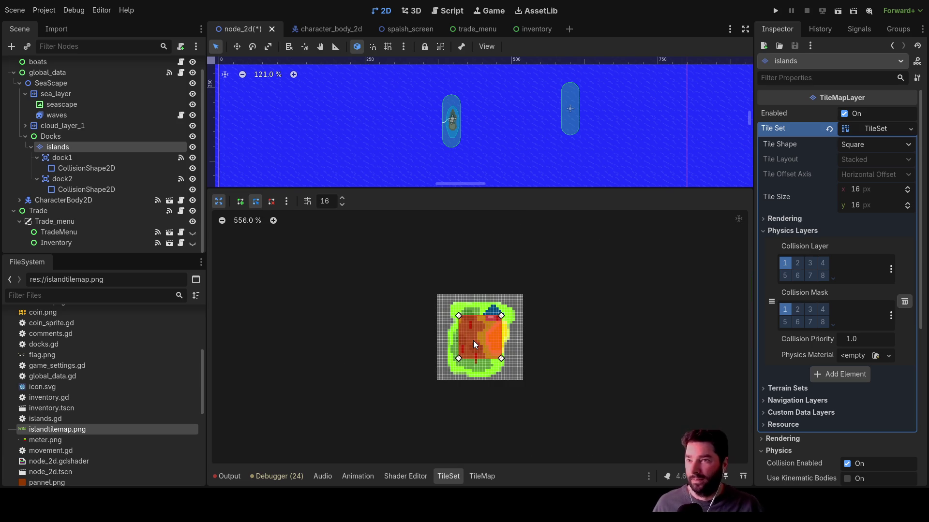
{"action": "scroll", "coordinate": [472, 341], "scroll_direction": "up", "scroll_amount": 5}
{"action": "left_click_drag", "start_coordinate": [426, 282], "coordinate": [407, 251]}
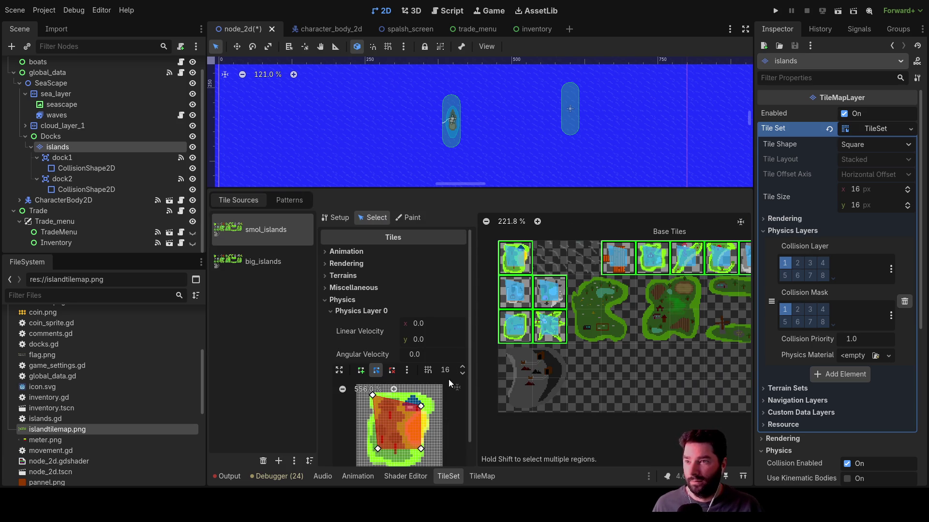
{"action": "scroll", "coordinate": [447, 394], "scroll_direction": "down", "scroll_amount": 1}
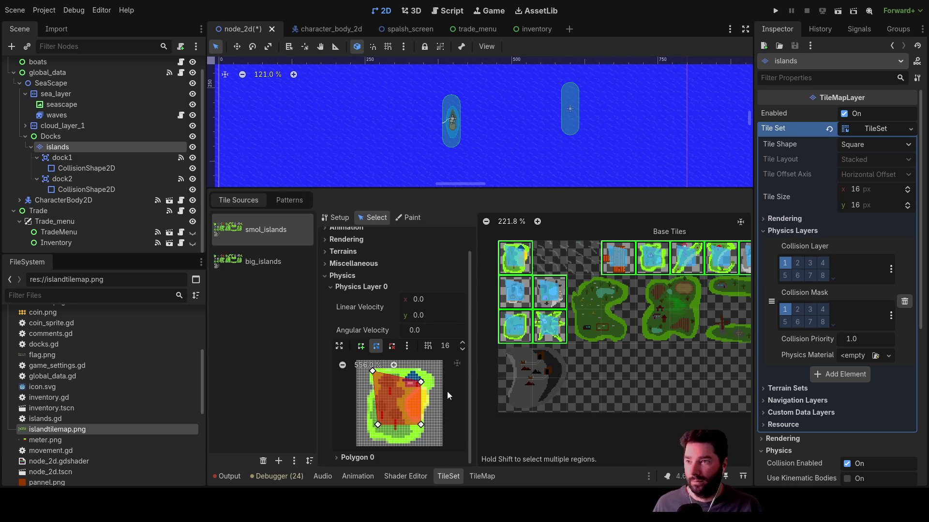
{"action": "left_click", "coordinate": [334, 457]}
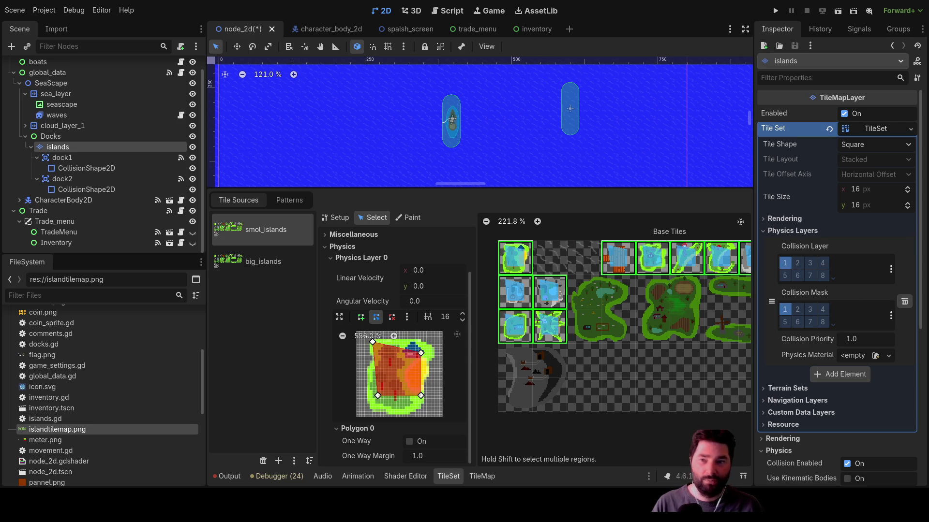
- Select only island tile (0,0), reset its polygon zoom to 100% and expand the editor
{"action": "left_click", "coordinate": [508, 252]}
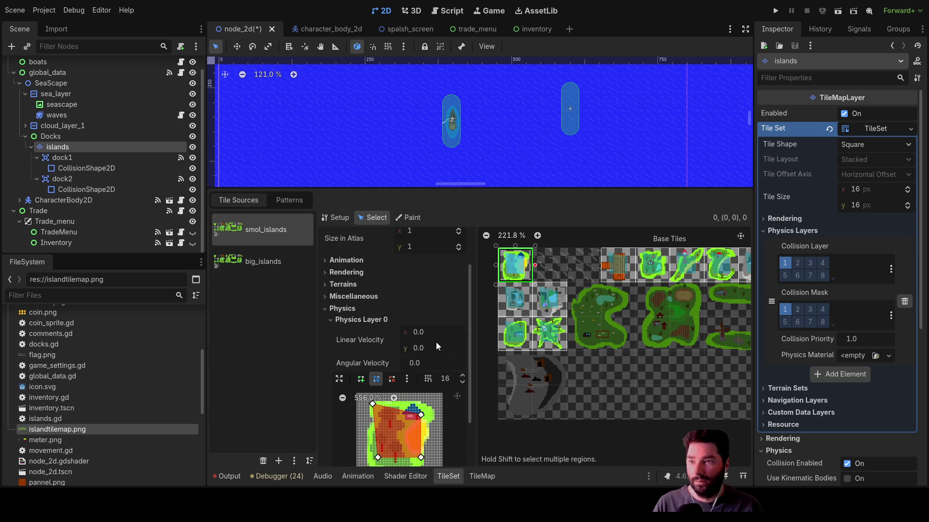
{"action": "scroll", "coordinate": [437, 343], "scroll_direction": "down", "scroll_amount": 3}
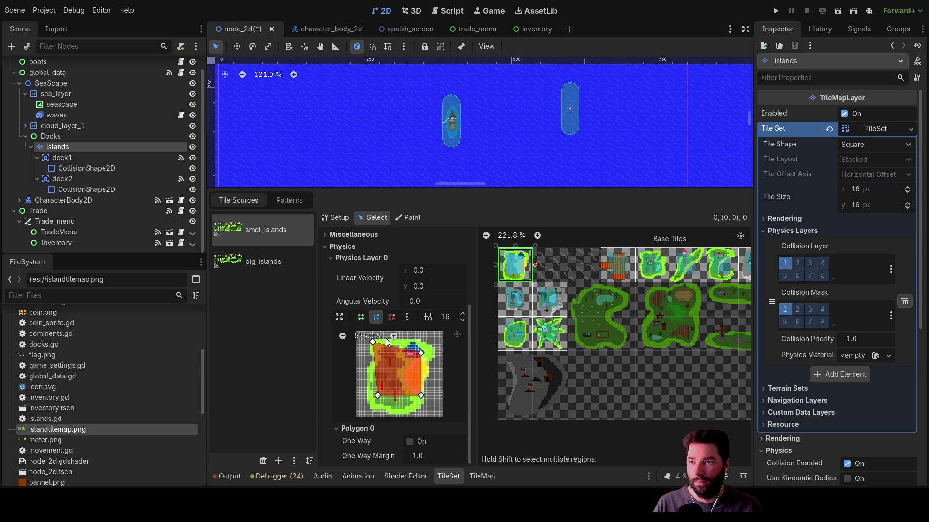
{"action": "left_click", "coordinate": [371, 339]}
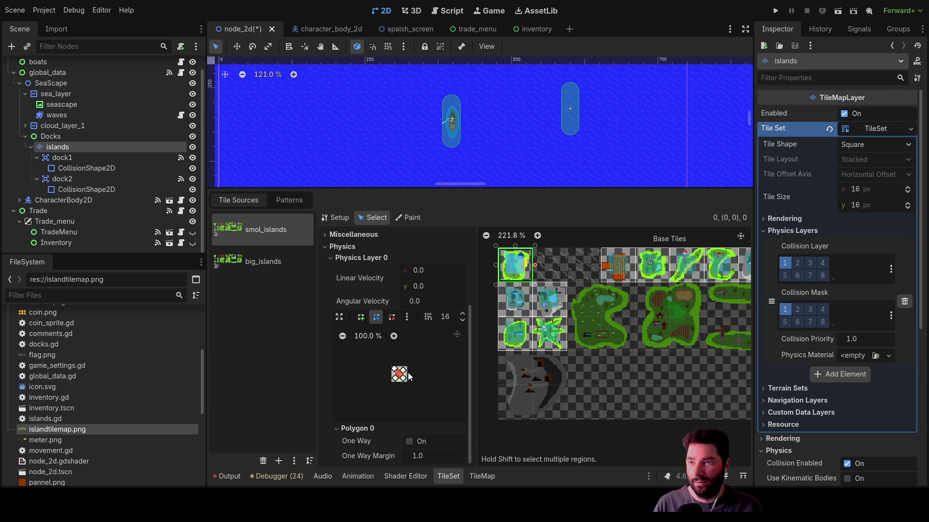
{"action": "left_click", "coordinate": [339, 316]}
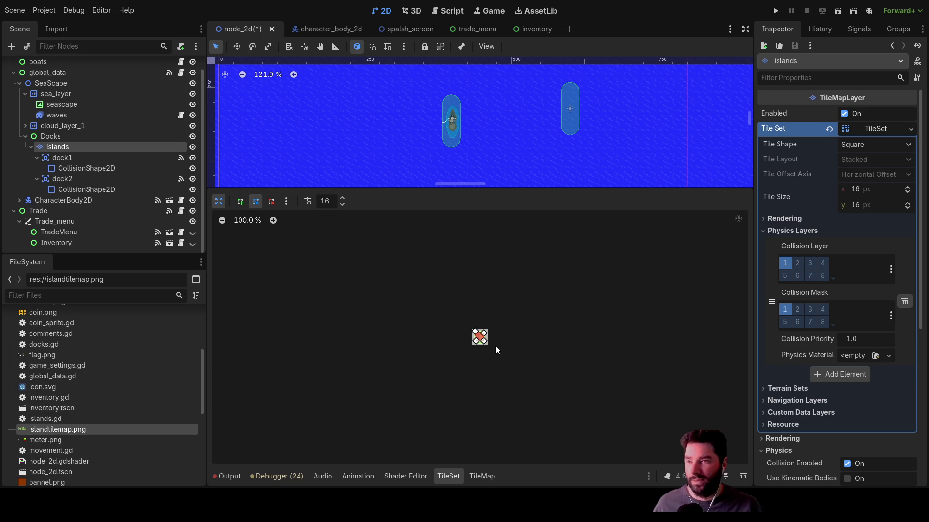
{"action": "scroll", "coordinate": [495, 346], "scroll_direction": "up", "scroll_amount": 15}
{"action": "scroll", "coordinate": [412, 307], "scroll_direction": "down", "scroll_amount": 5}
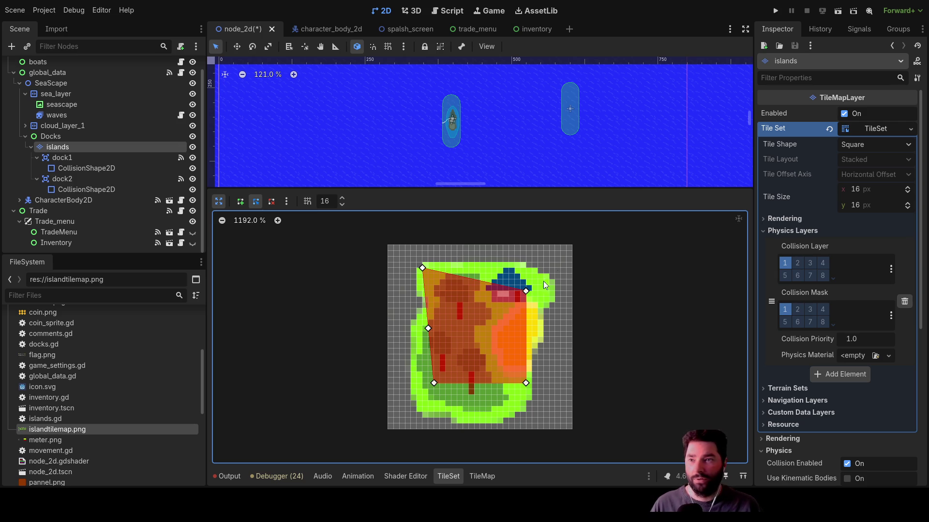
- Drag and add vertices so tile (0,0)'s polygon hugs the left, bottom and right shoreline
{"action": "left_click_drag", "start_coordinate": [526, 292], "coordinate": [526, 265]}
{"action": "left_click_drag", "start_coordinate": [424, 270], "coordinate": [424, 264]}
{"action": "left_click_drag", "start_coordinate": [428, 329], "coordinate": [411, 331]}
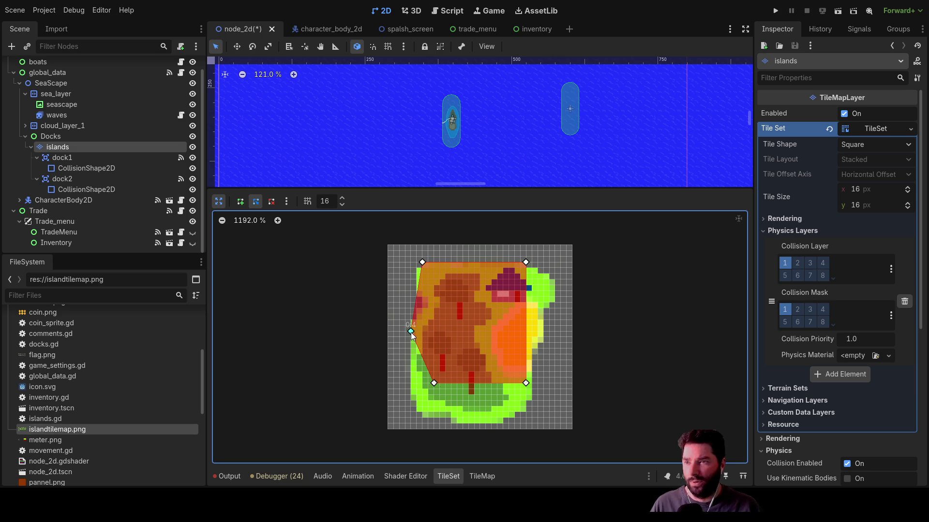
{"action": "left_click_drag", "start_coordinate": [434, 385], "coordinate": [417, 411]}
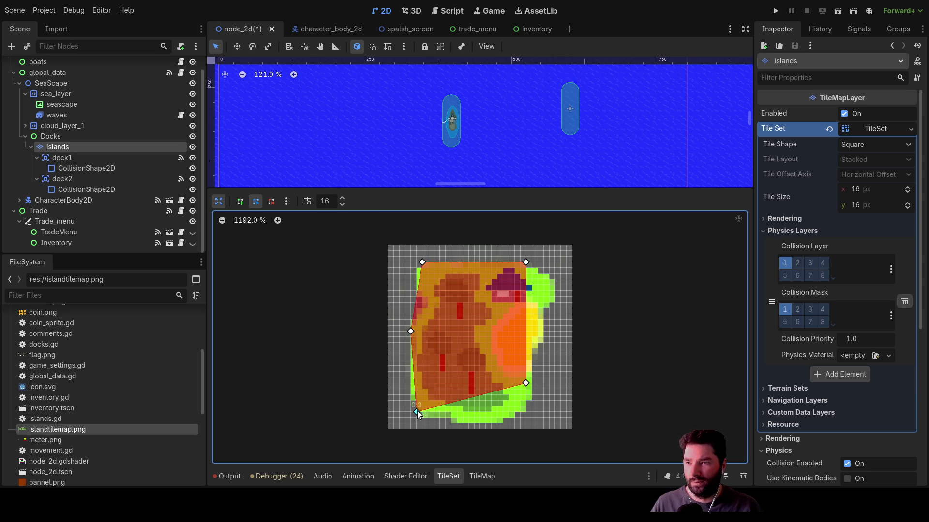
{"action": "left_click_drag", "start_coordinate": [526, 383], "coordinate": [497, 423]}
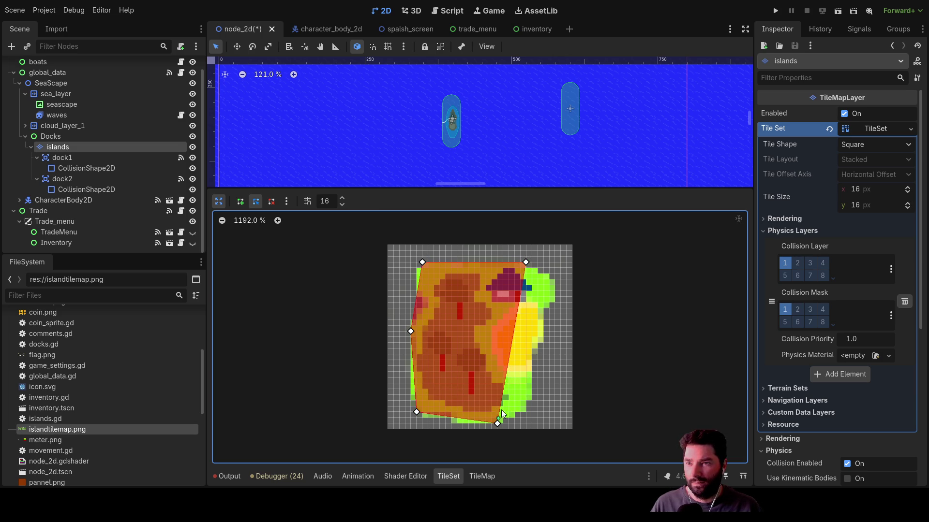
{"action": "left_click_drag", "start_coordinate": [510, 355], "coordinate": [531, 400]}
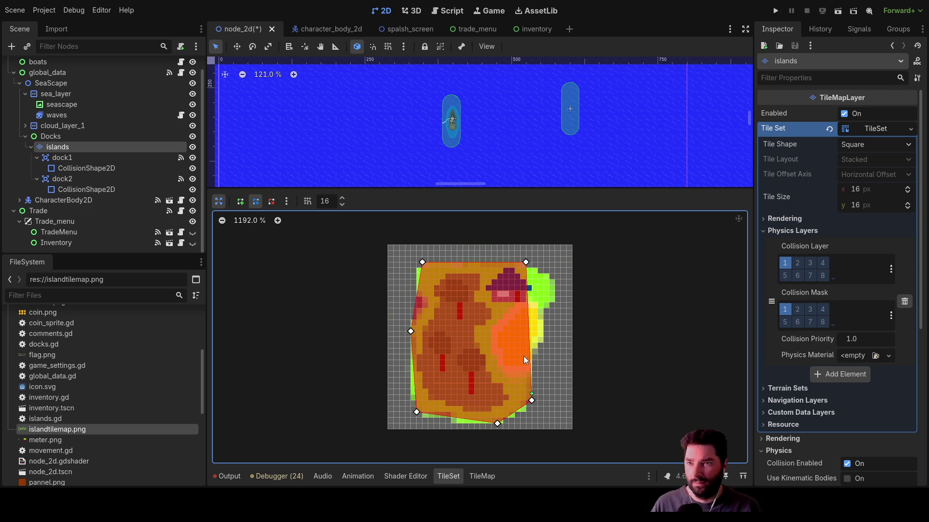
{"action": "left_click_drag", "start_coordinate": [528, 327], "coordinate": [544, 331]}
{"action": "left_click_drag", "start_coordinate": [534, 297], "coordinate": [554, 279]}
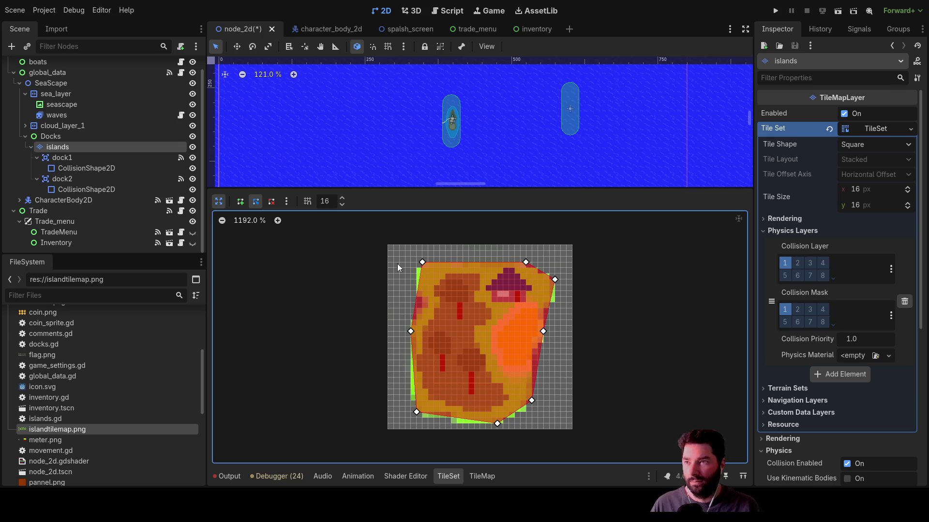
{"action": "left_click", "coordinate": [216, 202]}
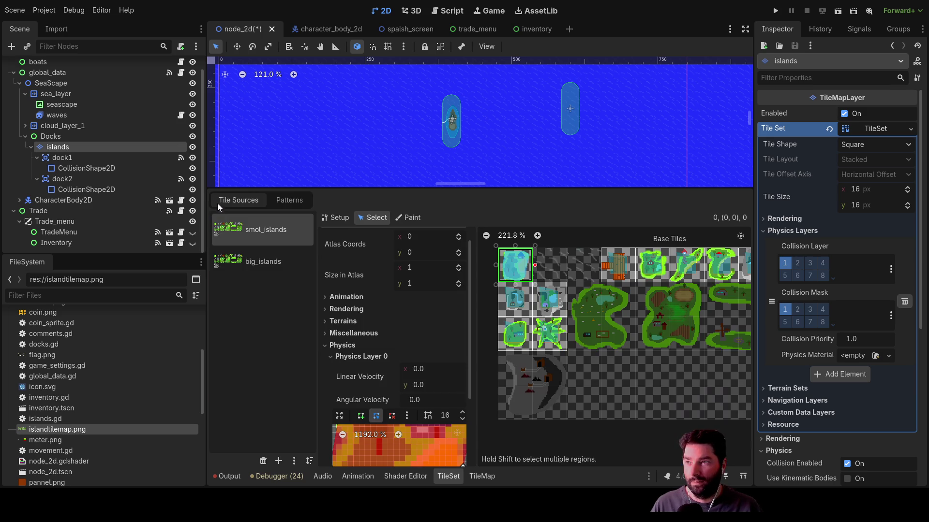
- Select dock tile (3,0), expand its polygon editor and move the corners onto the planks
{"action": "left_click", "coordinate": [610, 277]}
{"action": "scroll", "coordinate": [399, 363], "scroll_direction": "down", "scroll_amount": 2}
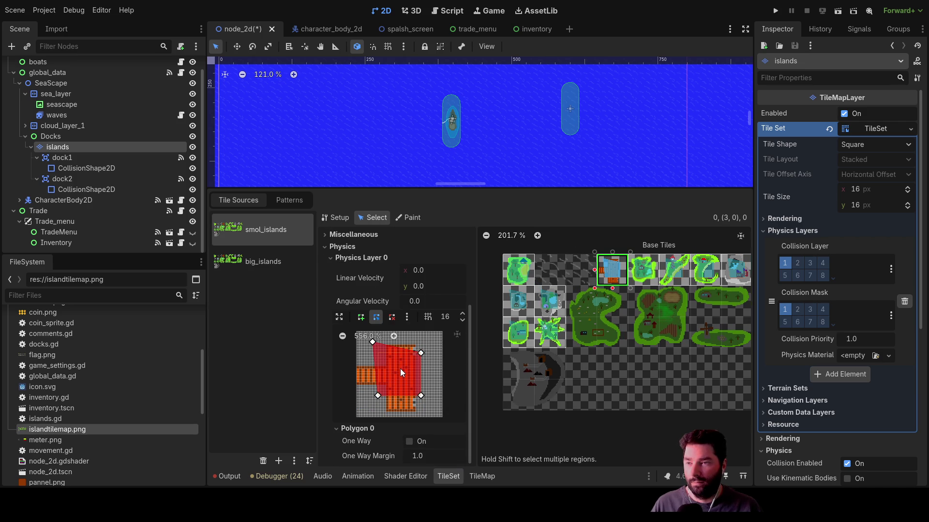
{"action": "left_click", "coordinate": [340, 319]}
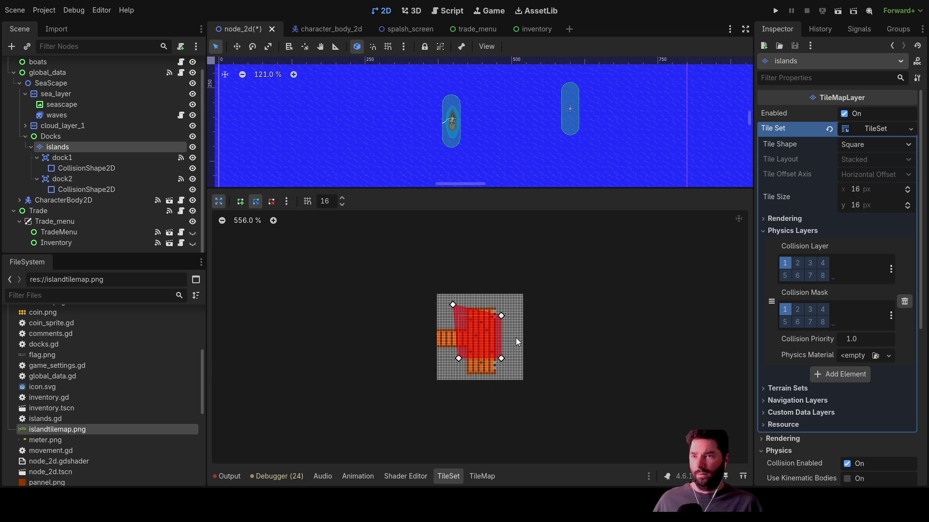
{"action": "scroll", "coordinate": [515, 338], "scroll_direction": "up", "scroll_amount": 8}
{"action": "left_click_drag", "start_coordinate": [561, 254], "coordinate": [543, 228]}
{"action": "scroll", "coordinate": [590, 344], "scroll_direction": "down", "scroll_amount": 5}
{"action": "left_click_drag", "start_coordinate": [557, 301], "coordinate": [537, 361]}
{"action": "left_click_drag", "start_coordinate": [393, 300], "coordinate": [424, 361]}
- Add vertices at the pier's corners to square the polygon into an L, then collapse the editor
{"action": "left_click_drag", "start_coordinate": [407, 276], "coordinate": [423, 256]}
{"action": "scroll", "coordinate": [460, 305], "scroll_direction": "up", "scroll_amount": 3}
{"action": "scroll", "coordinate": [460, 305], "scroll_direction": "left", "scroll_amount": 2}
{"action": "left_click", "coordinate": [467, 299]}
{"action": "mouse_move", "coordinate": [467, 300]}
{"action": "left_mouse_down"}
{"action": "mouse_move", "coordinate": [366, 343]}
{"action": "mouse_move", "coordinate": [374, 359]}
{"action": "left_mouse_up"}
{"action": "left_click_drag", "start_coordinate": [399, 295], "coordinate": [373, 286]}
{"action": "scroll", "coordinate": [454, 321], "scroll_direction": "up", "scroll_amount": 1}
{"action": "scroll", "coordinate": [410, 299], "scroll_direction": "up", "scroll_amount": 3}
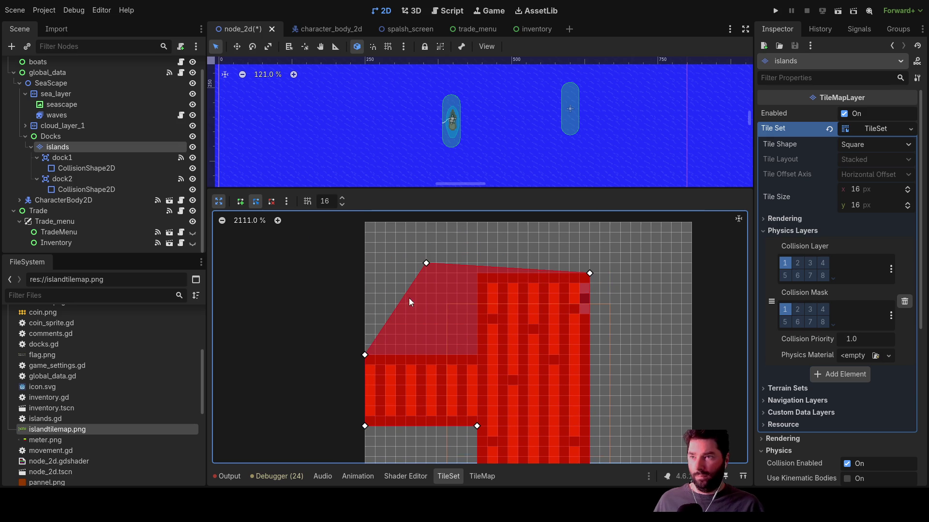
{"action": "left_click_drag", "start_coordinate": [427, 265], "coordinate": [479, 357]}
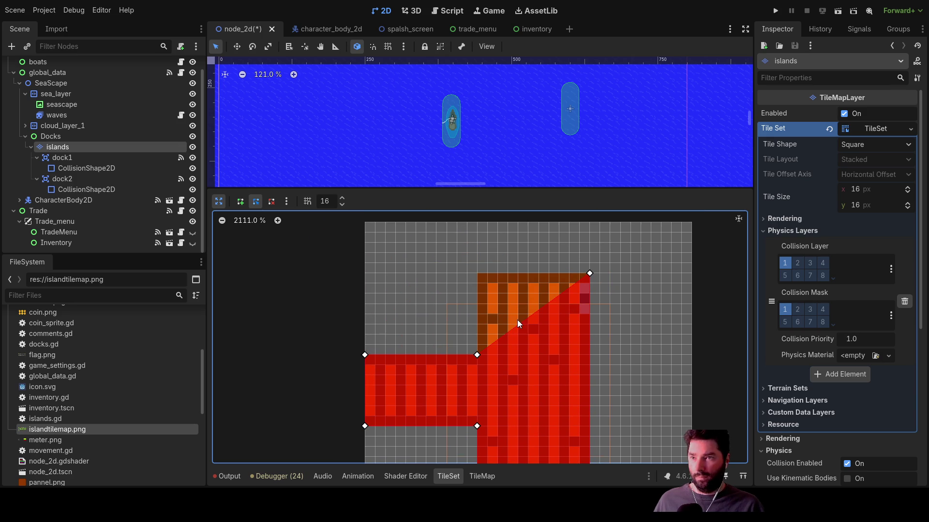
{"action": "left_click_drag", "start_coordinate": [521, 320], "coordinate": [477, 273]}
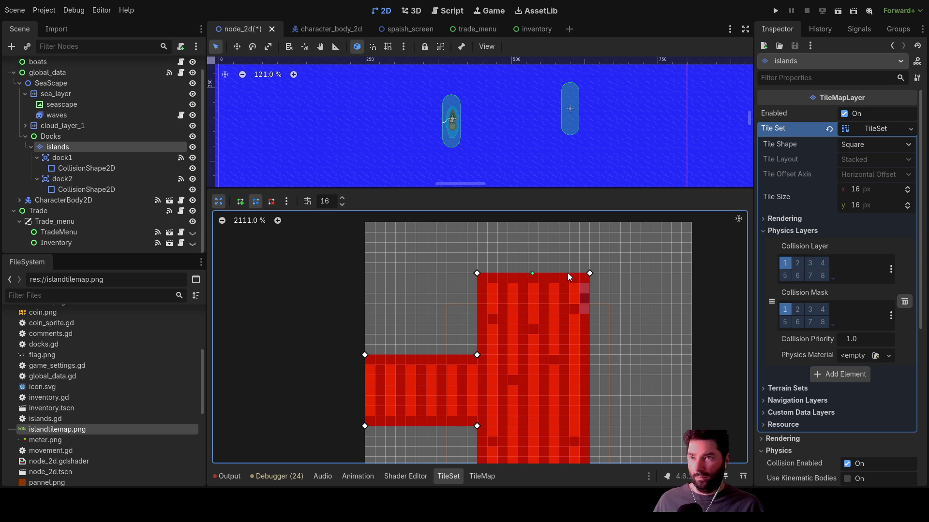
{"action": "scroll", "coordinate": [614, 307], "scroll_direction": "down", "scroll_amount": 7}
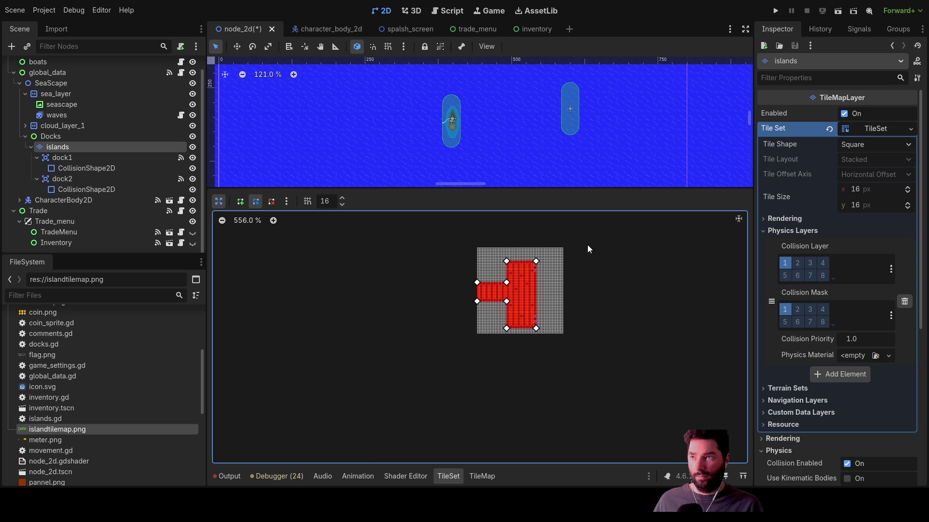
{"action": "left_click", "coordinate": [217, 203]}
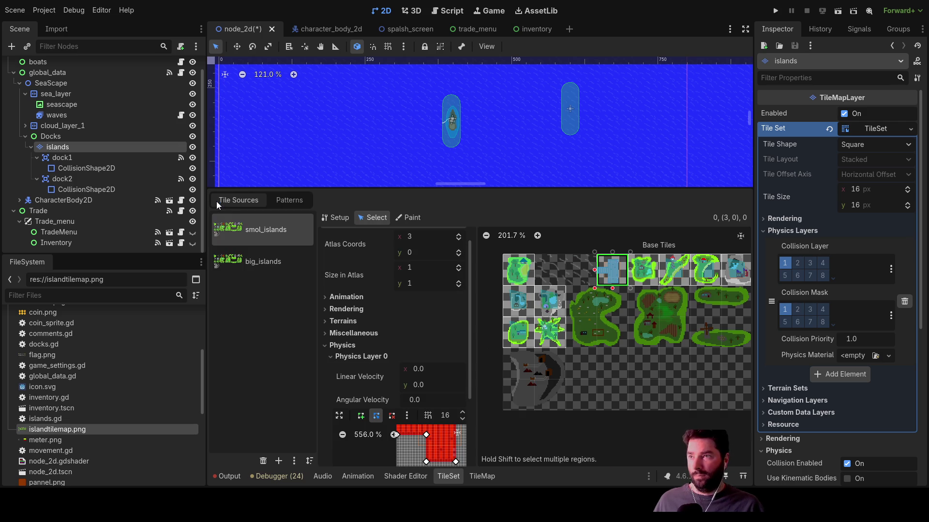
- Select island tile (4,0), expand its polygon editor and fit the top edge and right side
{"action": "left_click", "coordinate": [640, 277]}
{"action": "scroll", "coordinate": [432, 333], "scroll_direction": "down", "scroll_amount": 5}
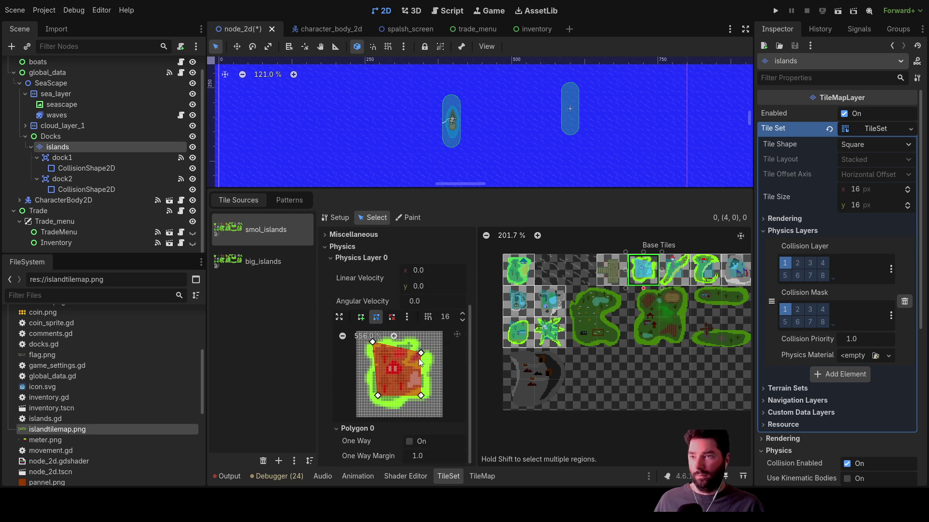
{"action": "left_click", "coordinate": [342, 316]}
{"action": "scroll", "coordinate": [489, 335], "scroll_direction": "up", "scroll_amount": 8}
{"action": "scroll", "coordinate": [434, 289], "scroll_direction": "down", "scroll_amount": 2}
{"action": "left_click_drag", "start_coordinate": [433, 289], "coordinate": [491, 337]}
{"action": "left_click_drag", "start_coordinate": [439, 266], "coordinate": [417, 277]}
{"action": "left_click_drag", "start_coordinate": [481, 280], "coordinate": [479, 256]}
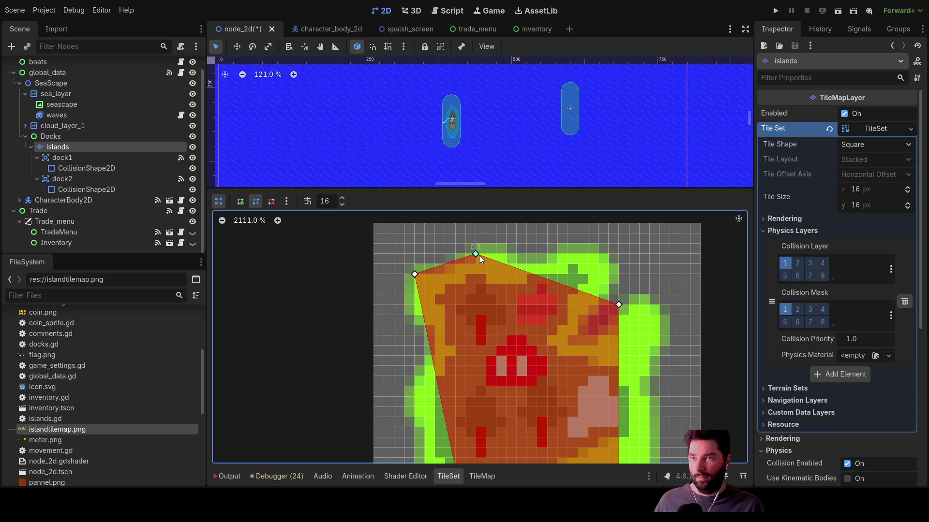
{"action": "left_click_drag", "start_coordinate": [539, 275], "coordinate": [599, 254]}
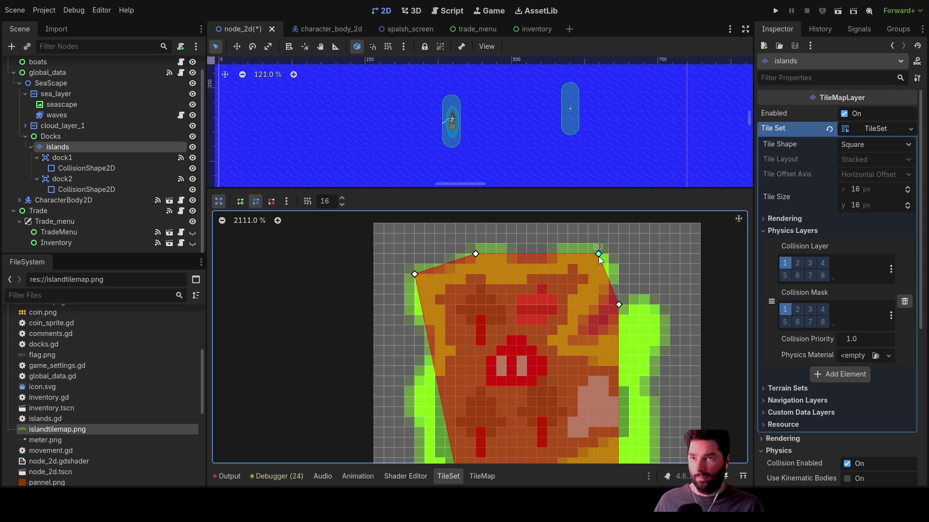
{"action": "left_click_drag", "start_coordinate": [629, 309], "coordinate": [660, 316]}
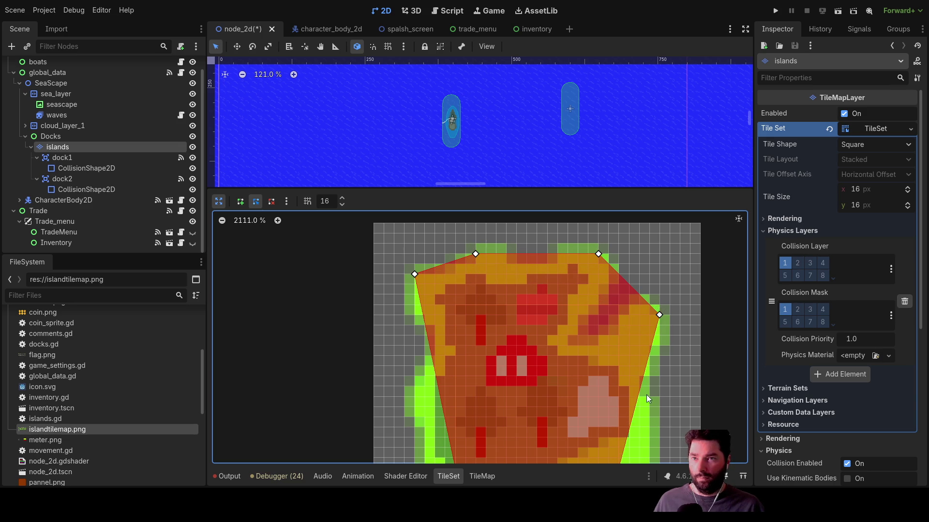
{"action": "scroll", "coordinate": [646, 393], "scroll_direction": "down", "scroll_amount": 5}
- Add and move vertices along the lower-right, bottom and left shoreline, then collapse the editor
{"action": "mouse_move", "coordinate": [613, 277]}
{"action": "left_mouse_down"}
{"action": "mouse_move", "coordinate": [634, 321]}
{"action": "mouse_move", "coordinate": [561, 330]}
{"action": "mouse_move", "coordinate": [614, 331]}
{"action": "mouse_move", "coordinate": [551, 331]}
{"action": "mouse_move", "coordinate": [521, 370]}
{"action": "left_mouse_up"}
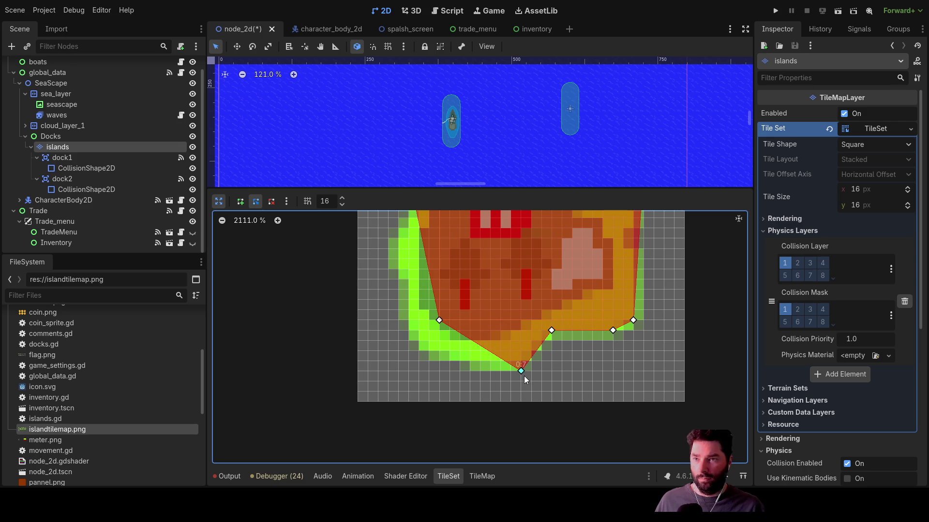
{"action": "left_click", "coordinate": [469, 339]}
{"action": "left_click_drag", "start_coordinate": [469, 339], "coordinate": [470, 371]}
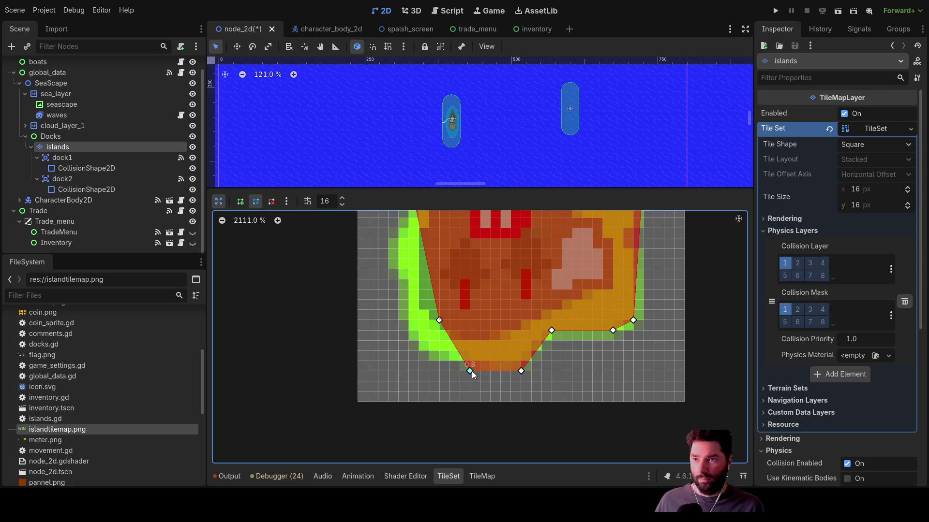
{"action": "left_click_drag", "start_coordinate": [439, 321], "coordinate": [429, 350]}
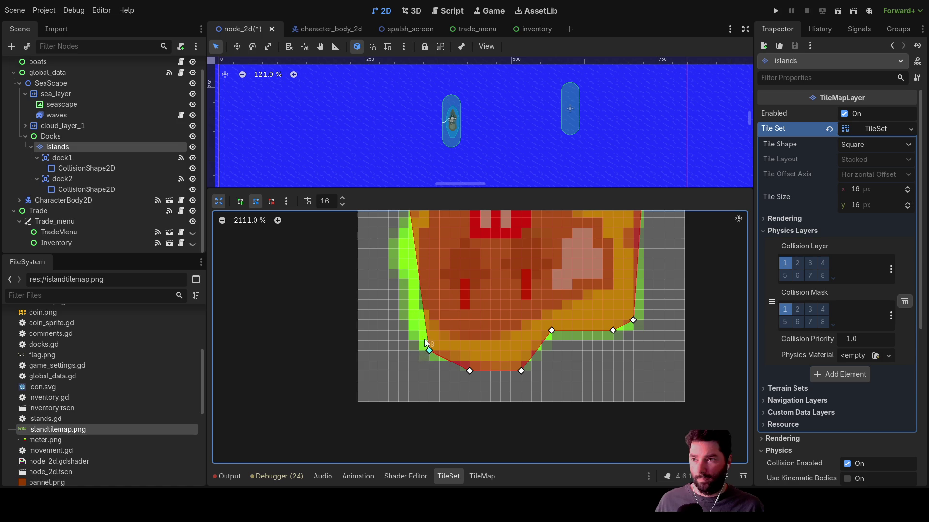
{"action": "left_click_drag", "start_coordinate": [423, 304], "coordinate": [409, 330]}
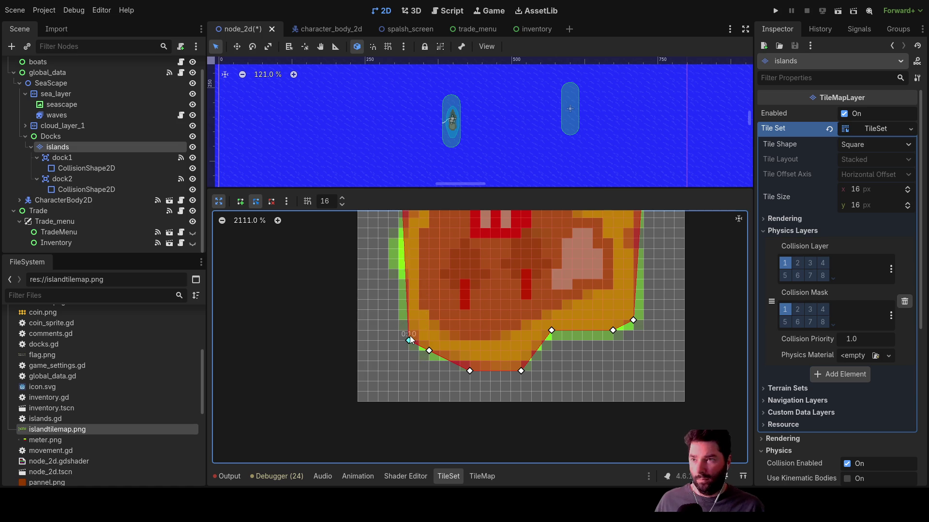
{"action": "left_click_drag", "start_coordinate": [405, 269], "coordinate": [390, 270]}
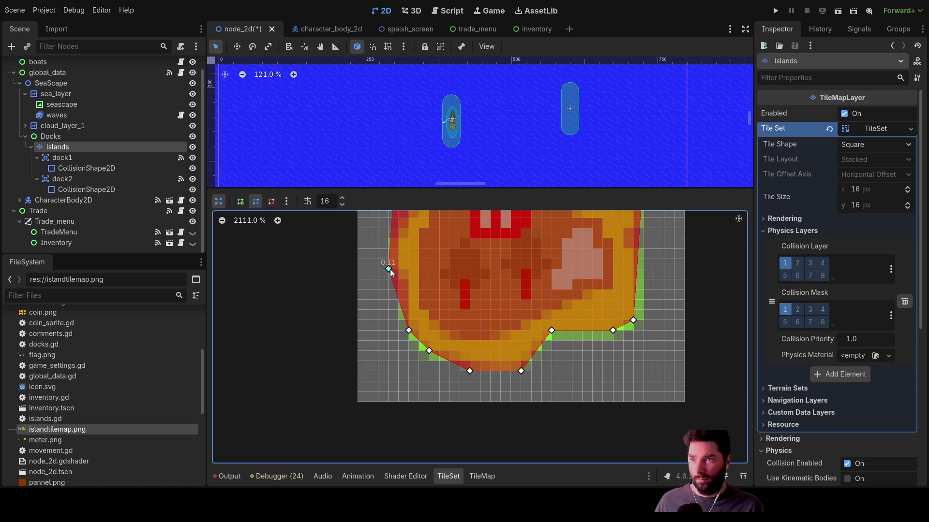
{"action": "scroll", "coordinate": [421, 310], "scroll_direction": "up", "scroll_amount": 5}
{"action": "mouse_move", "coordinate": [397, 314]}
{"action": "left_mouse_down"}
{"action": "mouse_move", "coordinate": [422, 320]}
{"action": "mouse_move", "coordinate": [403, 338]}
{"action": "mouse_move", "coordinate": [416, 312]}
{"action": "mouse_move", "coordinate": [422, 320]}
{"action": "mouse_move", "coordinate": [420, 283]}
{"action": "mouse_move", "coordinate": [400, 274]}
{"action": "left_mouse_up"}
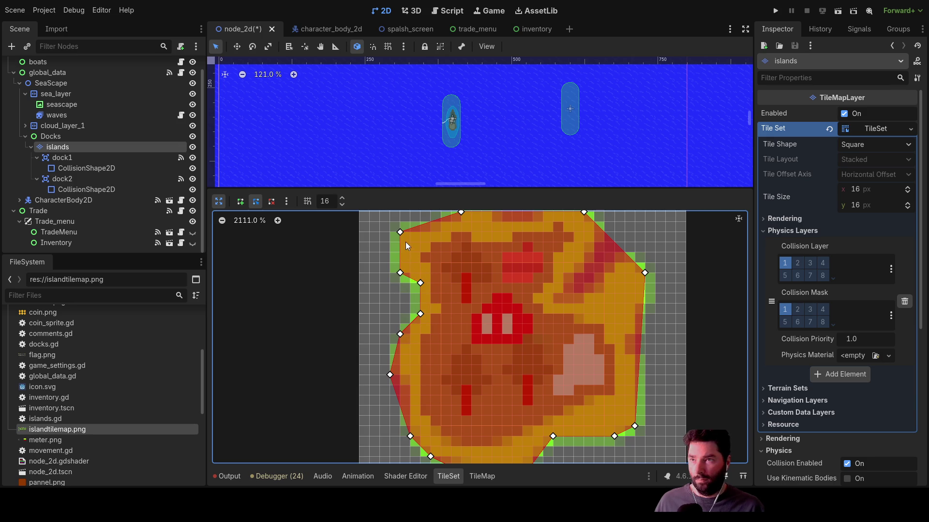
{"action": "scroll", "coordinate": [413, 233], "scroll_direction": "up", "scroll_amount": 2}
{"action": "scroll", "coordinate": [428, 300], "scroll_direction": "right", "scroll_amount": 4}
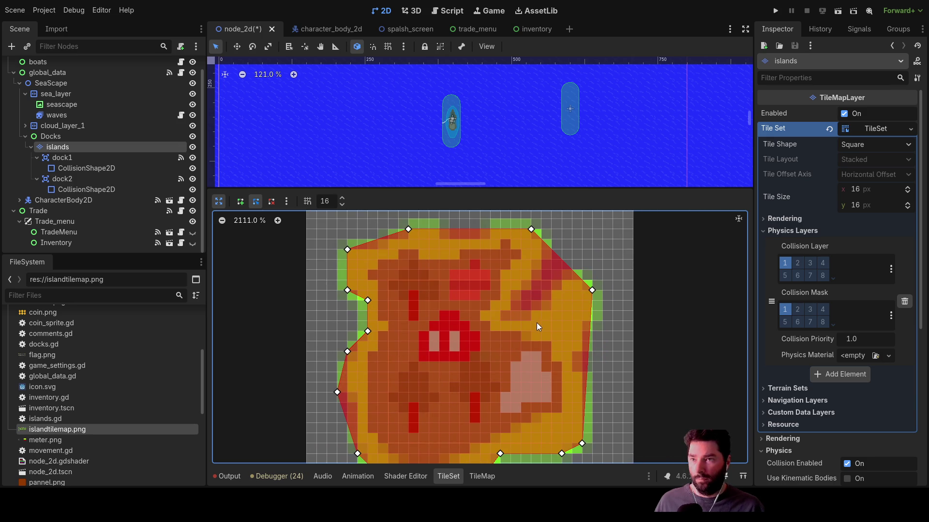
{"action": "scroll", "coordinate": [619, 338], "scroll_direction": "down", "scroll_amount": 3}
{"action": "scroll", "coordinate": [593, 320], "scroll_direction": "down", "scroll_amount": 3}
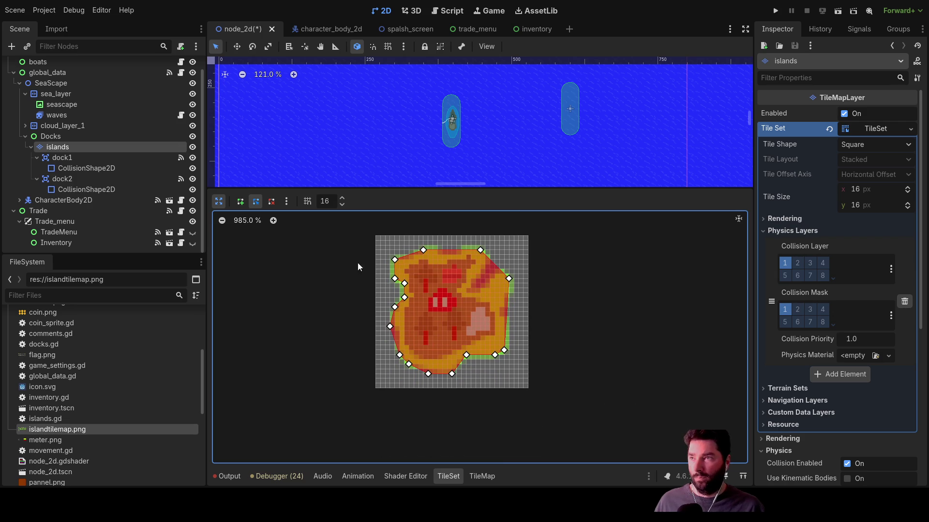
{"action": "left_click", "coordinate": [218, 203]}
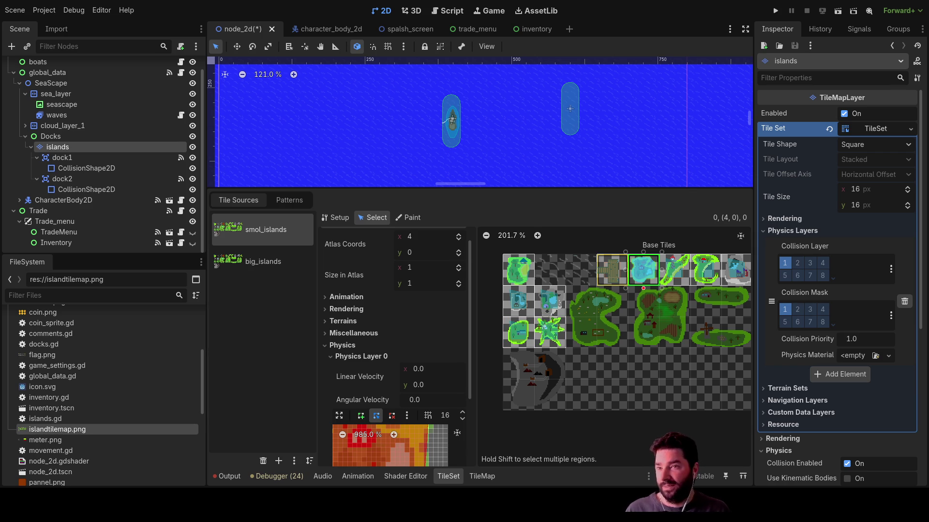
- Select the top-left island tile (0,0) in the atlas to show its collision shape
{"action": "left_click", "coordinate": [518, 270]}
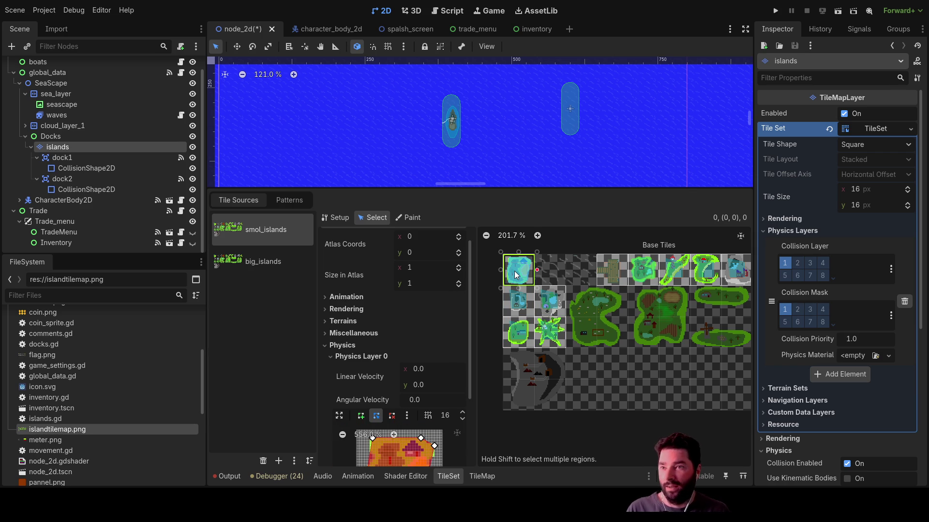
- Reselect the islands layer and browse the Patterns and Terrains tabs before returning to Tiles
{"action": "left_click", "coordinate": [392, 123]}
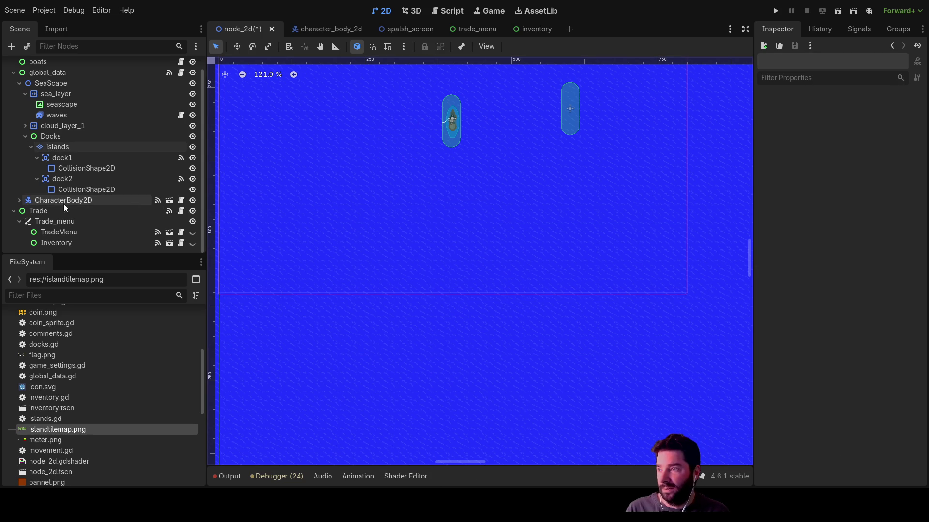
{"action": "left_click", "coordinate": [58, 148]}
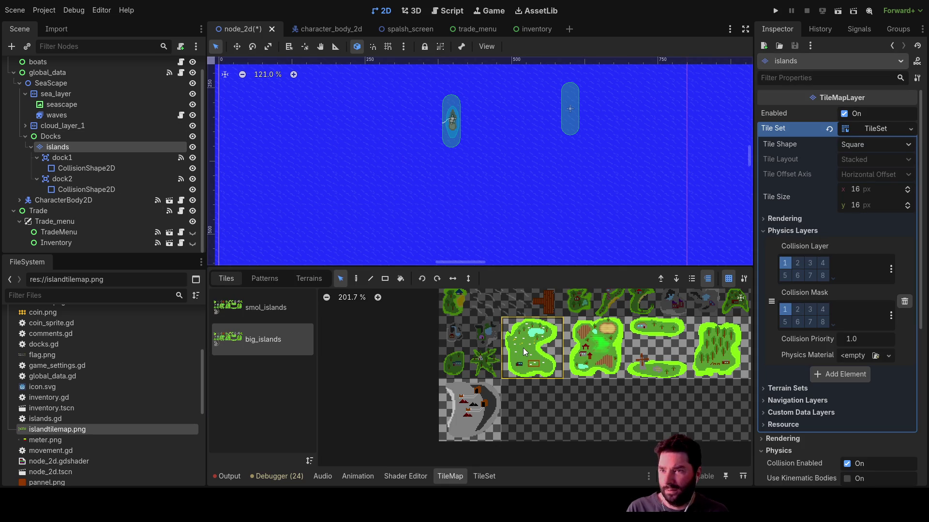
{"action": "left_click", "coordinate": [267, 279]}
{"action": "left_click", "coordinate": [300, 277]}
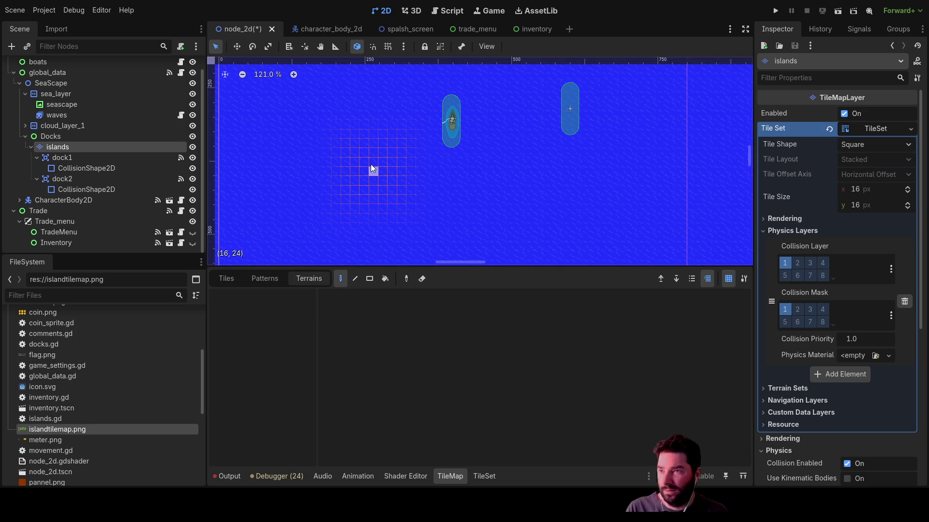
{"action": "left_click", "coordinate": [222, 280]}
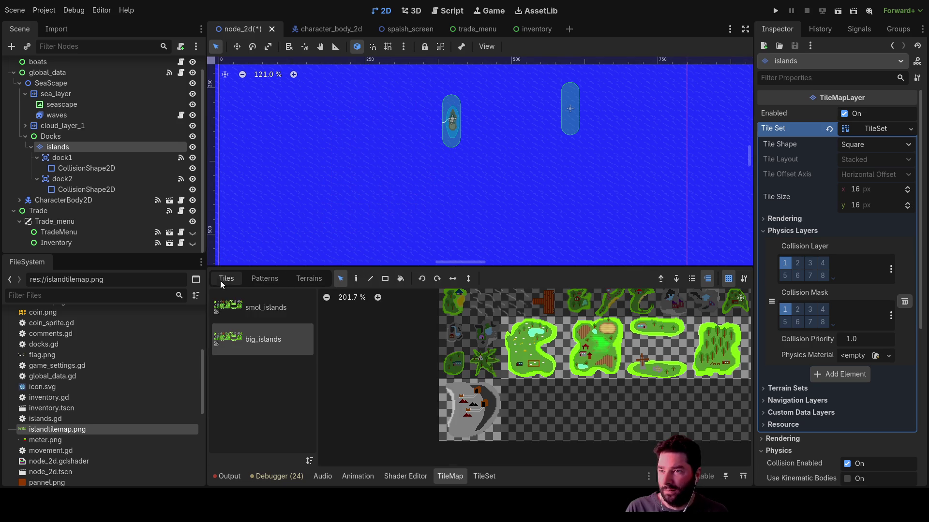
- Switch the palette to the smol_islands atlas, try the top-left island tile, then clear it
{"action": "left_click", "coordinate": [256, 313]}
{"action": "left_click", "coordinate": [448, 306]}
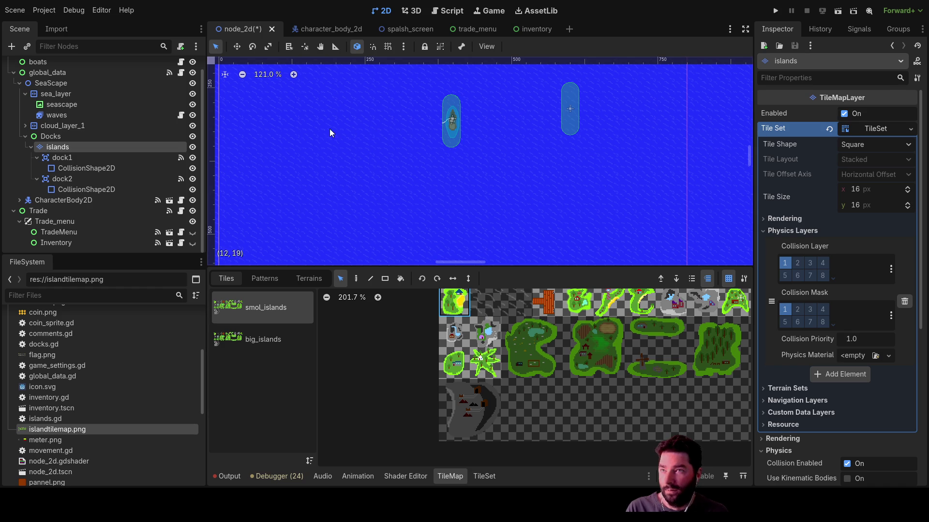
{"action": "key", "text": "Escape"}
{"action": "scroll", "coordinate": [404, 127], "scroll_direction": "up", "scroll_amount": 4}
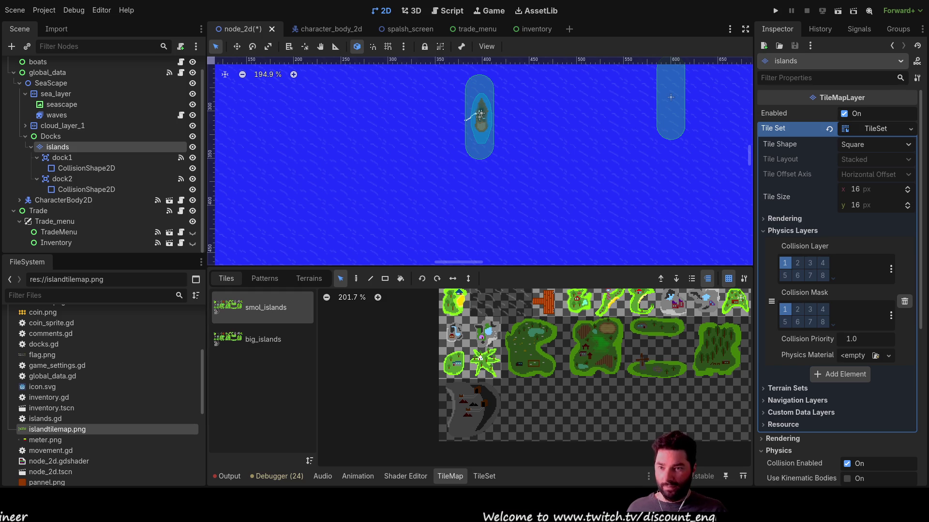
- Browse the big_islands and smol_islands atlases and Patterns/Terrains, ending on the first small island tile
{"action": "left_click", "coordinate": [263, 334]}
{"action": "left_click", "coordinate": [273, 306]}
{"action": "left_click", "coordinate": [542, 297]}
{"action": "left_click", "coordinate": [261, 279]}
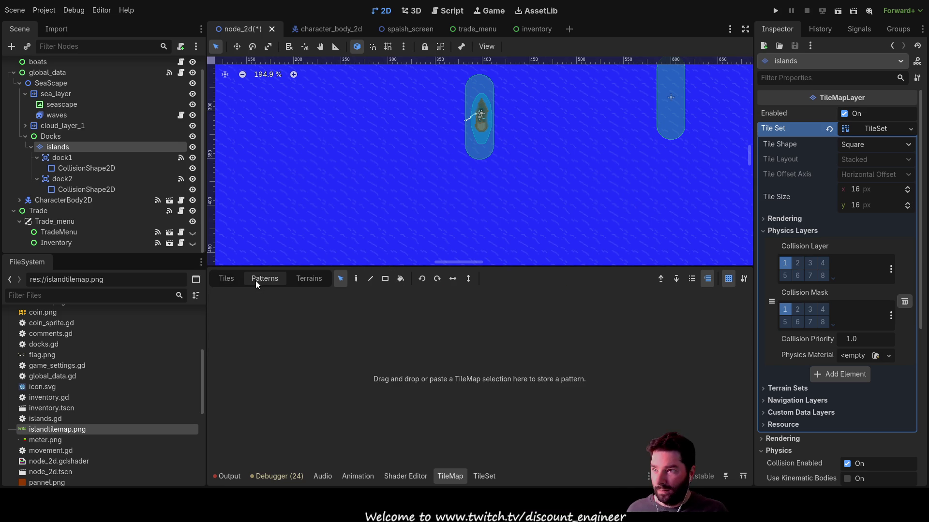
{"action": "left_click", "coordinate": [310, 281]}
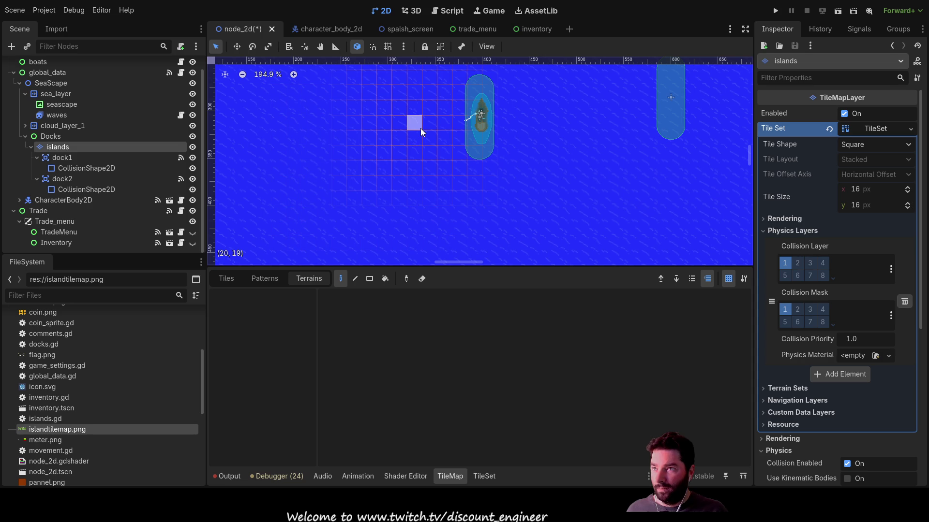
{"action": "left_click", "coordinate": [264, 279]}
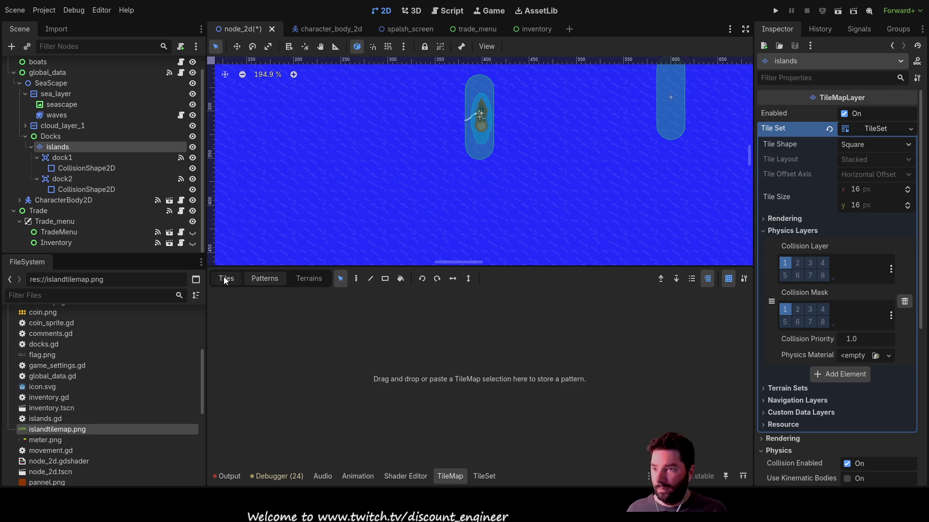
{"action": "left_click", "coordinate": [223, 277]}
{"action": "left_click", "coordinate": [446, 308]}
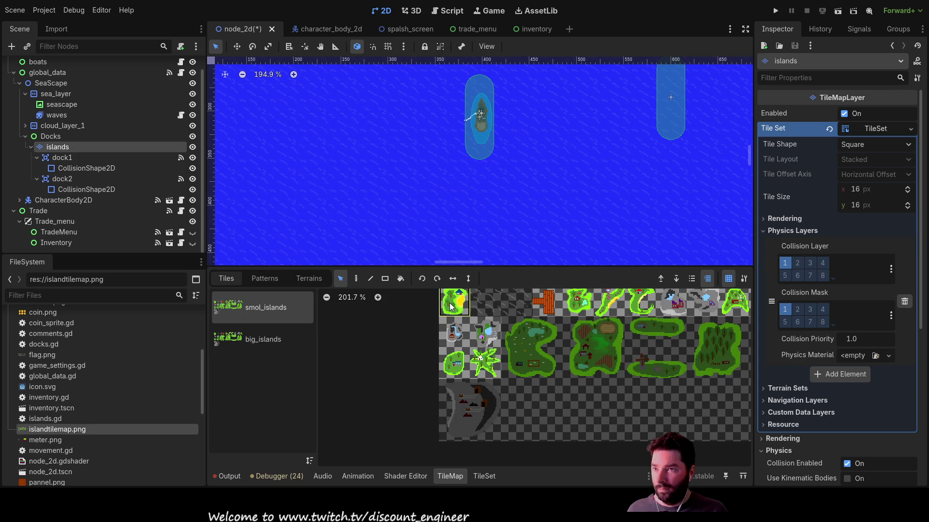
- Open the TileSet editor in Paint mode, reselect the islands layer, and reopen it in Select mode
{"action": "left_click", "coordinate": [483, 477]}
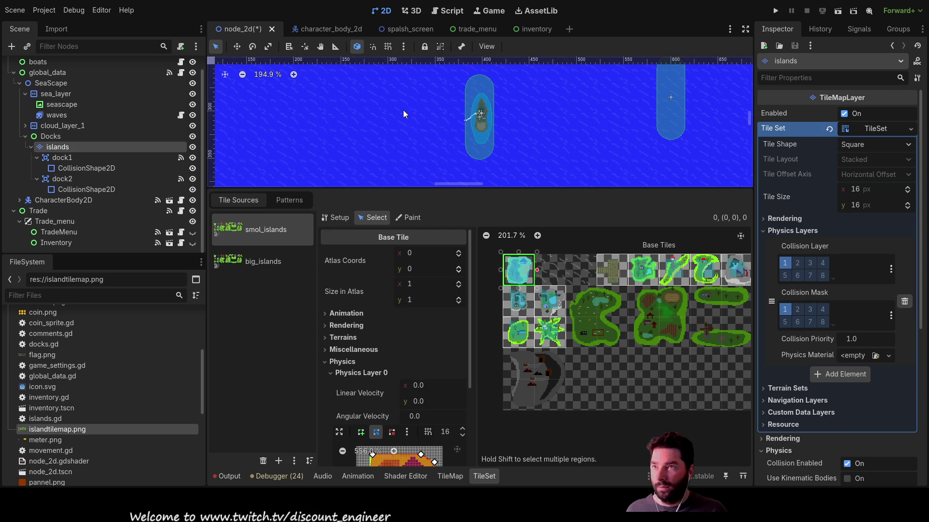
{"action": "scroll", "coordinate": [402, 107], "scroll_direction": "up", "scroll_amount": 1}
{"action": "left_click", "coordinate": [413, 217]}
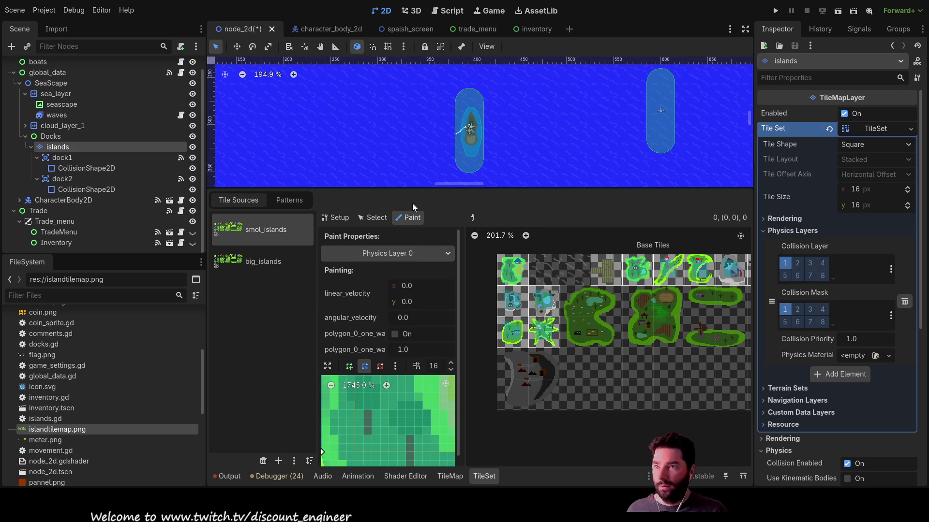
{"action": "left_click", "coordinate": [372, 140]}
{"action": "scroll", "coordinate": [371, 135], "scroll_direction": "down", "scroll_amount": 4}
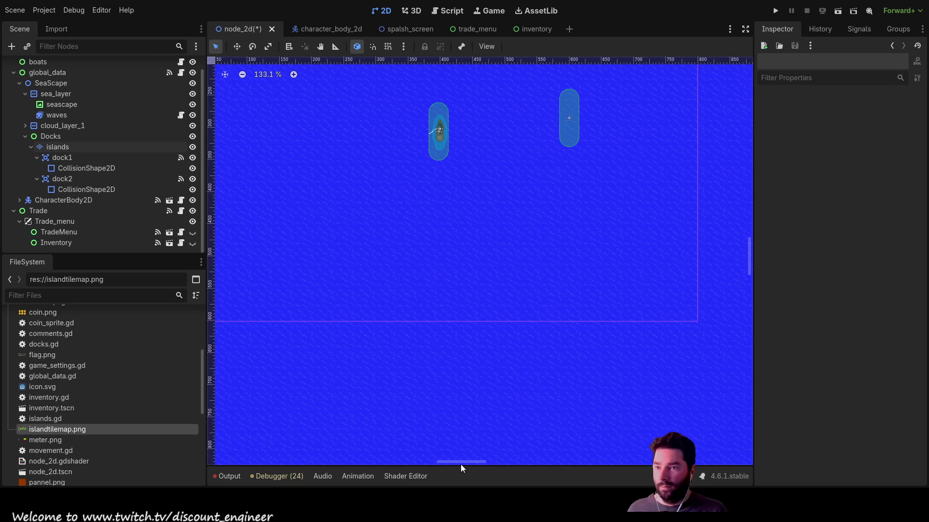
{"action": "left_click", "coordinate": [62, 147]}
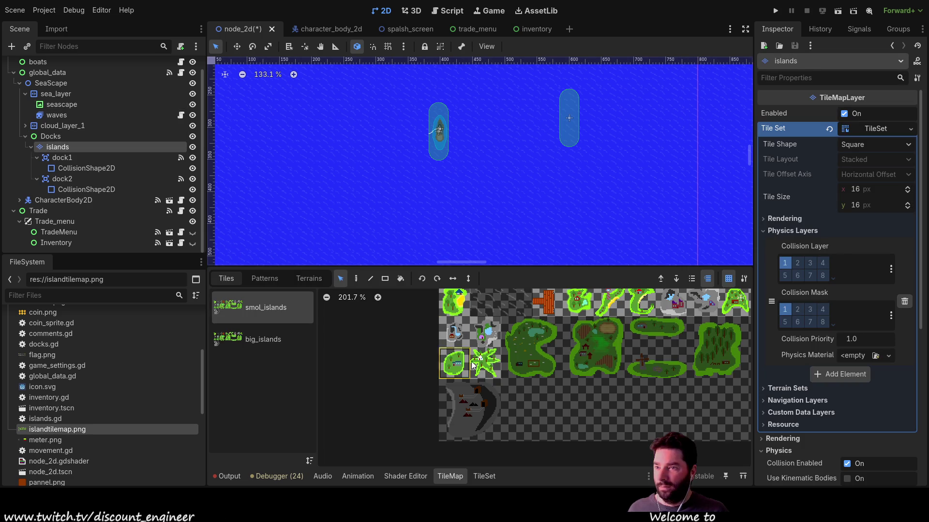
{"action": "left_click", "coordinate": [263, 338]}
{"action": "left_click", "coordinate": [262, 317]}
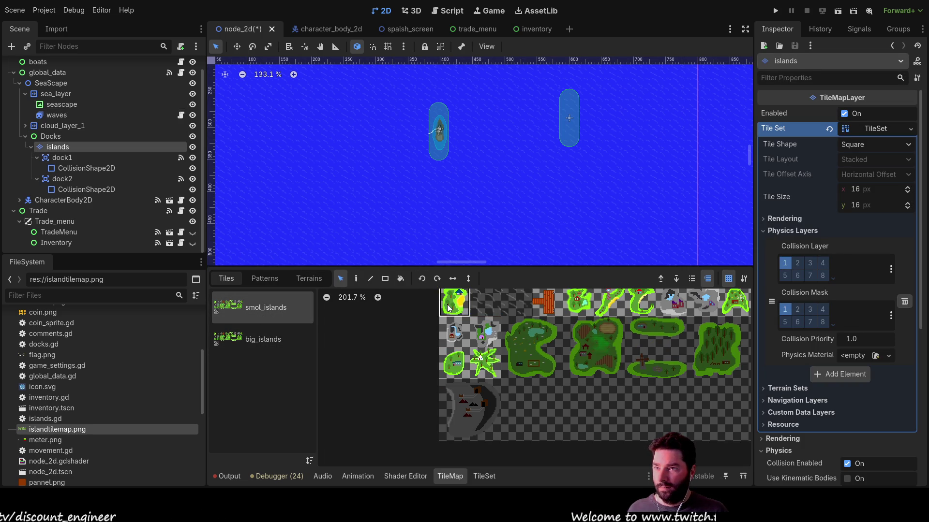
{"action": "left_click", "coordinate": [484, 476]}
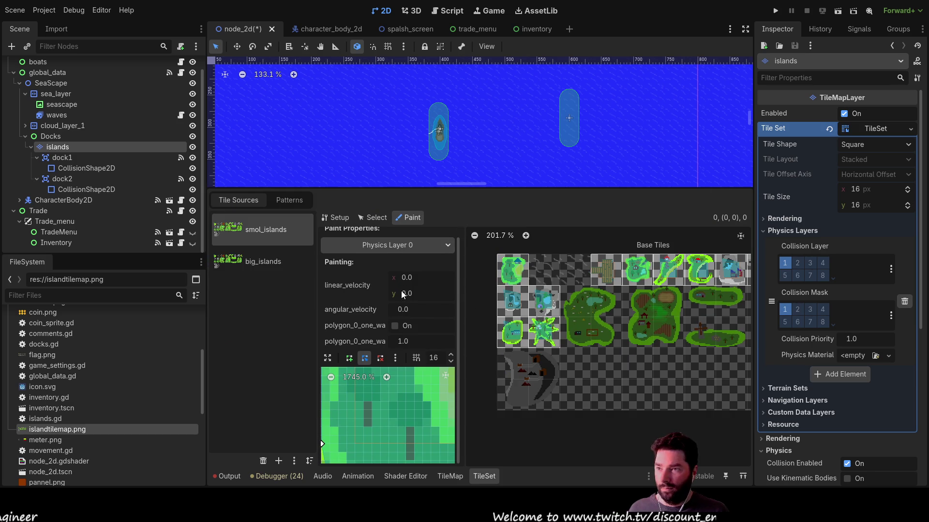
{"action": "left_click", "coordinate": [372, 217]}
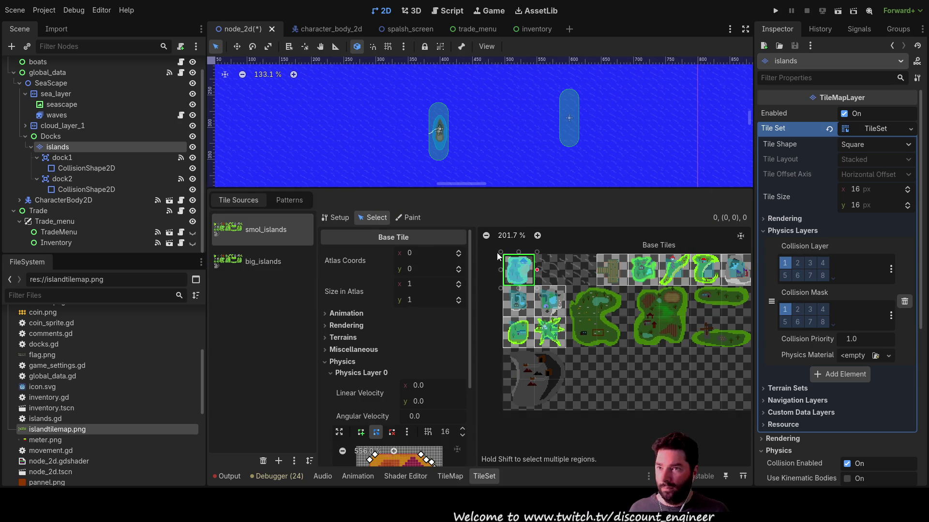
- Reselect the islands node and top-left tile, then cycle the TileSet through Paint, Setup and Select
{"action": "left_click", "coordinate": [373, 130]}
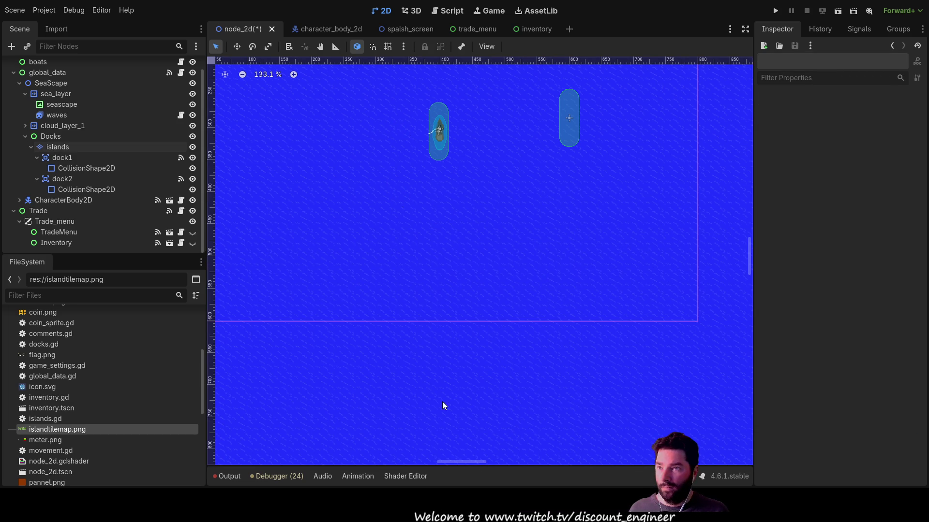
{"action": "left_click", "coordinate": [55, 147]}
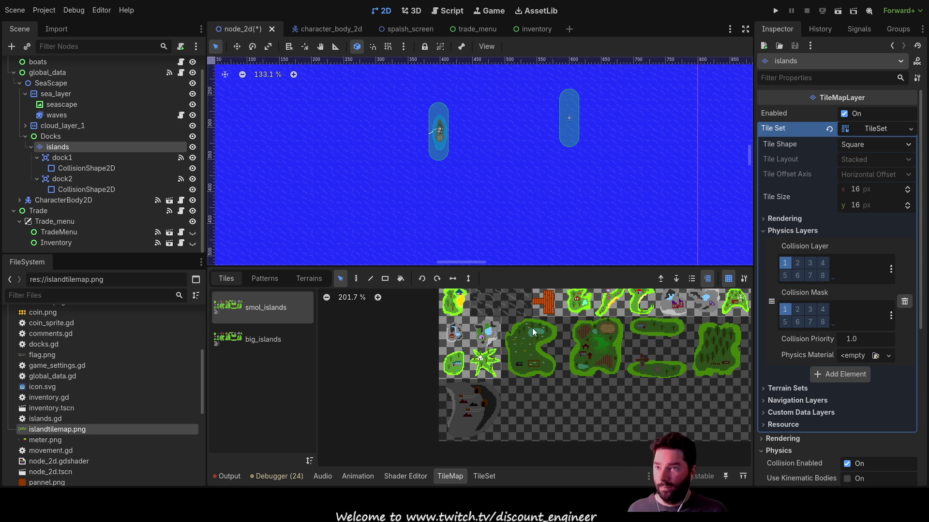
{"action": "left_click", "coordinate": [455, 304]}
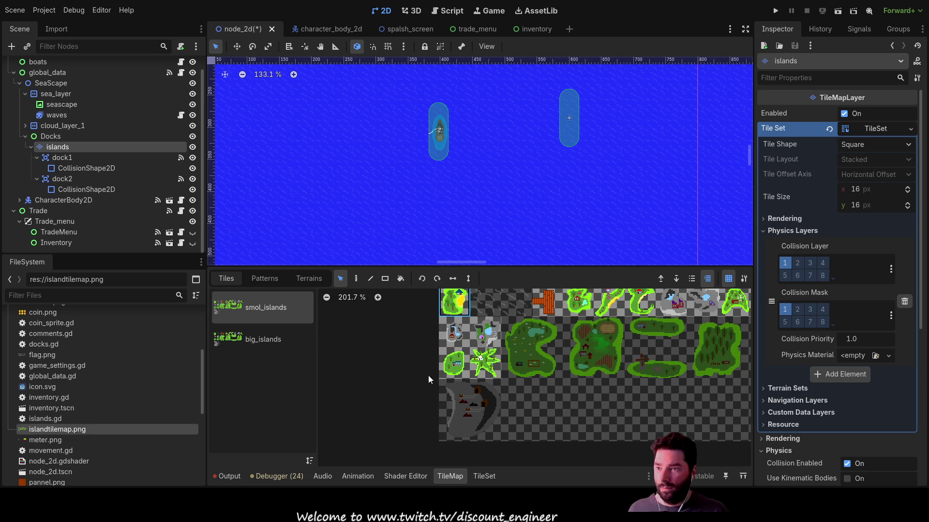
{"action": "left_click", "coordinate": [483, 476]}
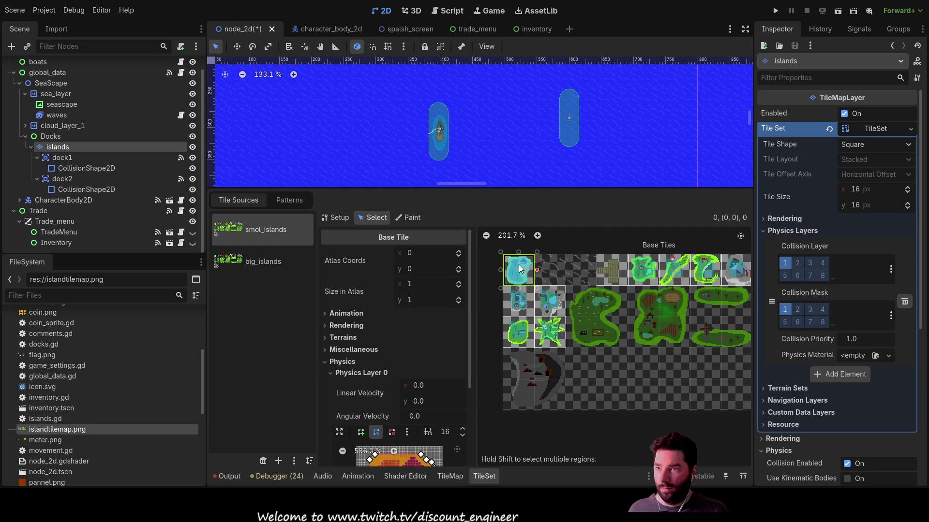
{"action": "left_click", "coordinate": [409, 218]}
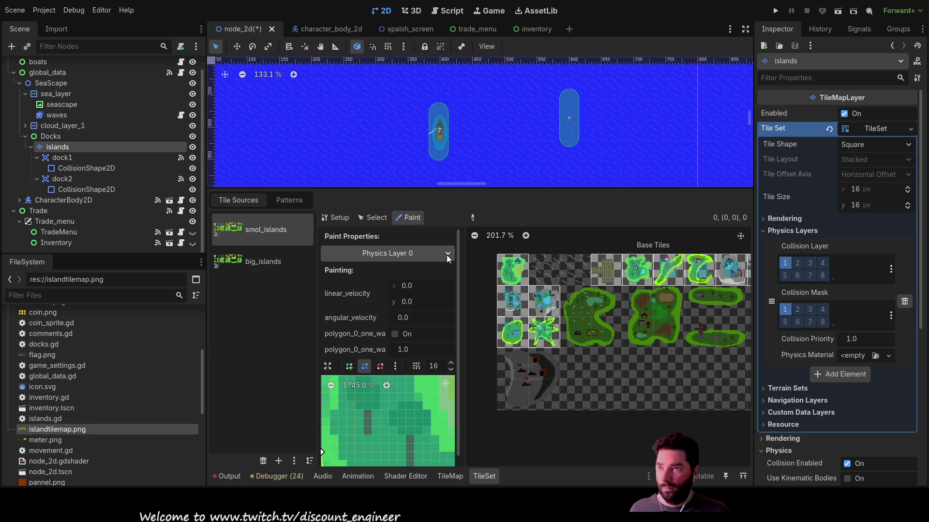
{"action": "scroll", "coordinate": [379, 260], "scroll_direction": "down", "scroll_amount": 1}
{"action": "scroll", "coordinate": [394, 291], "scroll_direction": "up", "scroll_amount": 1}
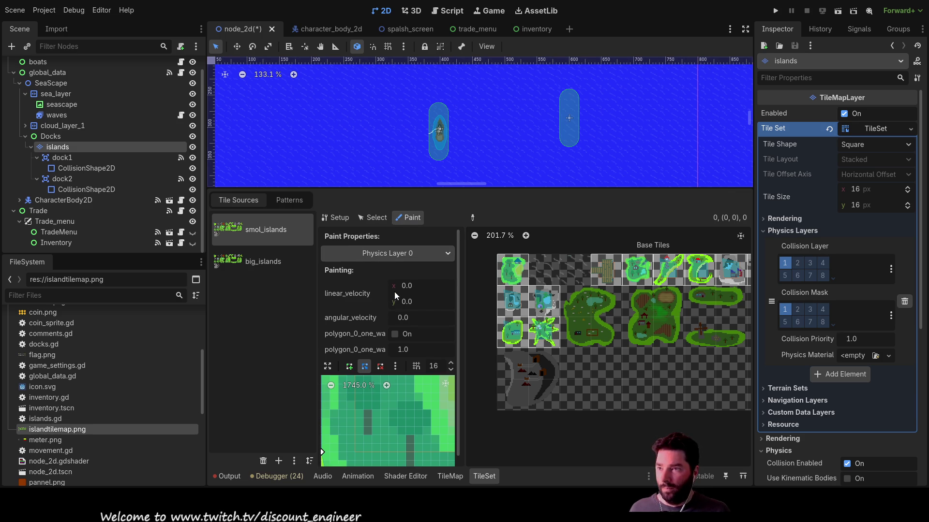
{"action": "left_click", "coordinate": [342, 219]}
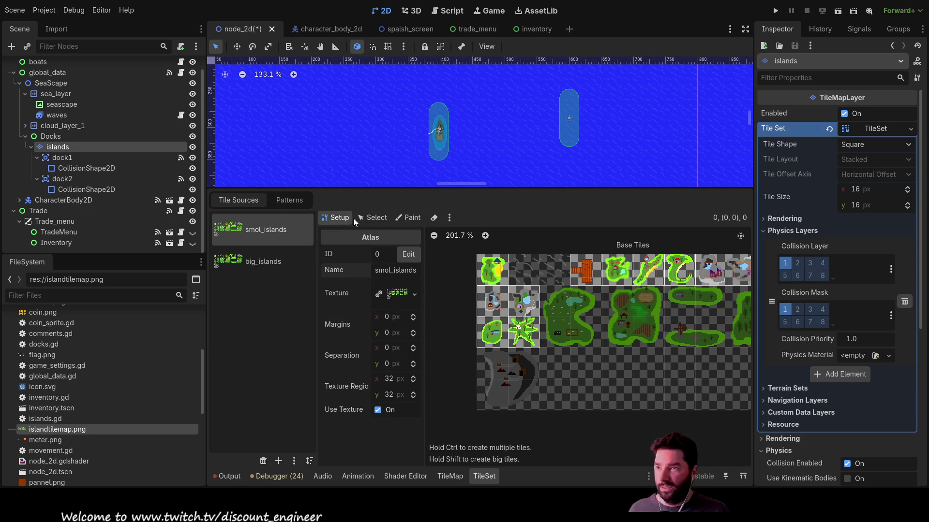
{"action": "left_click", "coordinate": [380, 220]}
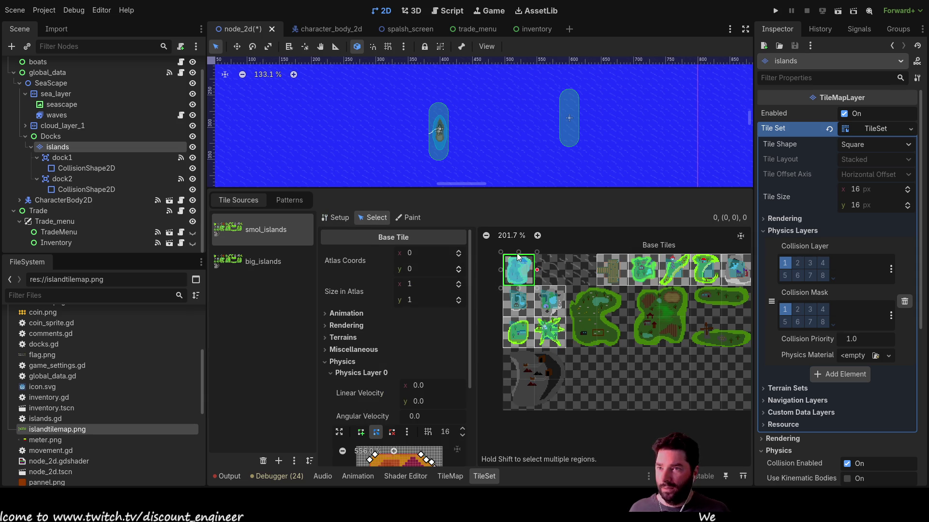
- Compare Physics Layer 0 polygons on neighbouring island tiles, return to (0,0), and close TileSet editing
{"action": "left_click", "coordinate": [522, 304]}
{"action": "left_click", "coordinate": [508, 265]}
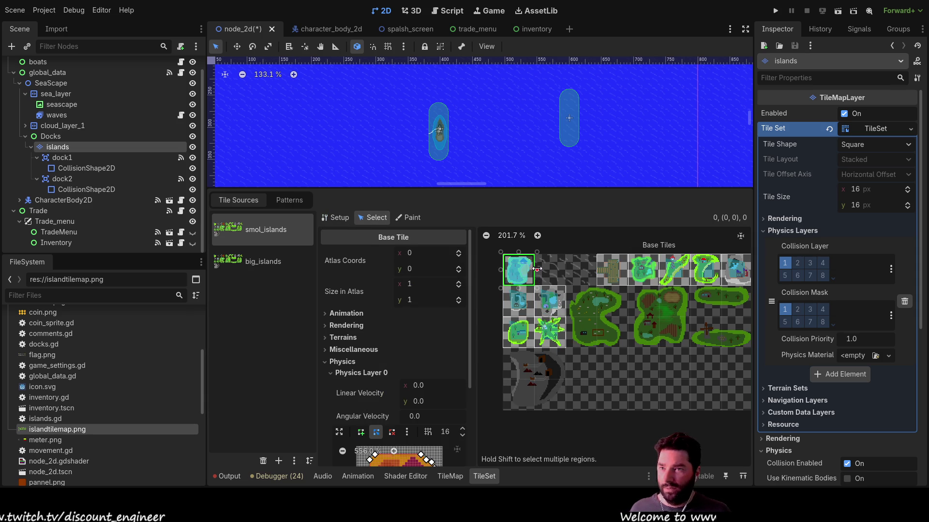
{"action": "left_click", "coordinate": [526, 307]}
{"action": "left_click", "coordinate": [549, 302]}
{"action": "left_click", "coordinate": [513, 269]}
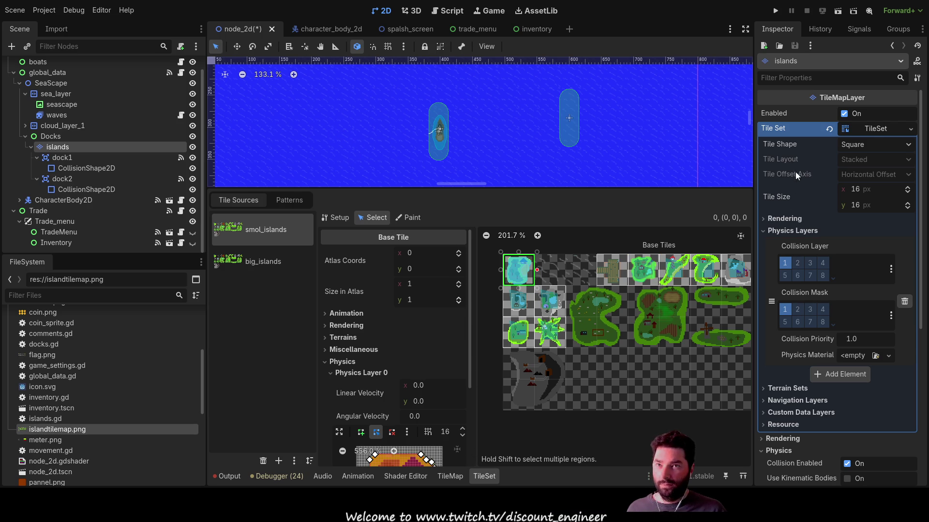
{"action": "left_click", "coordinate": [890, 128]}
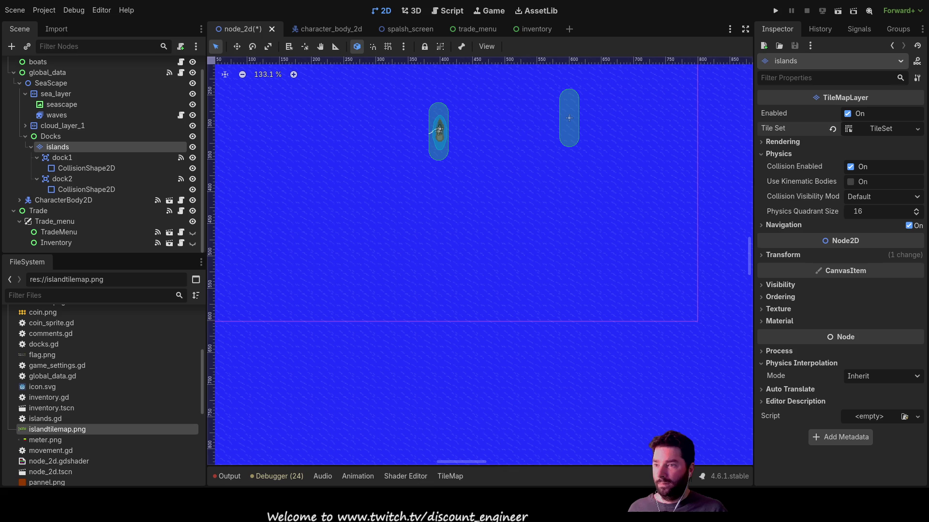
- Open the TileMap palette, give the scene view more room, and select the Paint tool
{"action": "left_click", "coordinate": [458, 478]}
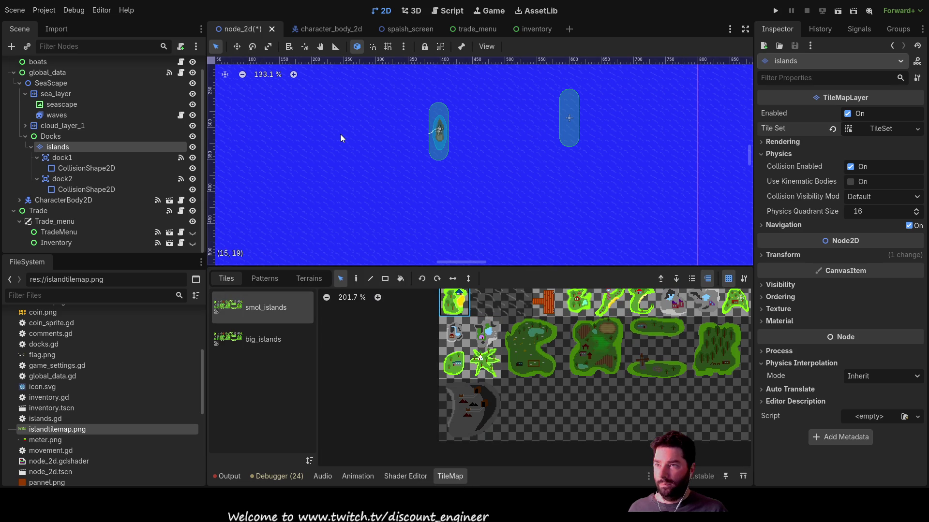
{"action": "mouse_move", "coordinate": [534, 271]}
{"action": "left_mouse_down"}
{"action": "mouse_move", "coordinate": [522, 348]}
{"action": "mouse_move", "coordinate": [513, 332]}
{"action": "left_mouse_up"}
{"action": "scroll", "coordinate": [515, 408], "scroll_direction": "down", "scroll_amount": 1}
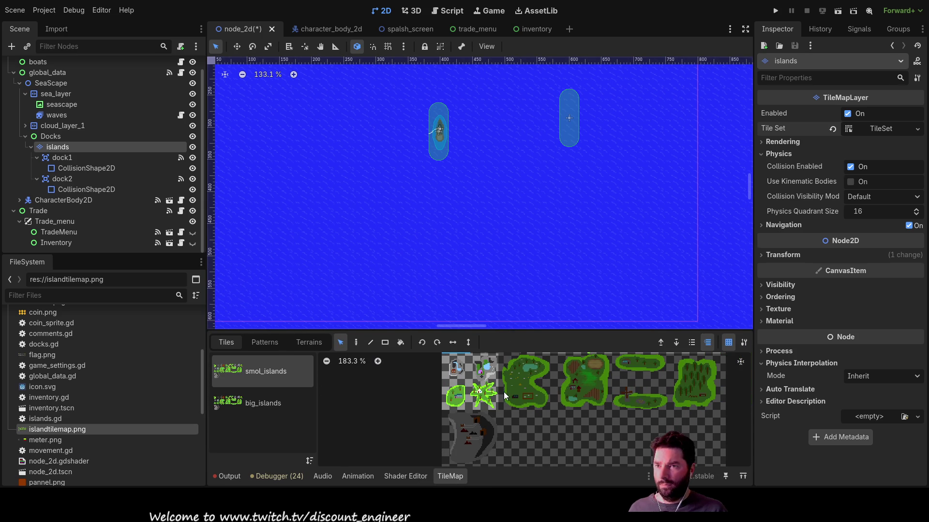
{"action": "scroll", "coordinate": [415, 425], "scroll_direction": "up", "scroll_amount": 3}
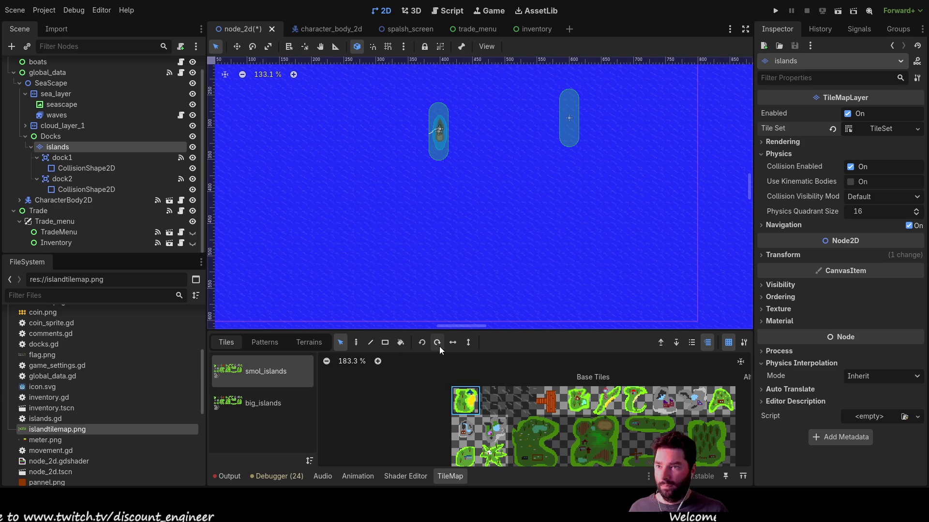
{"action": "left_click", "coordinate": [357, 344]}
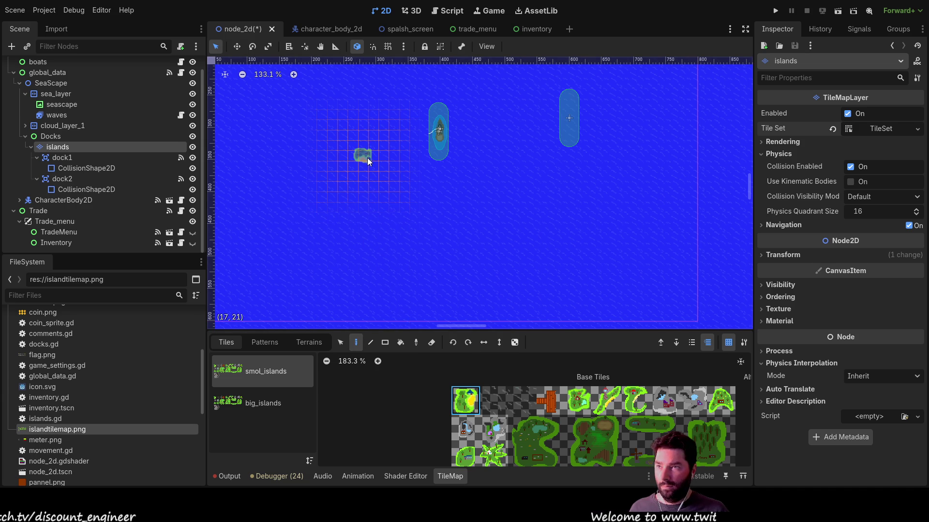
{"action": "scroll", "coordinate": [370, 155], "scroll_direction": "up", "scroll_amount": 10}
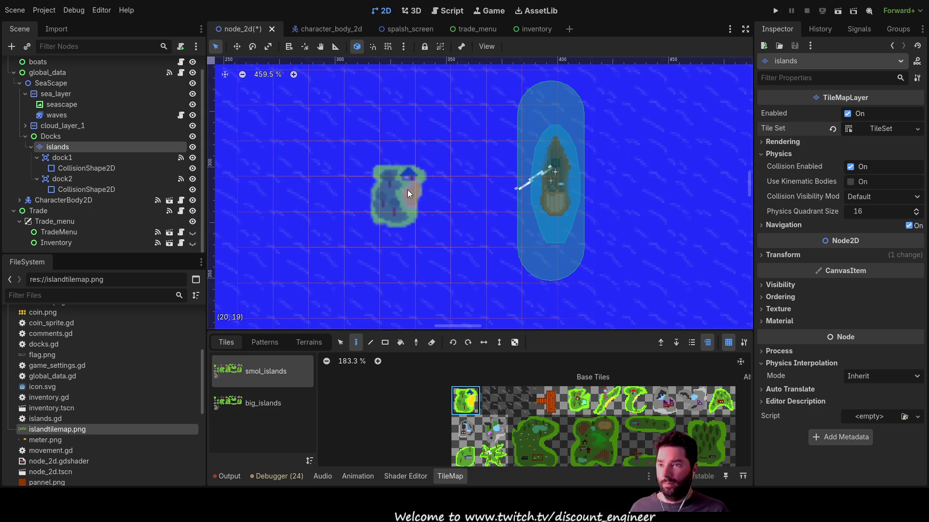
- Paint the top-left smol_islands tile onto the map just left of the boat
{"action": "left_click", "coordinate": [408, 190]}
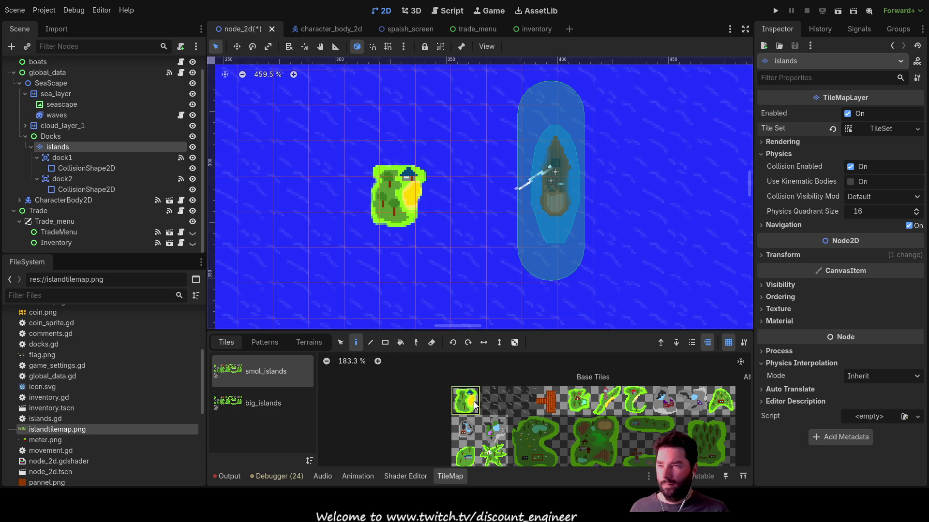
{"action": "scroll", "coordinate": [463, 274], "scroll_direction": "down", "scroll_amount": 1}
{"action": "scroll", "coordinate": [460, 265], "scroll_direction": "up", "scroll_amount": 1}
{"action": "scroll", "coordinate": [460, 264], "scroll_direction": "down", "scroll_amount": 5}
{"action": "scroll", "coordinate": [447, 242], "scroll_direction": "up", "scroll_amount": 3}
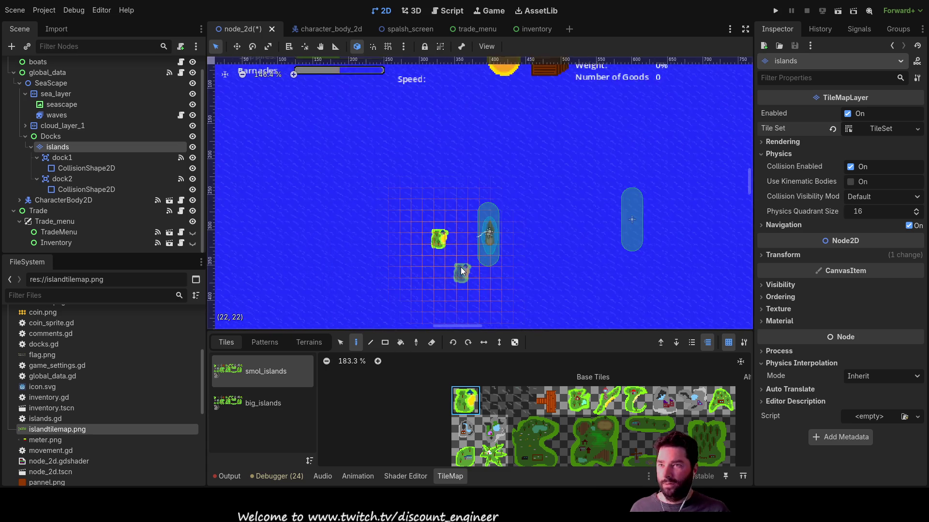
{"action": "scroll", "coordinate": [397, 208], "scroll_direction": "up", "scroll_amount": 4}
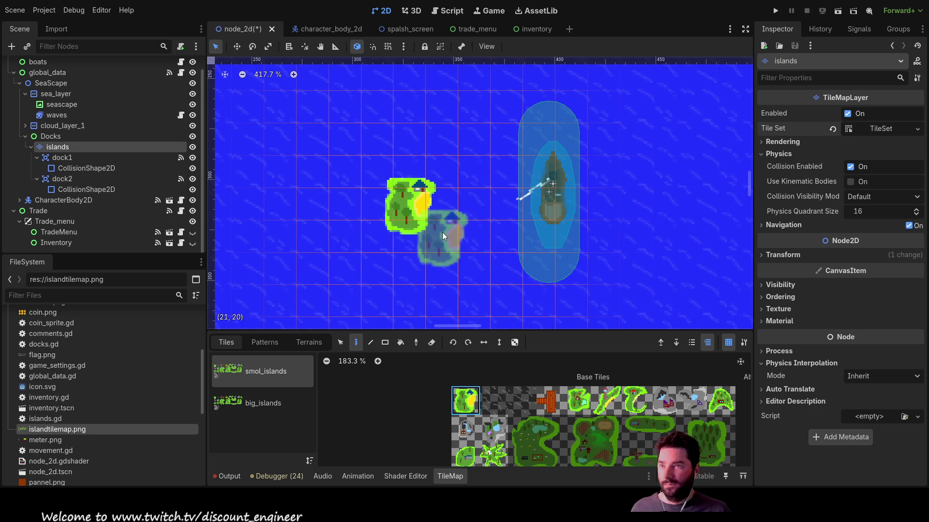
{"action": "scroll", "coordinate": [390, 254], "scroll_direction": "right", "scroll_amount": 4}
{"action": "scroll", "coordinate": [390, 254], "scroll_direction": "up", "scroll_amount": 2}
{"action": "scroll", "coordinate": [357, 243], "scroll_direction": "down", "scroll_amount": 3}
{"action": "scroll", "coordinate": [357, 244], "scroll_direction": "left", "scroll_amount": 1}
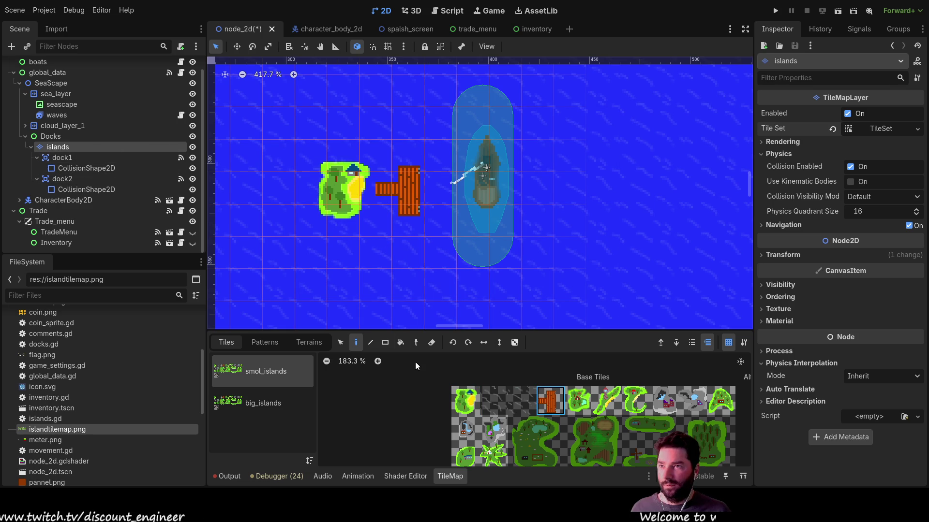
- With the Selection tool, move the dock up against the boat and the island against the dock
{"action": "left_click", "coordinate": [341, 342]}
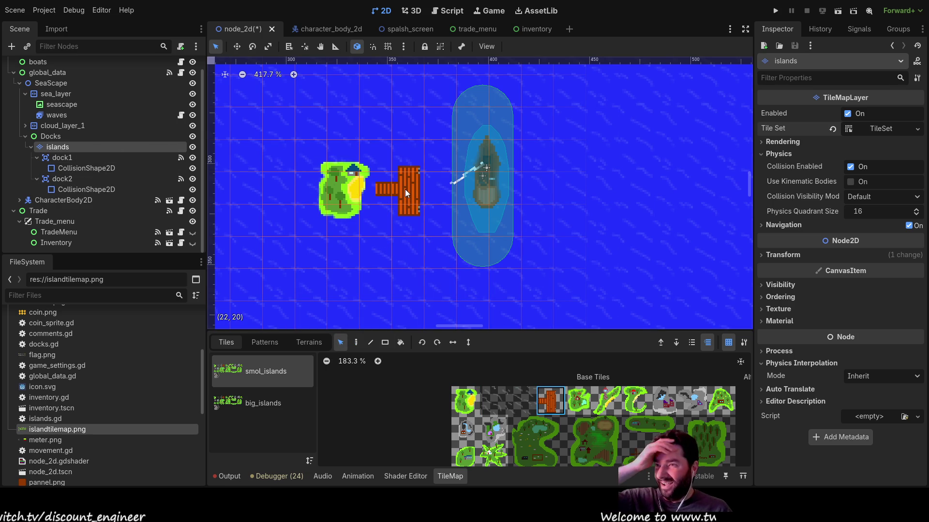
{"action": "left_click", "coordinate": [351, 186]}
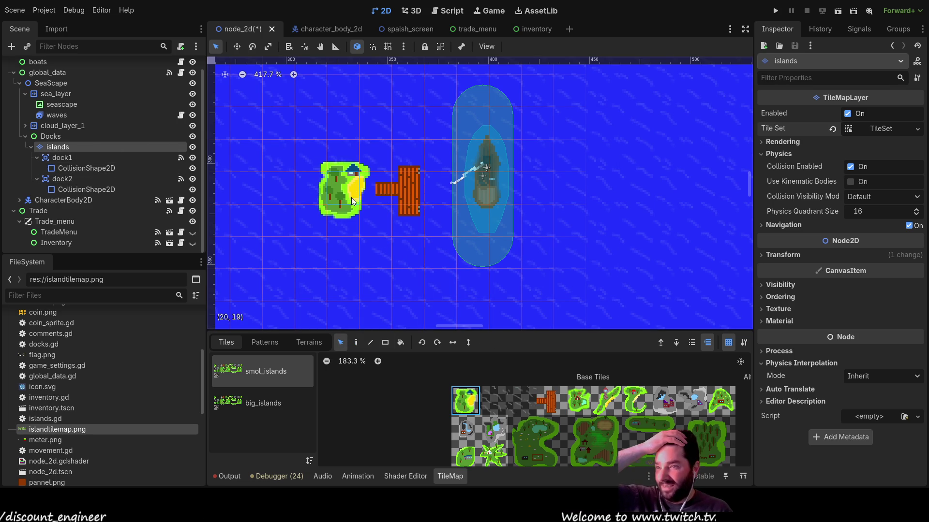
{"action": "left_click", "coordinate": [341, 186]}
{"action": "mouse_move", "coordinate": [338, 199]}
{"action": "left_mouse_down"}
{"action": "mouse_move", "coordinate": [304, 146]}
{"action": "mouse_move", "coordinate": [338, 188]}
{"action": "left_mouse_up"}
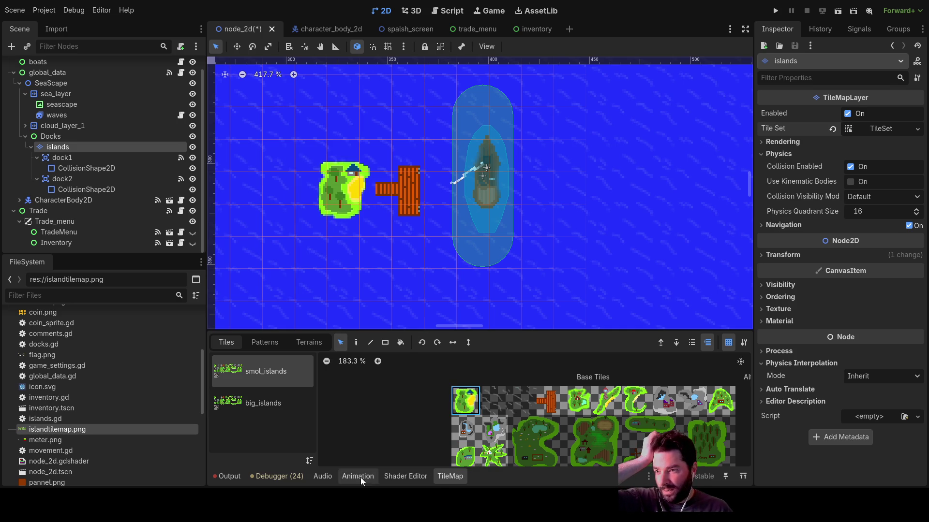
{"action": "left_click", "coordinate": [404, 196]}
{"action": "mouse_move", "coordinate": [402, 191]}
{"action": "left_mouse_down"}
{"action": "mouse_move", "coordinate": [419, 161]}
{"action": "mouse_move", "coordinate": [408, 166]}
{"action": "mouse_move", "coordinate": [431, 169]}
{"action": "left_mouse_up"}
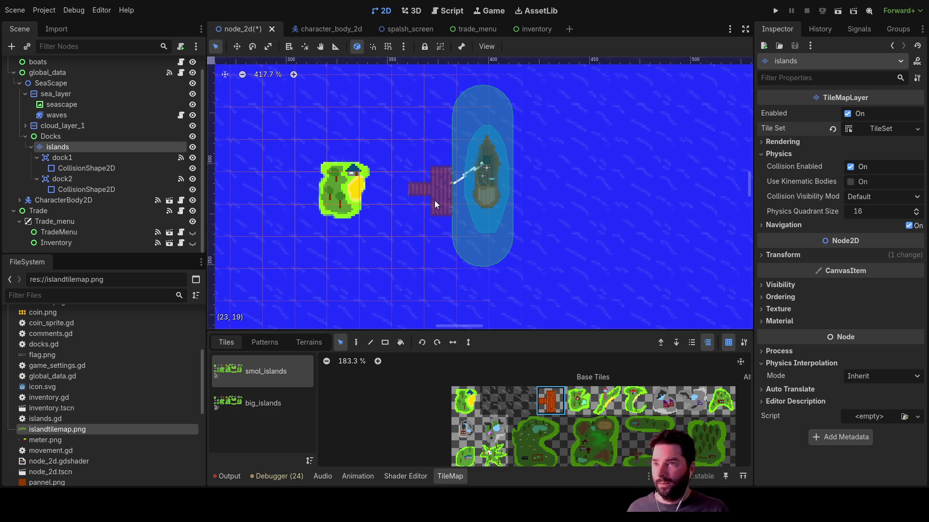
{"action": "left_click_drag", "start_coordinate": [431, 201], "coordinate": [432, 201]}
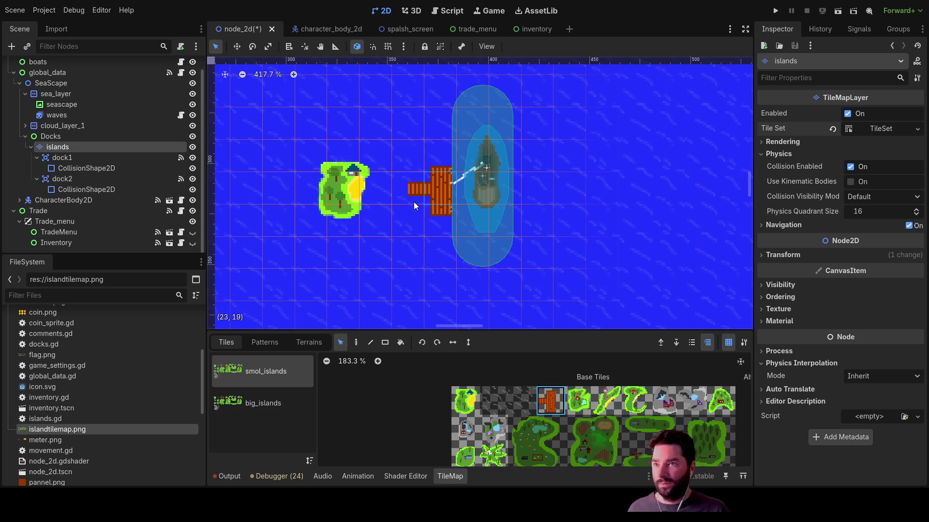
{"action": "mouse_move", "coordinate": [341, 184]}
{"action": "left_mouse_down"}
{"action": "mouse_move", "coordinate": [391, 187]}
{"action": "mouse_move", "coordinate": [374, 182]}
{"action": "left_mouse_up"}
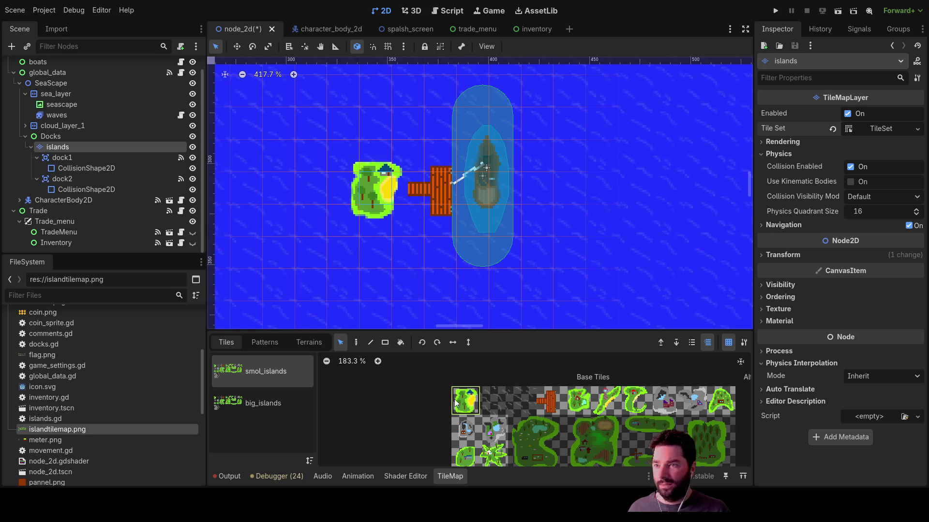